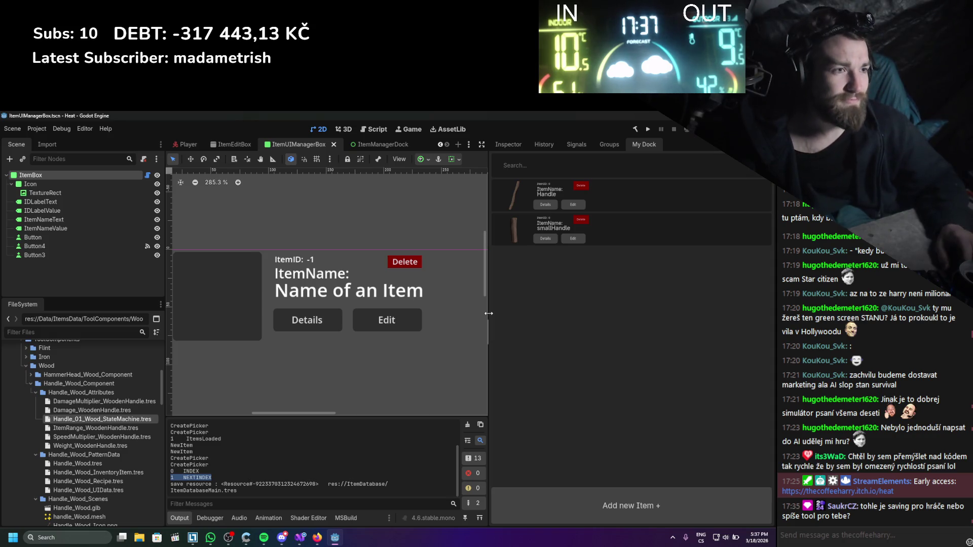
- Narrow the My Dock and Scene/FileSystem panels to widen the 2D viewport, and zoom out
left_click_drag(488, 314, 538, 312)
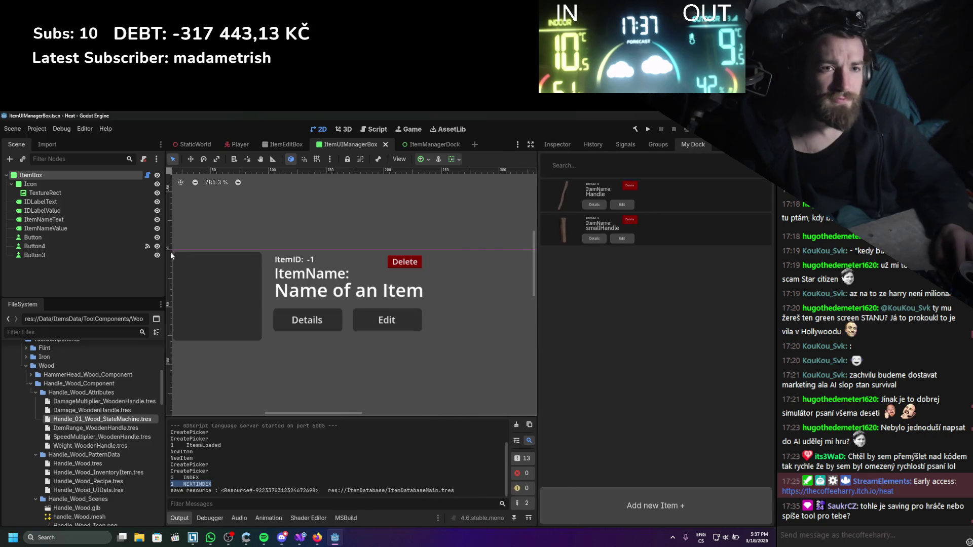
left_click_drag(170, 256, 105, 258)
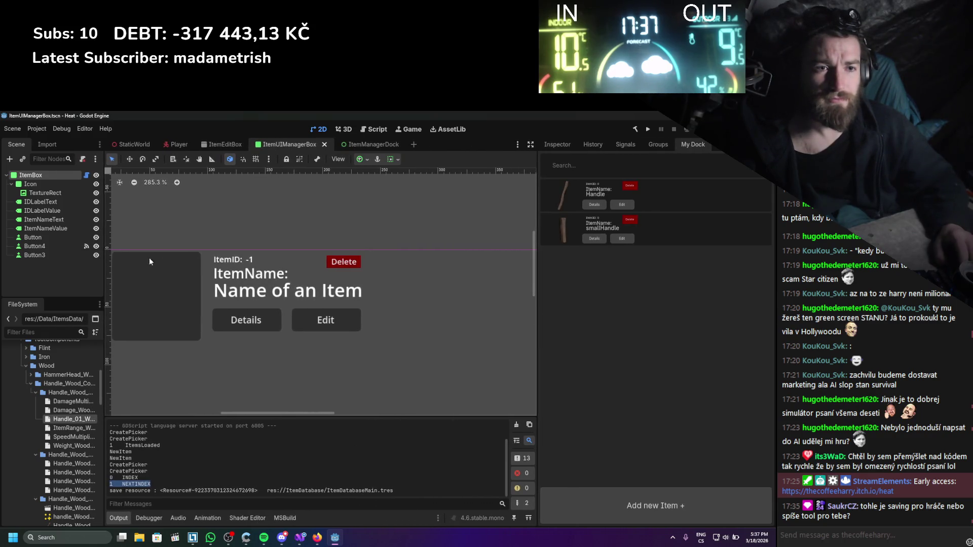
scroll(245, 215, "down", 2)
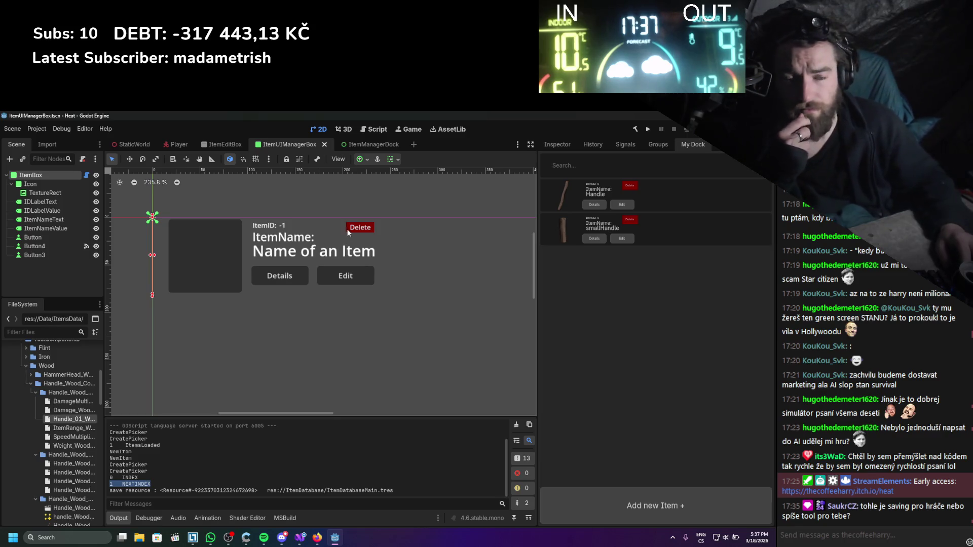
- Open the Handle item's edit window from the item dock
scroll(446, 313, "down", 2)
scroll(432, 314, "up", 2)
scroll(441, 313, "up", 1)
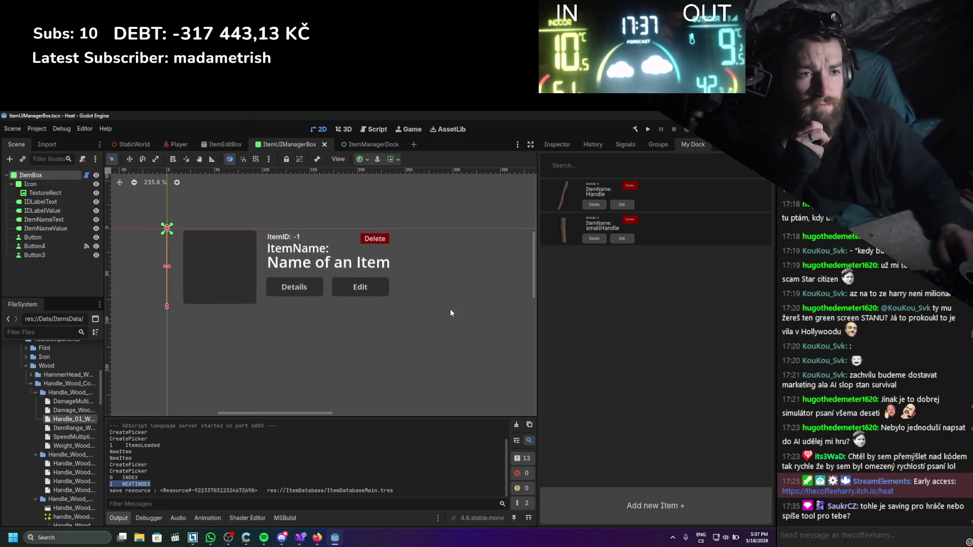
scroll(451, 284, "down", 1)
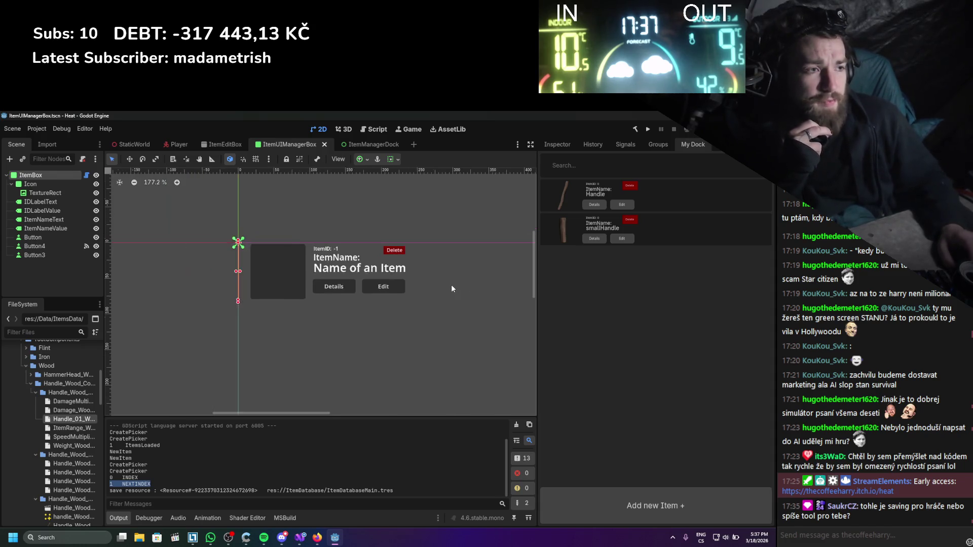
scroll(452, 284, "up", 1)
scroll(459, 291, "down", 1)
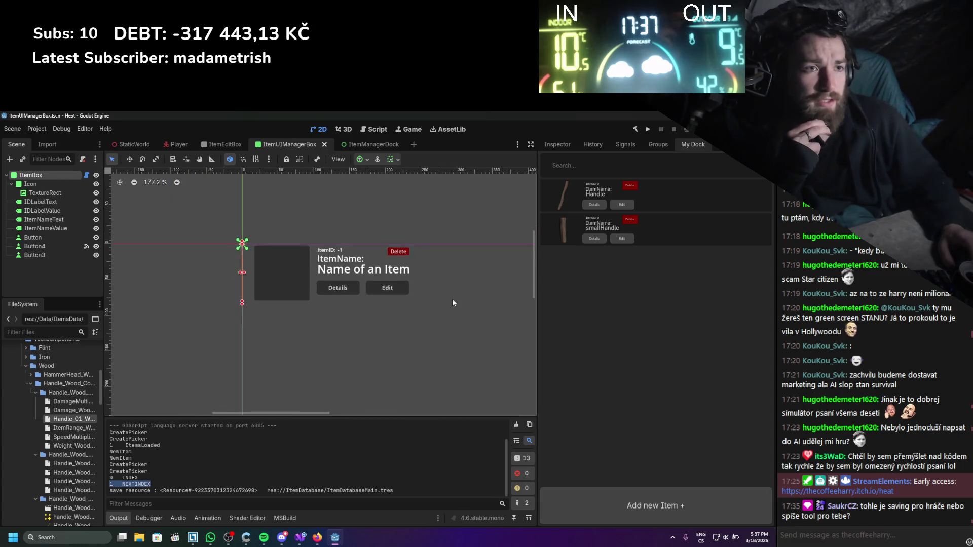
scroll(446, 293, "up", 1)
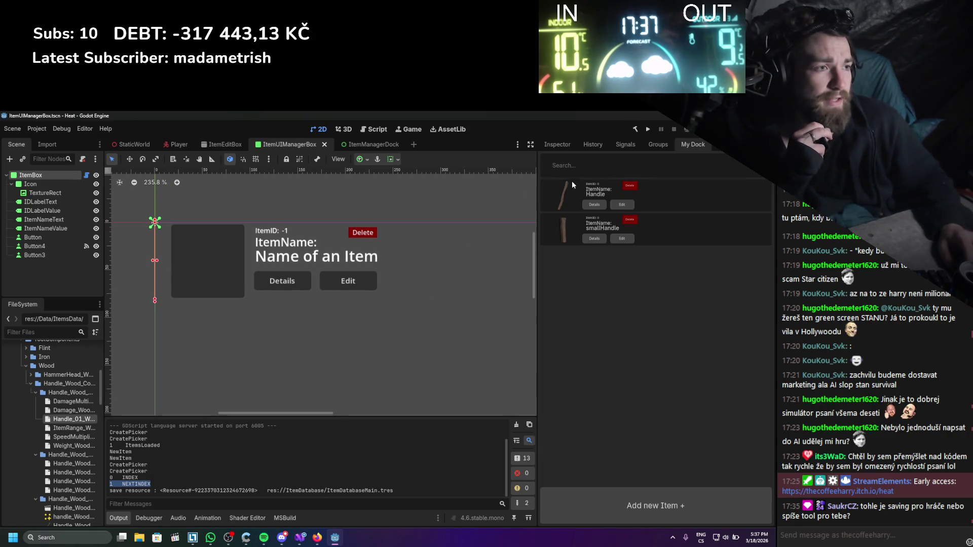
left_click(617, 206)
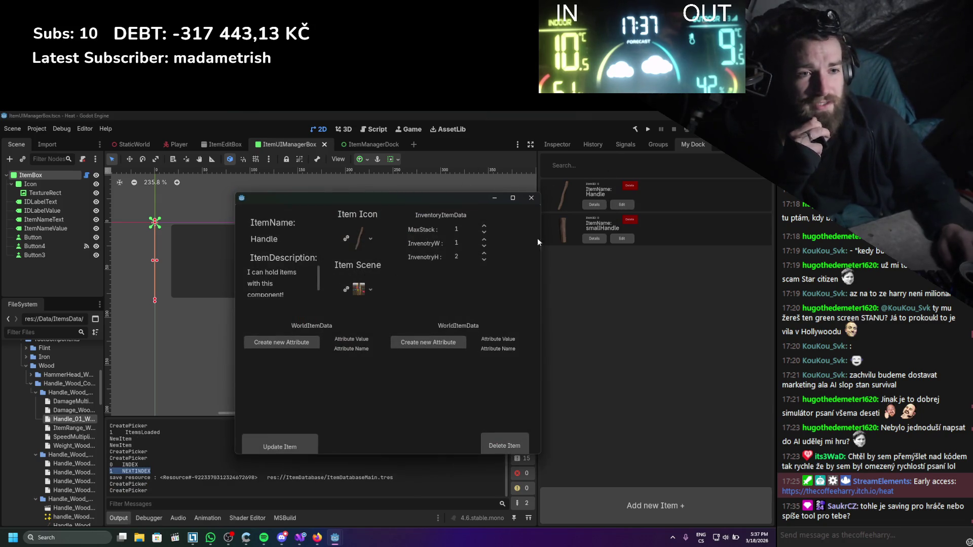
scroll(320, 292, "down", 1)
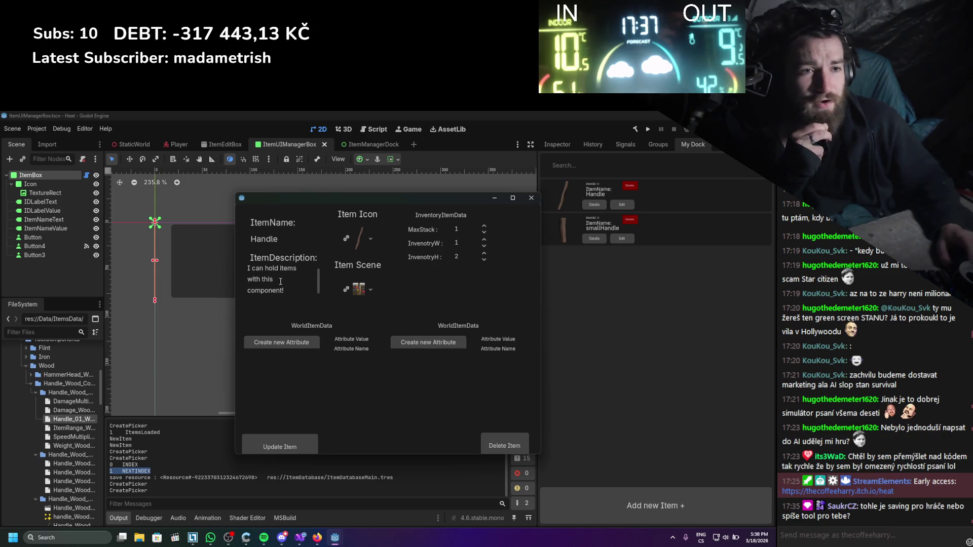
mouse_move(236, 290)
left_mouse_down()
mouse_move(108, 292)
mouse_move(115, 298)
left_mouse_up()
mouse_move(543, 374)
left_mouse_down()
mouse_move(571, 373)
mouse_move(330, 374)
mouse_move(551, 373)
left_mouse_up()
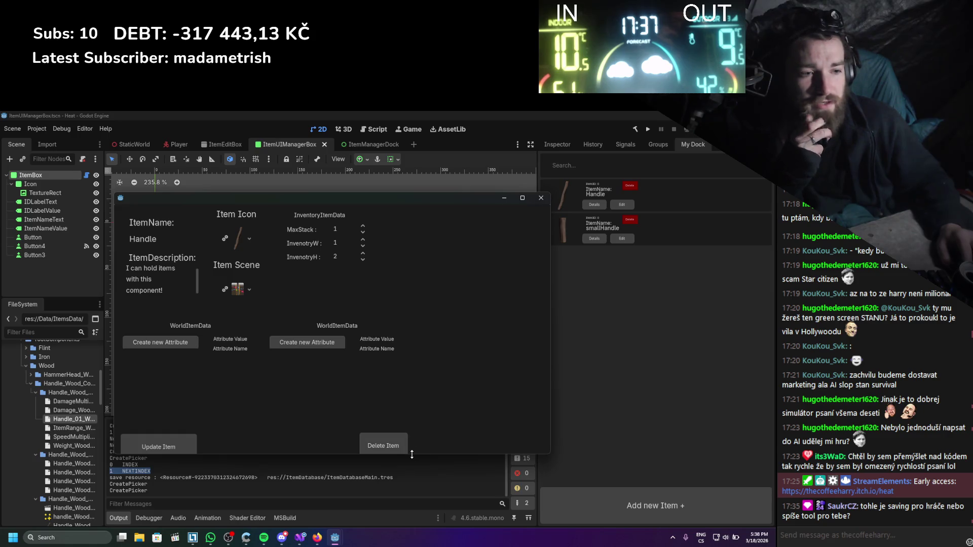
mouse_move(411, 454)
left_mouse_down()
mouse_move(412, 417)
mouse_move(411, 465)
left_mouse_up()
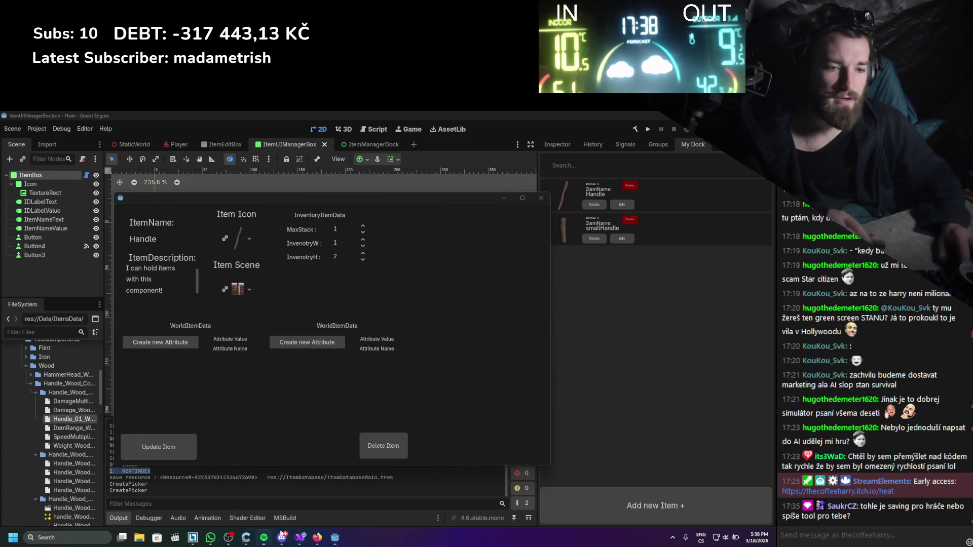
left_click(264, 538)
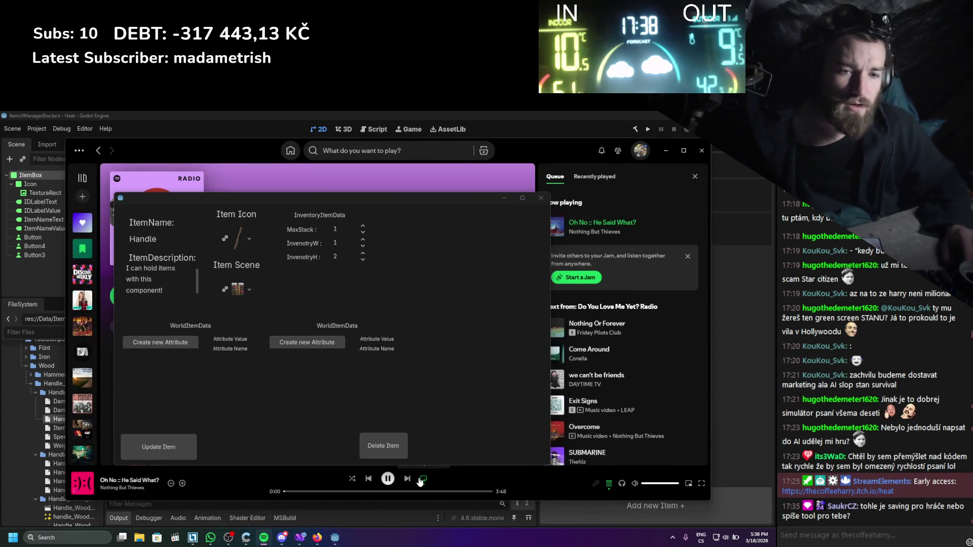
left_click(659, 148)
left_click(495, 203)
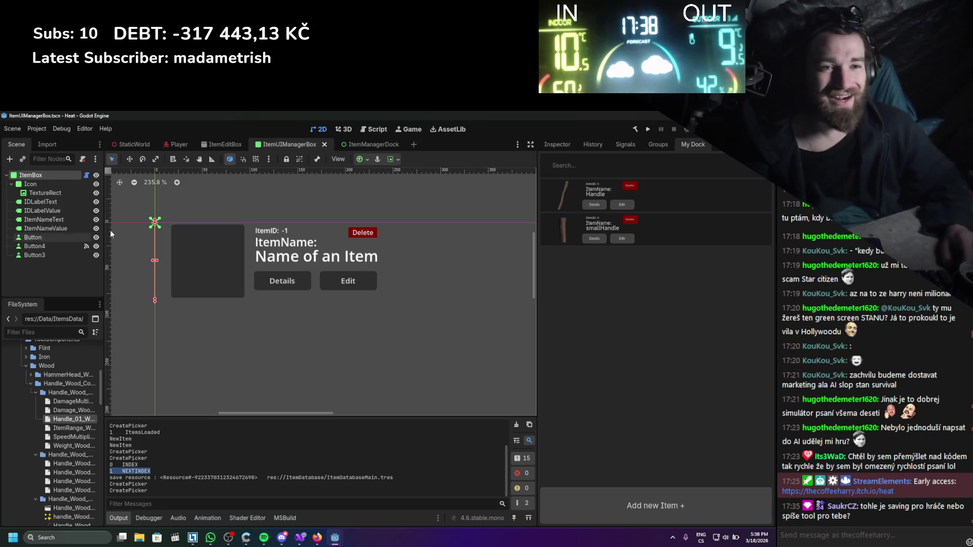
left_click(74, 236)
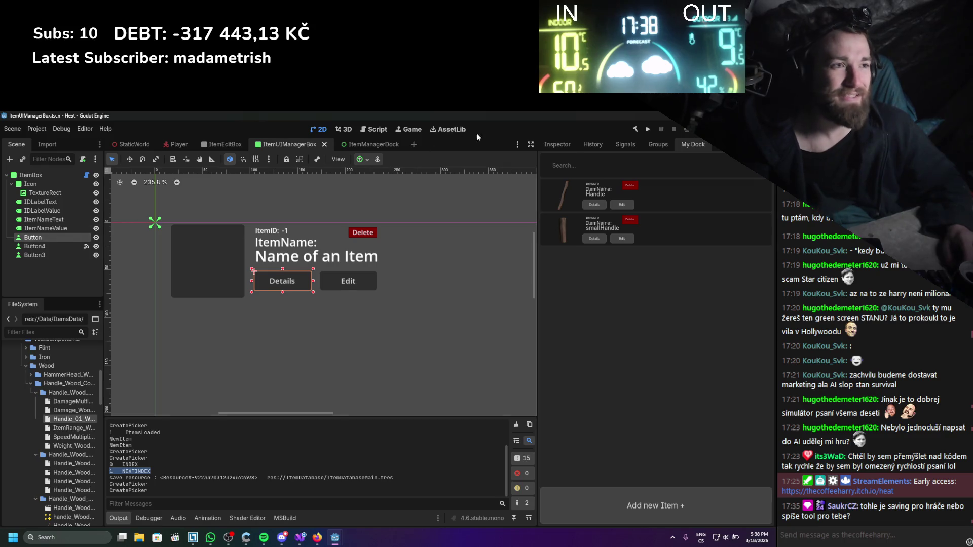
- Rename the Button node to DetailsButton and Button4 to EditButton
left_click(52, 239)
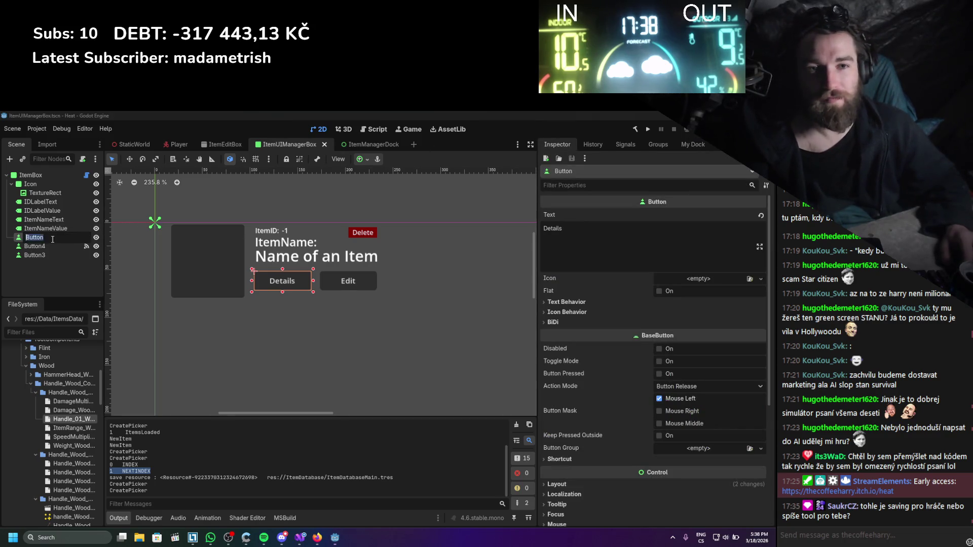
type("DetailsBu")
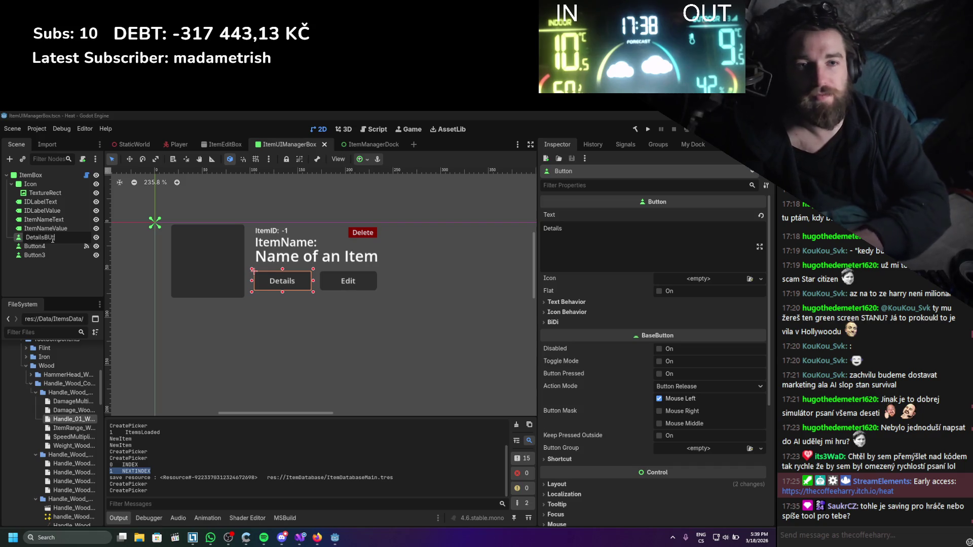
type("tton")
key("Return")
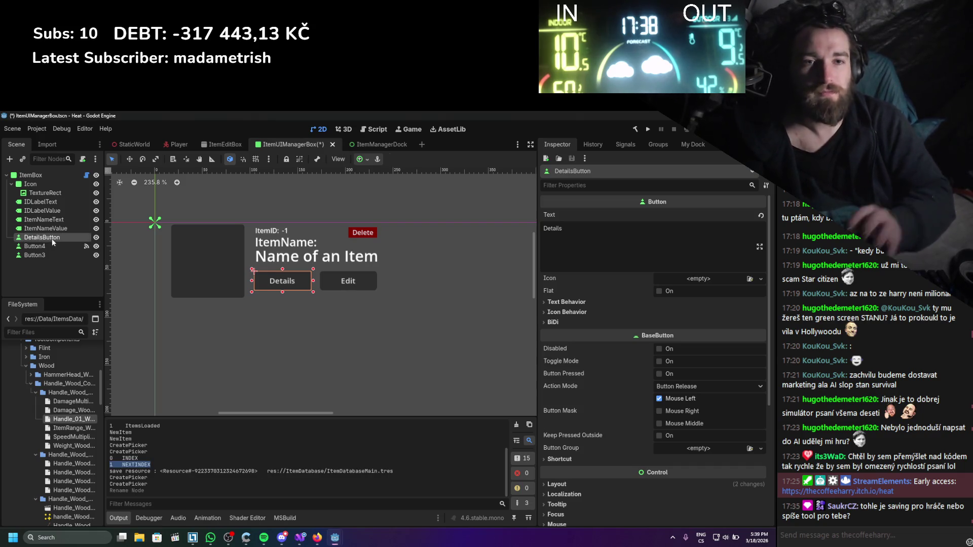
left_click(37, 246)
left_click(37, 246)
type("Ed")
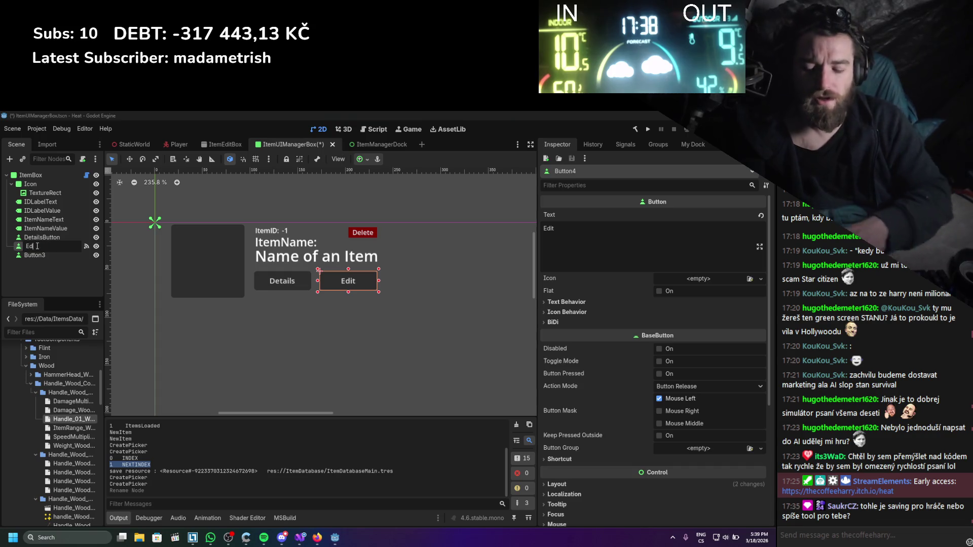
type("itButton")
key("Return")
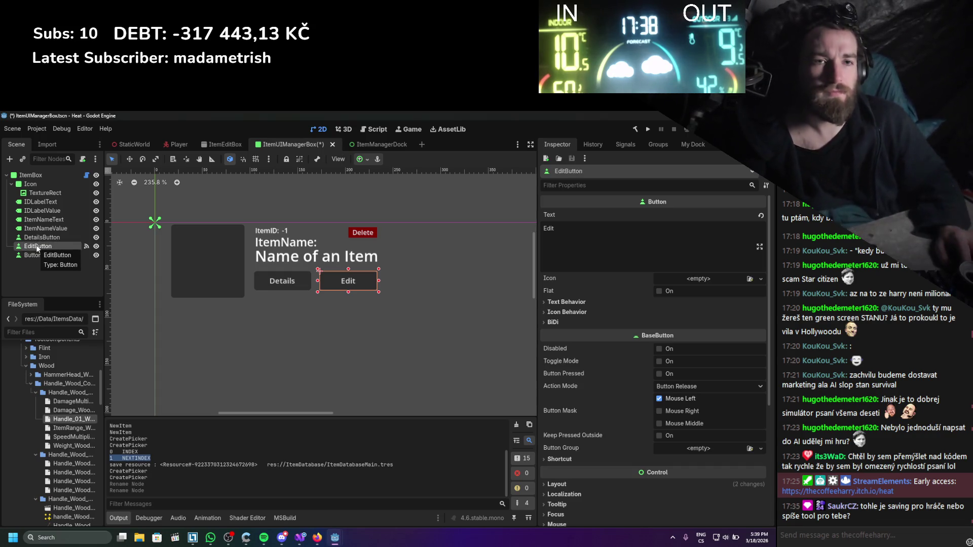
- Rename Button3 to DeleteButton and save the scene
left_click(35, 255)
left_click(35, 255)
type("Delete")
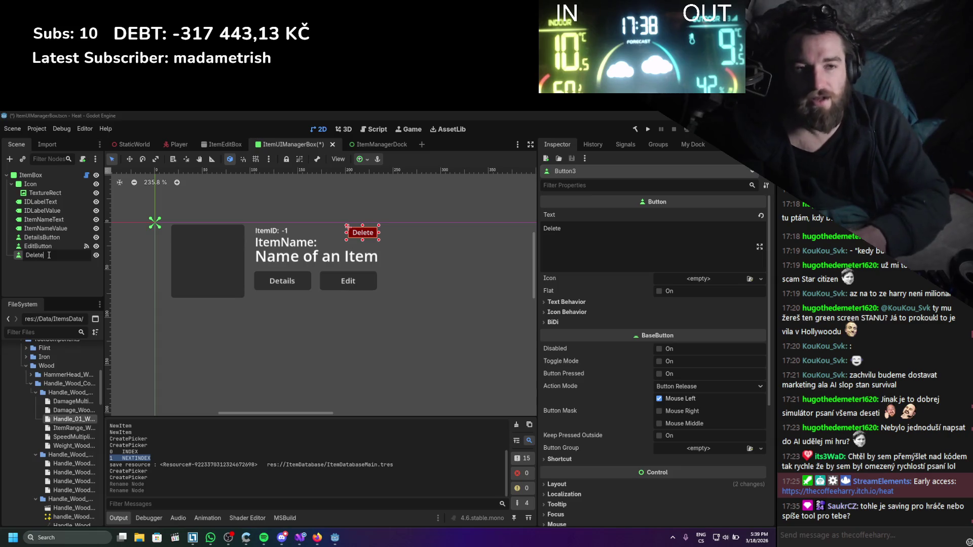
type("Button")
key("Return")
key("ctrl+s")
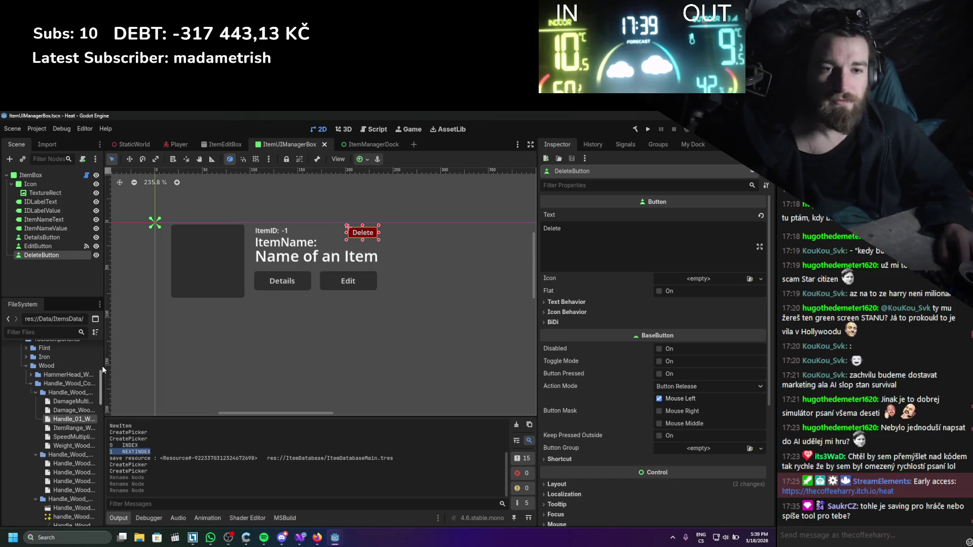
left_click_drag(104, 365, 138, 360)
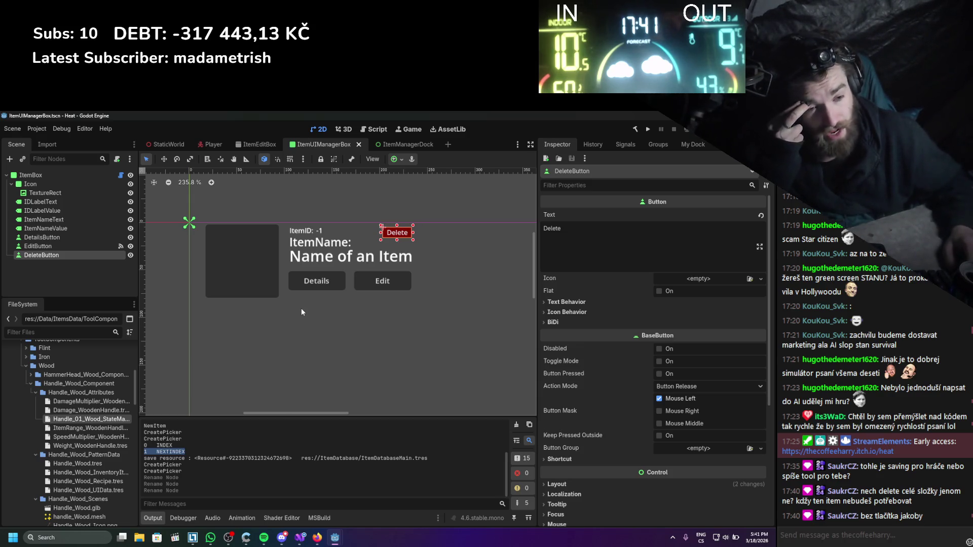
mouse_move(304, 541)
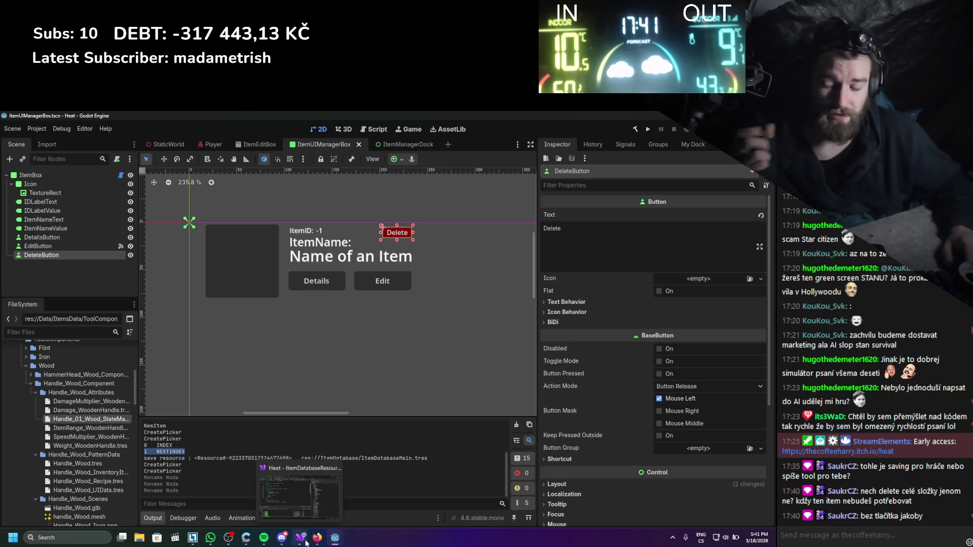
- Save ItemDatabaseResource.cs in Visual Studio and select the line printing nextIndex
left_click(305, 543)
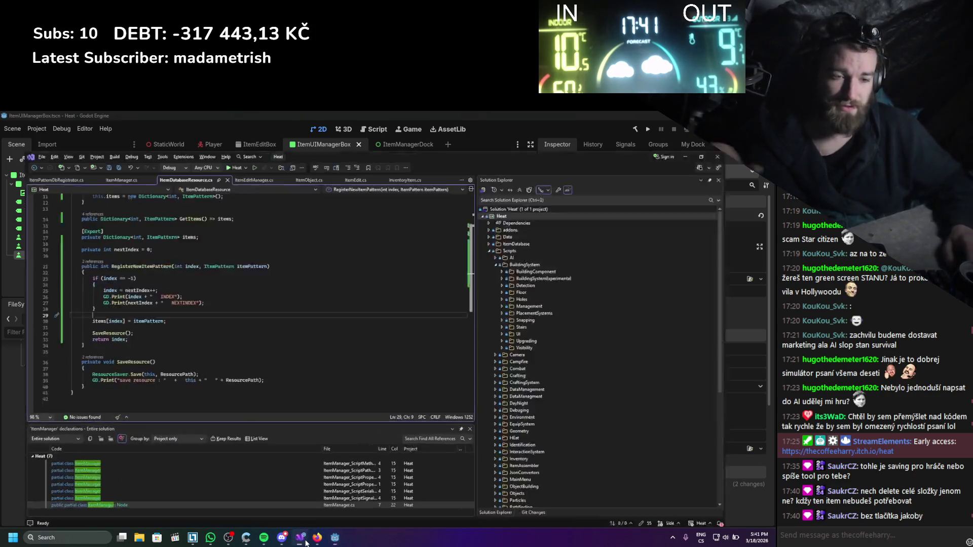
left_click(188, 335)
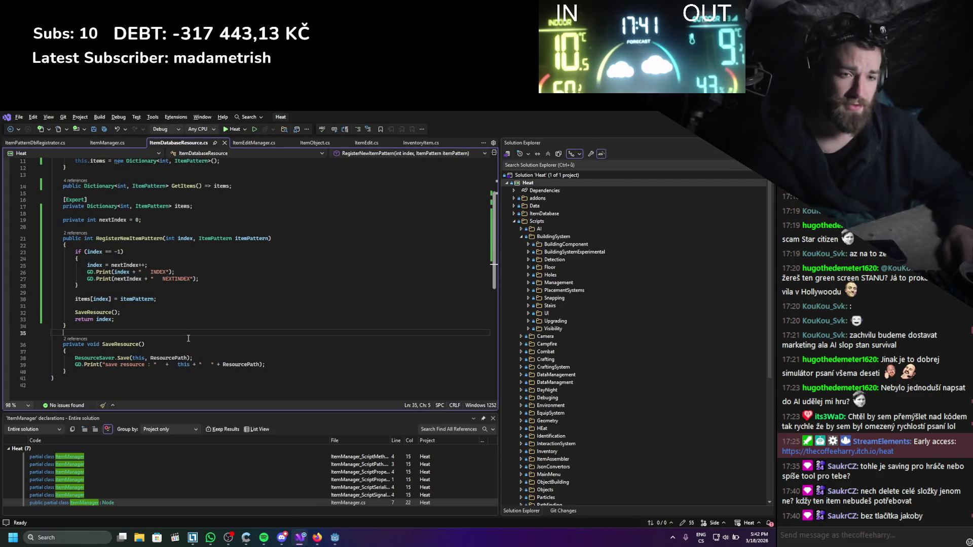
key("ctrl+s")
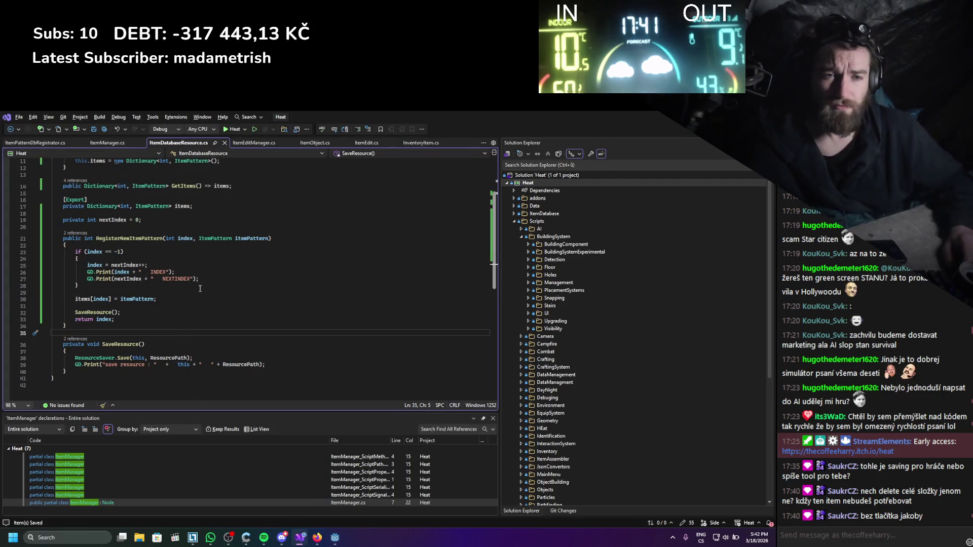
left_click_drag(207, 281, 51, 279)
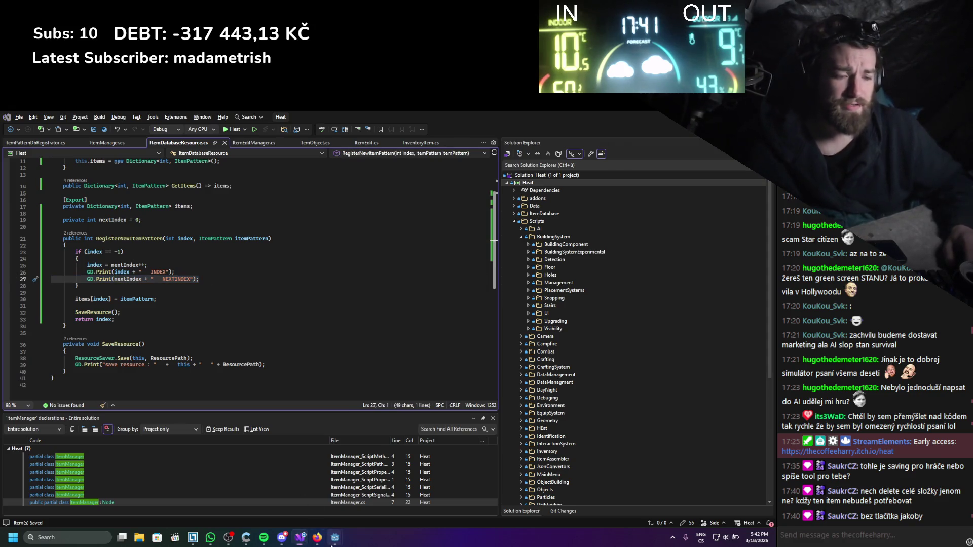
- Return to Godot and show My Dock listing the Handle and smallHandle items
mouse_move(335, 537)
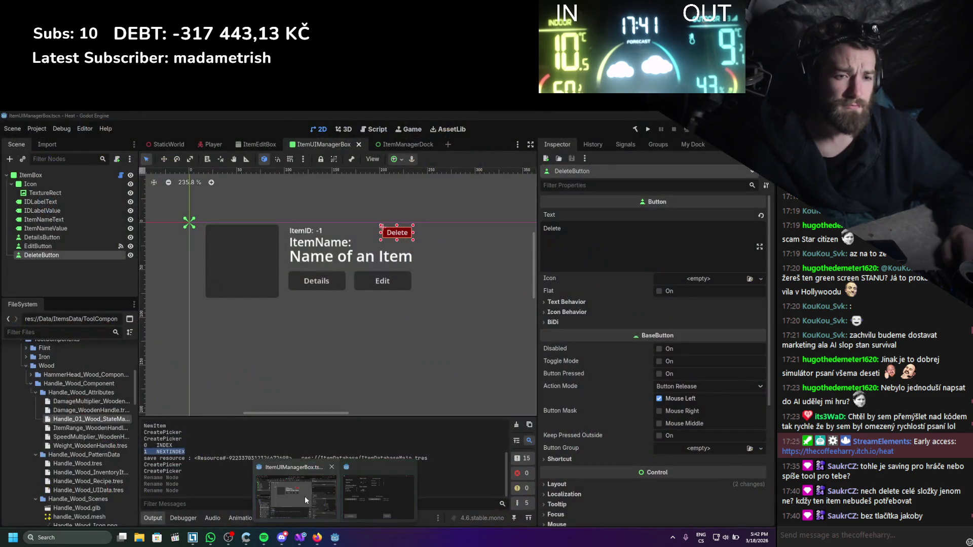
left_click(305, 497)
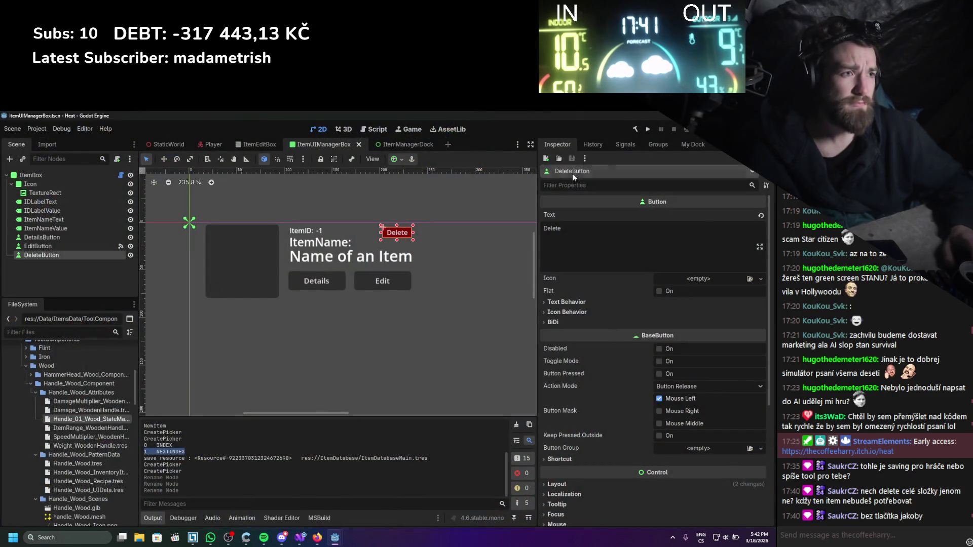
left_click(682, 146)
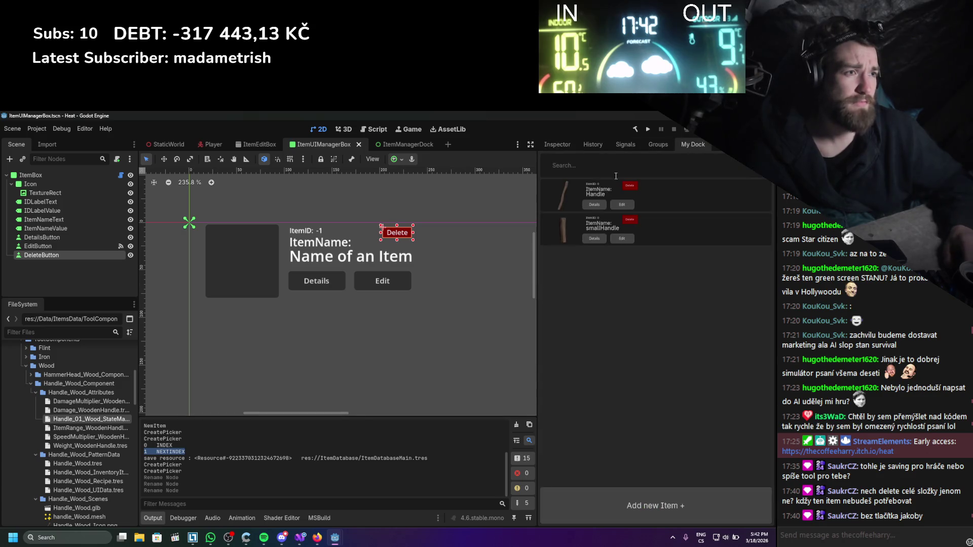
- Add a 'Name of an Item' placeholder to My Dock, then bring up ItemDatabaseResource.cs in Visual Studio
left_click(679, 505)
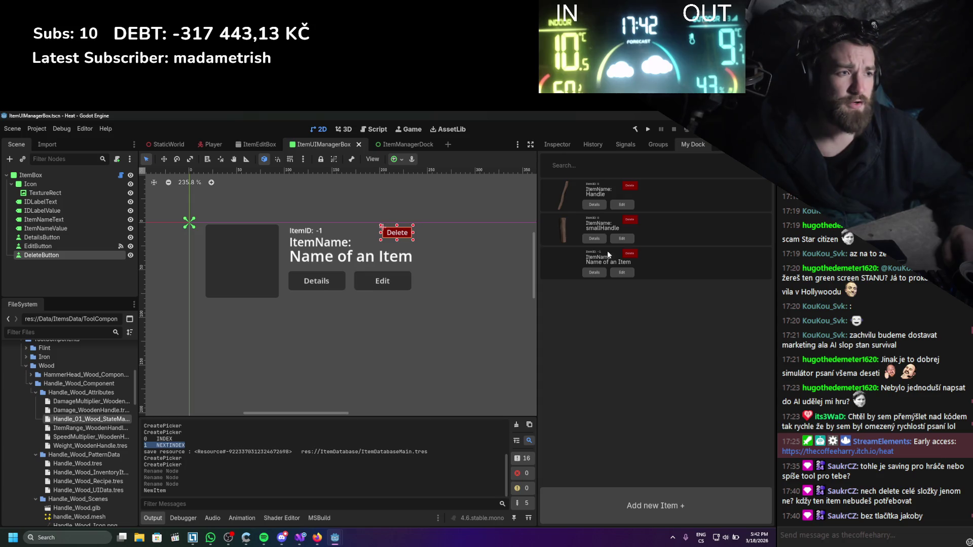
left_click(299, 537)
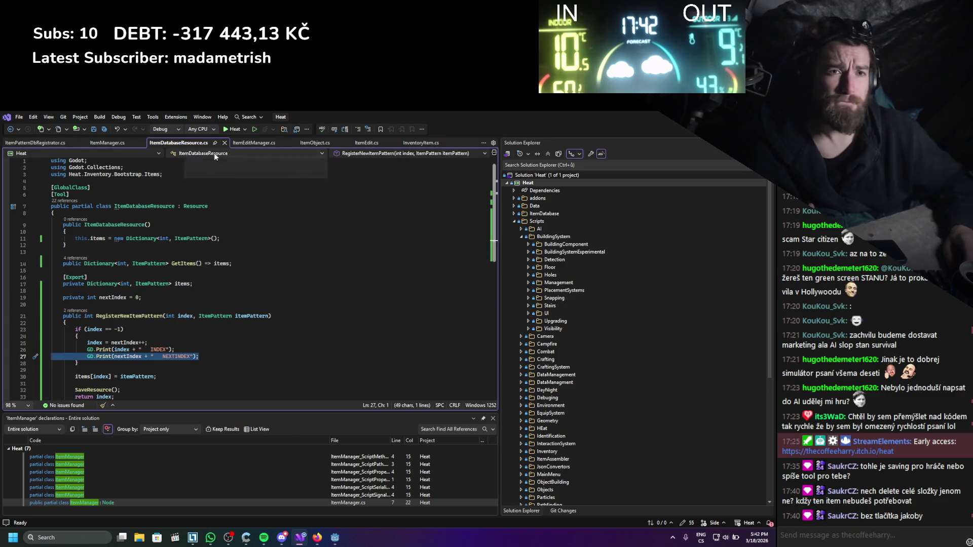
- Browse InventoryItem.cs, ItemObject.cs, ItemEditManager.cs and ItemEdit.cs in Visual Studio
left_click(405, 143)
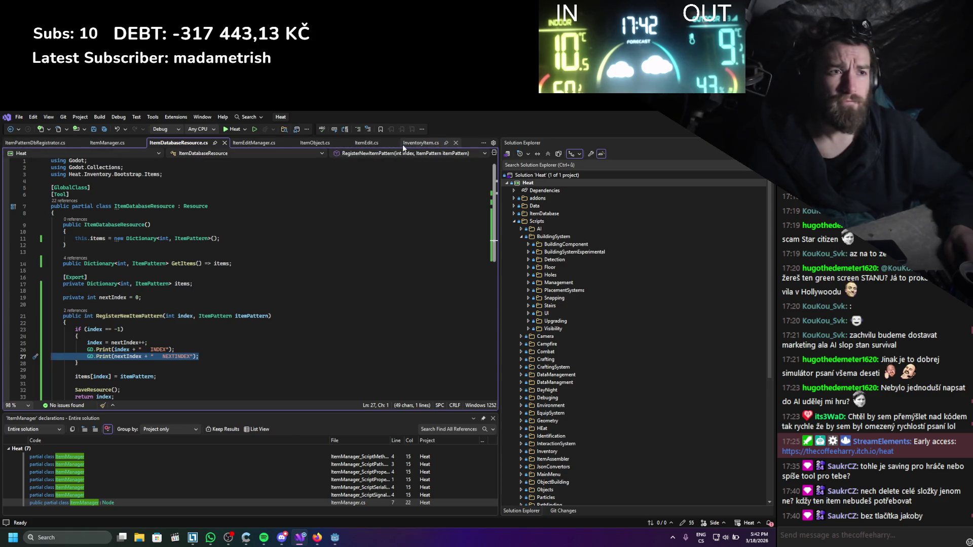
left_click(311, 143)
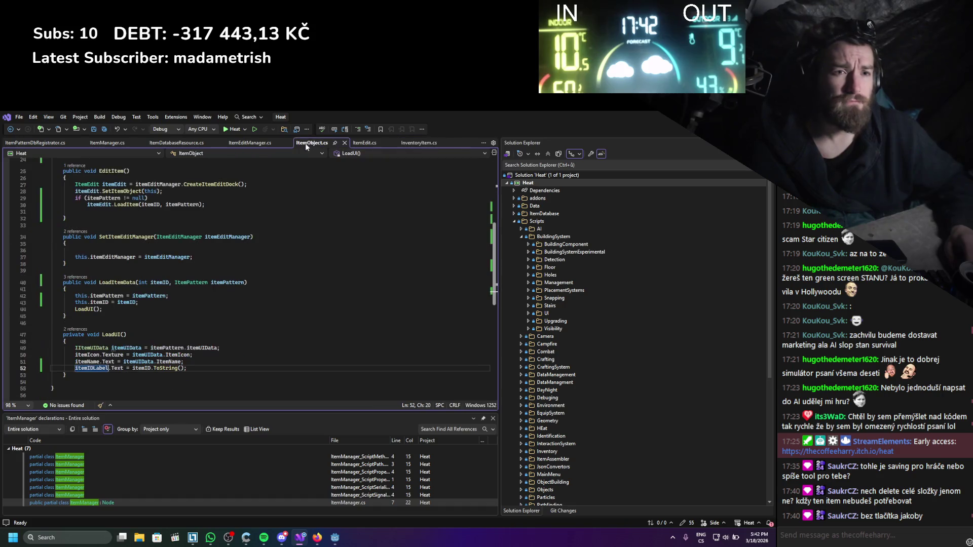
left_click(252, 143)
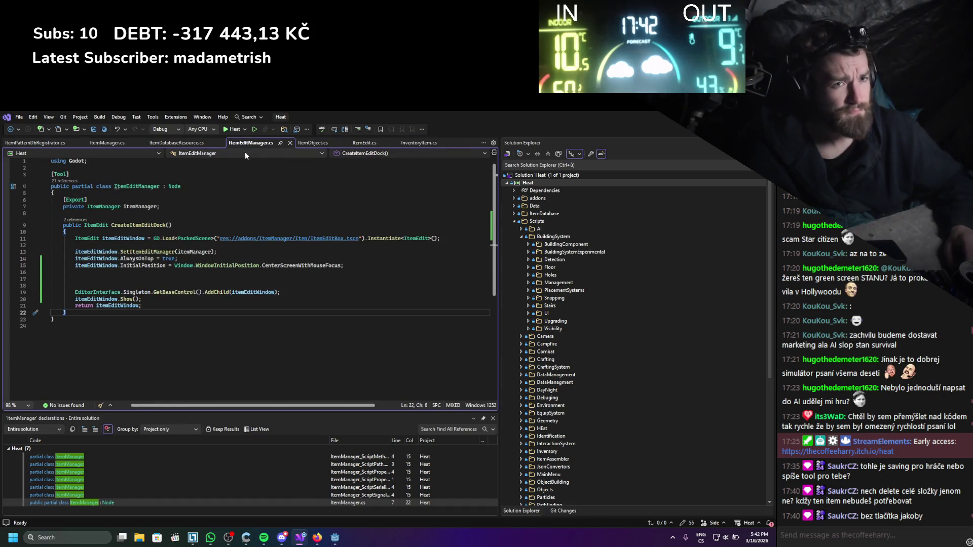
left_click(358, 144)
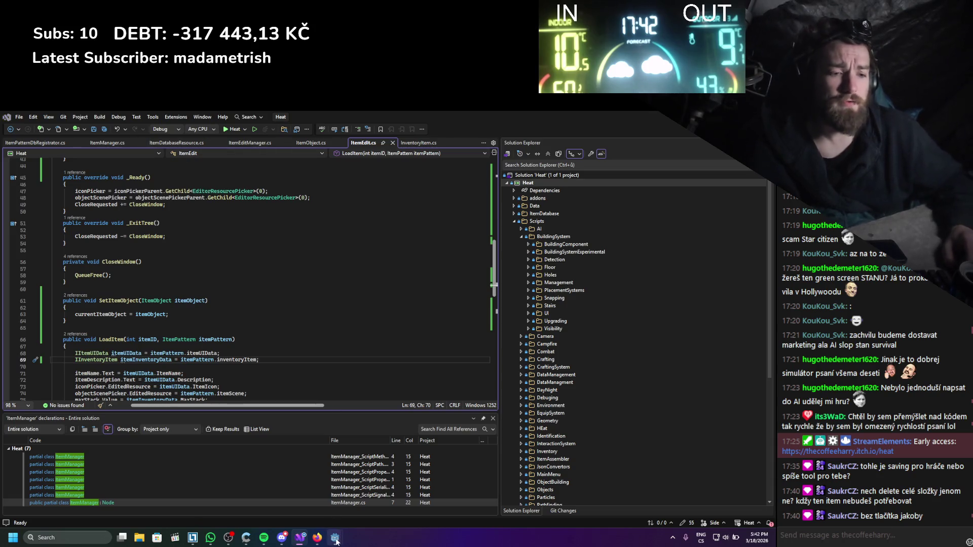
- Bring the Godot item editor window back to the front
mouse_move(335, 541)
left_click(377, 494)
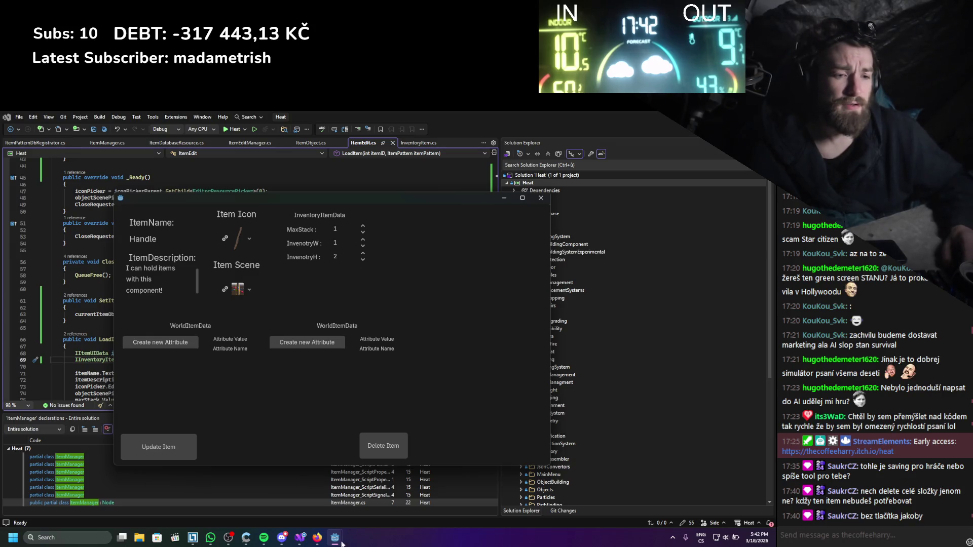
mouse_move(335, 538)
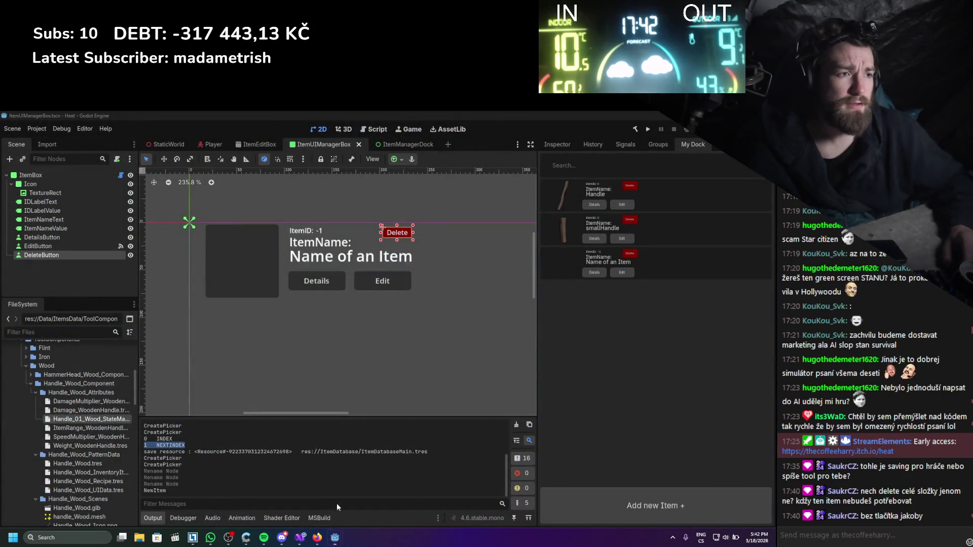
- Rename the 'Name of an Item' entry to asd, then return to Visual Studio
left_click(609, 259)
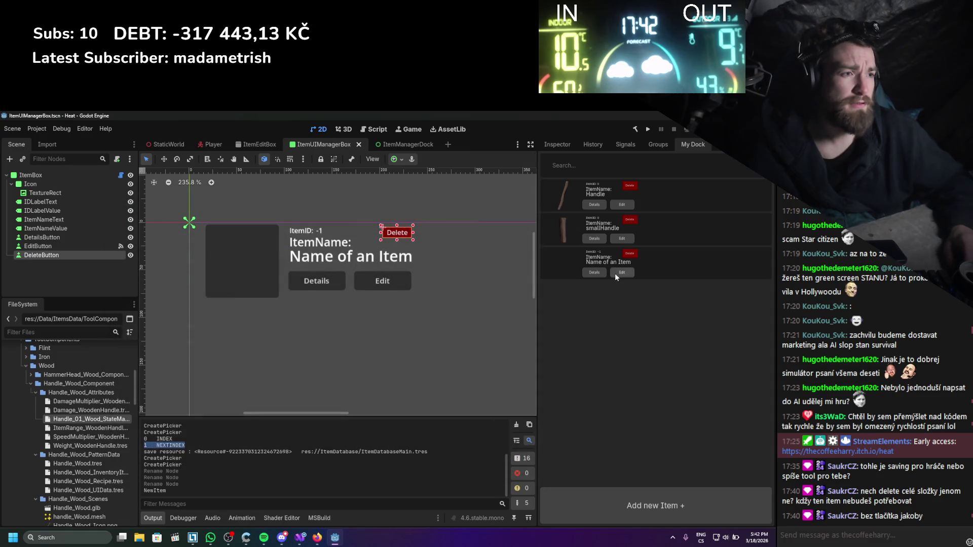
left_click(615, 274)
type("a")
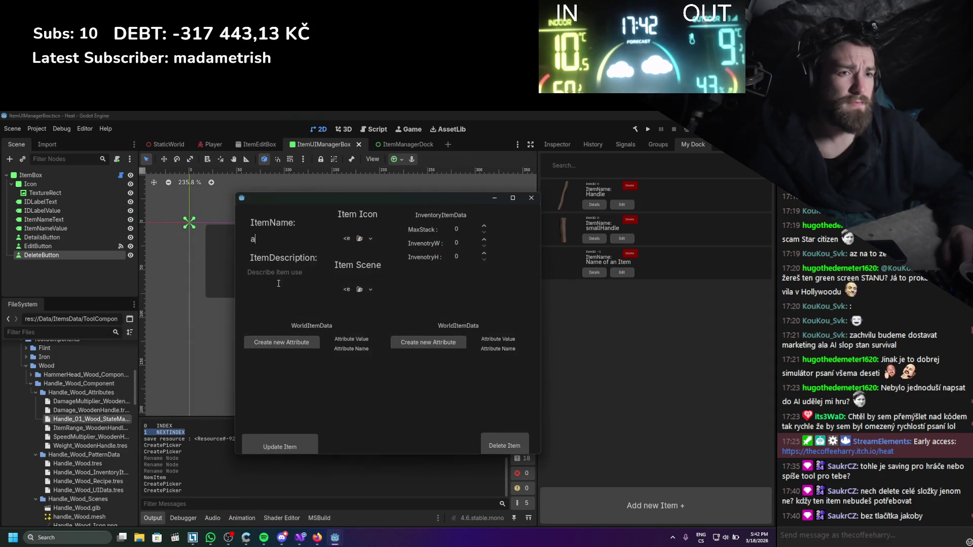
type("sd")
left_click(278, 445)
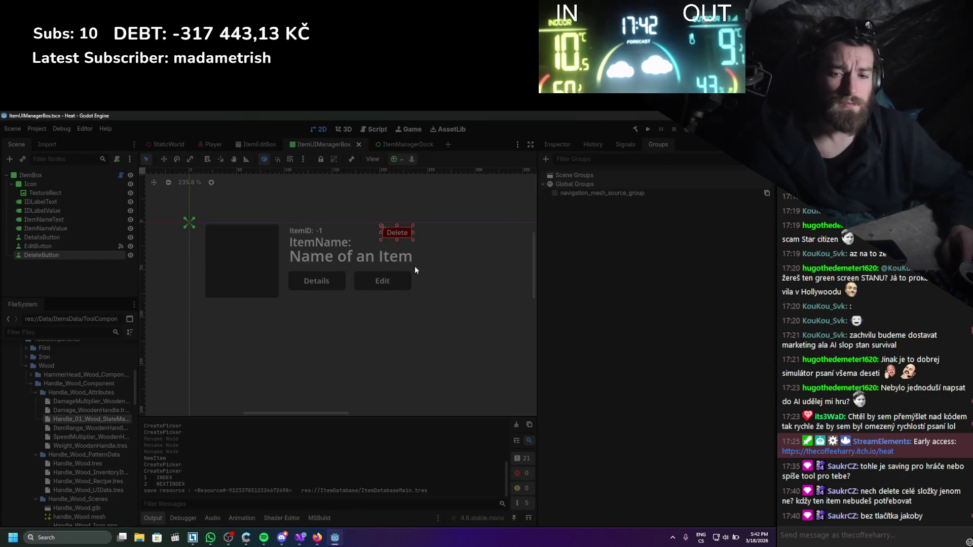
key("alt+Tab")
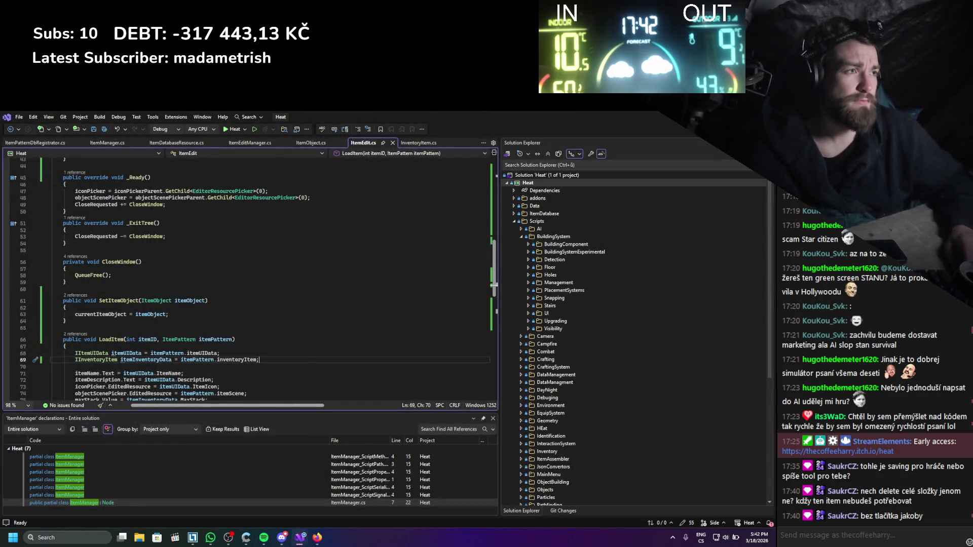
- Launch Godot_v4.6 from the desktop shortcut, allow it to run, and open the Heat project
key("super+Down")
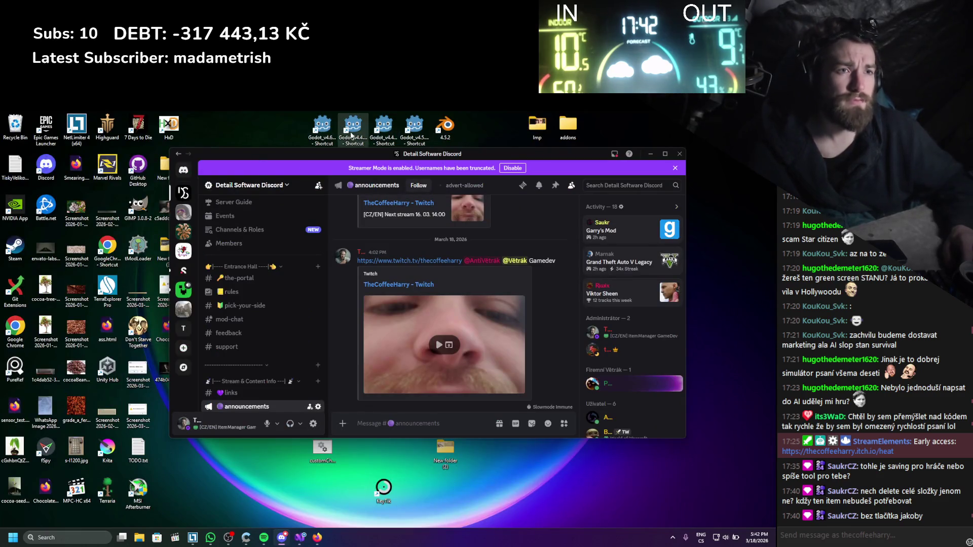
double_click(323, 126)
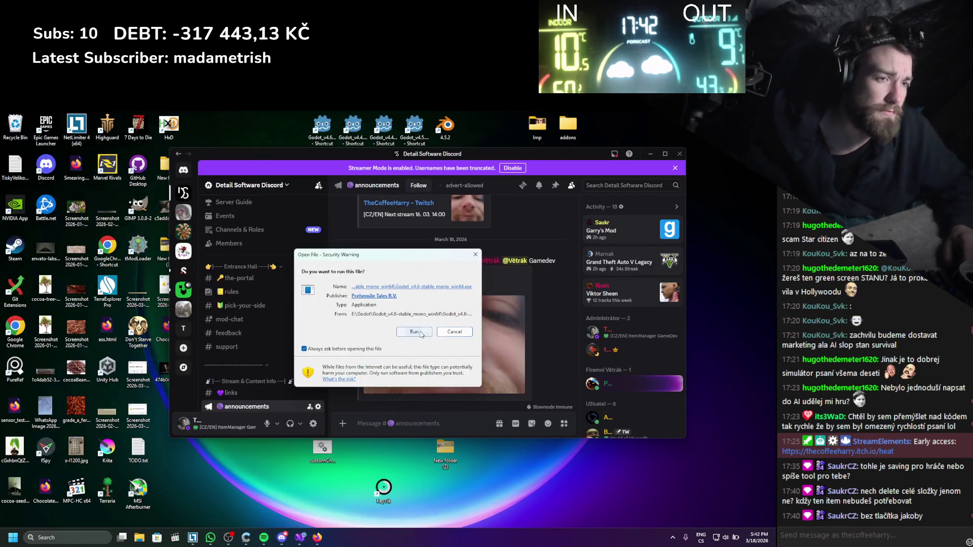
left_click(421, 333)
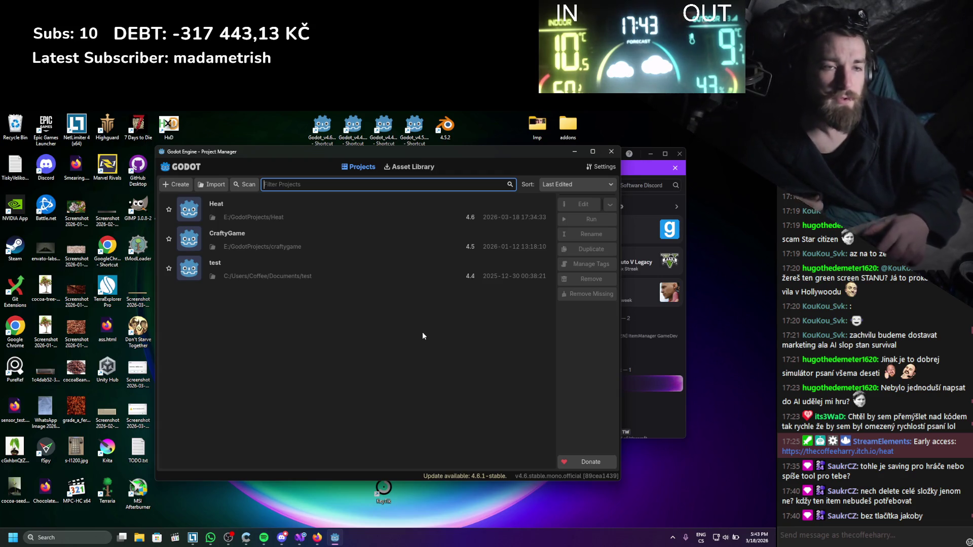
double_click(315, 217)
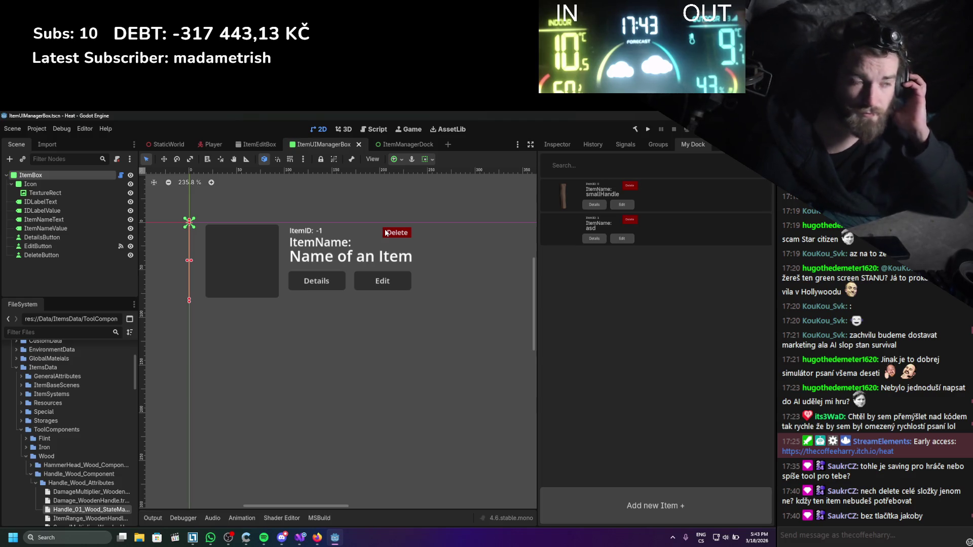
- Add a third dock item named yxc, then return to Visual Studio
left_click(665, 521)
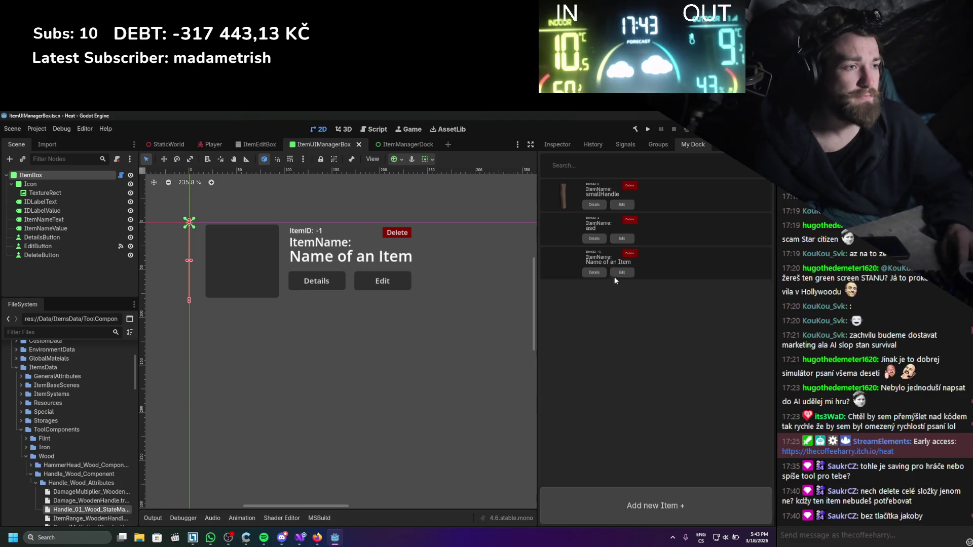
left_click(620, 274)
type("yxc")
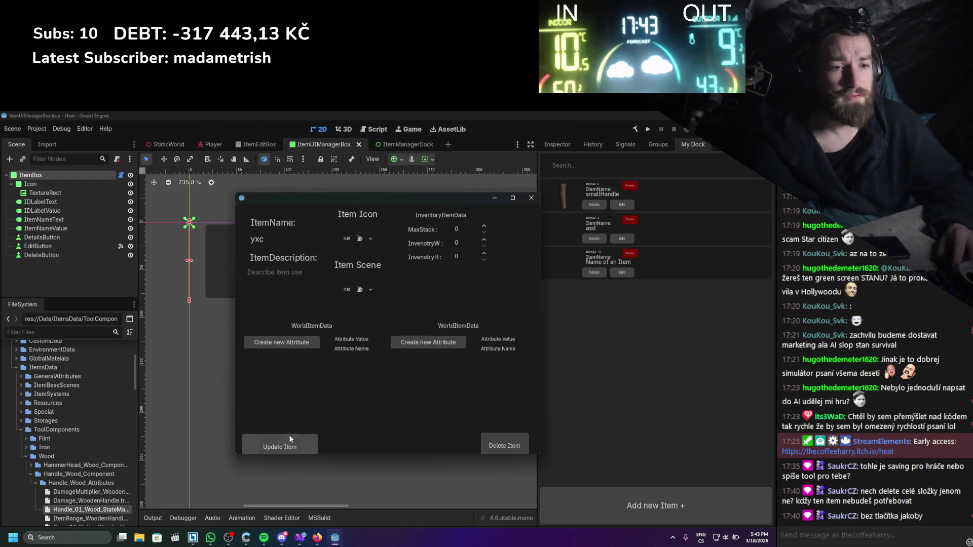
left_click(289, 437)
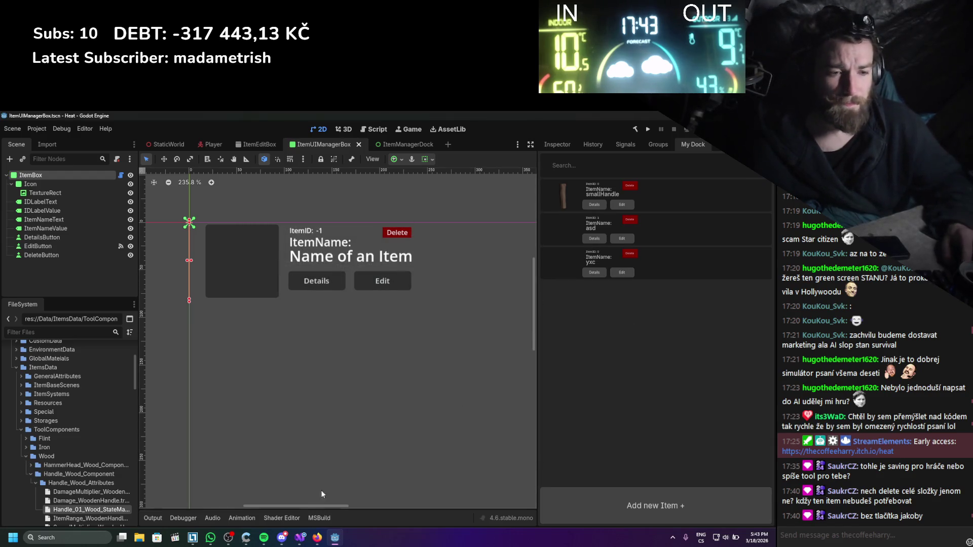
left_click(300, 538)
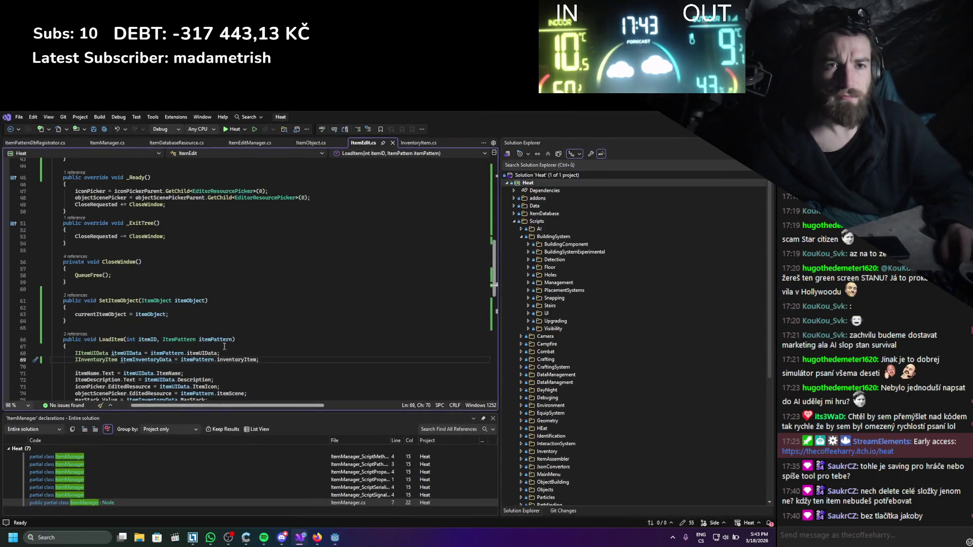
- Delete the '= 0' initialiser from nextIndex on line 19 of ItemDatabaseResource.cs and save
left_click(193, 143)
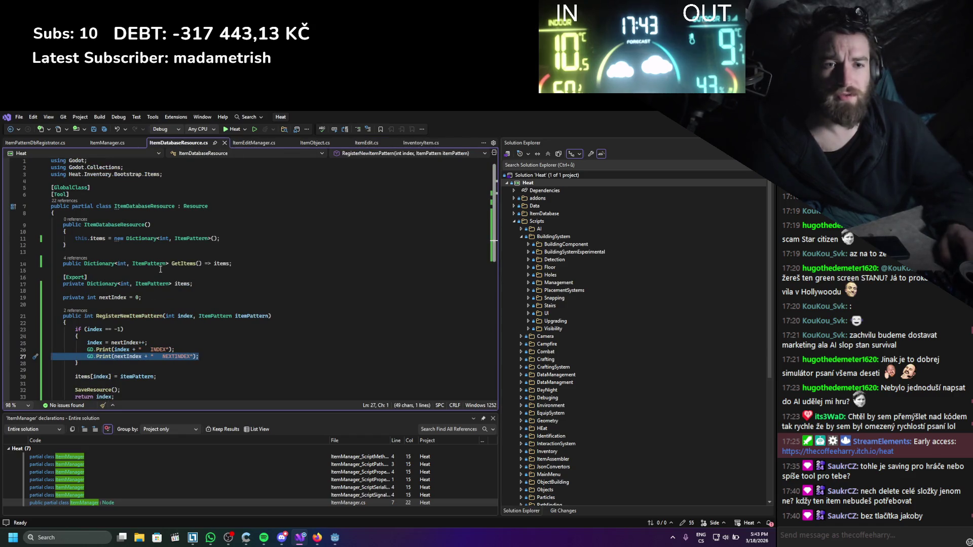
left_click(140, 297)
key("BackSpace")
key("BackSpace")
key("BackSpace")
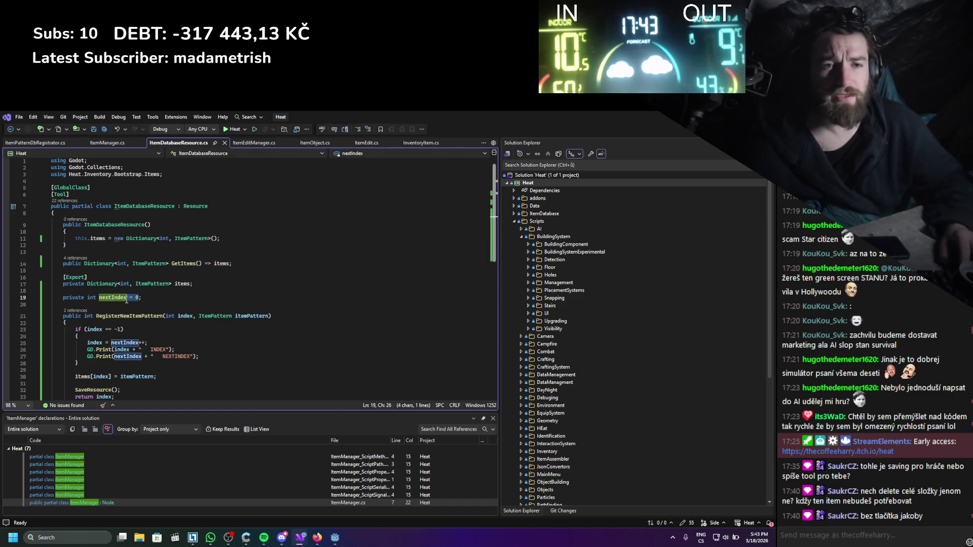
key("ctrl+s")
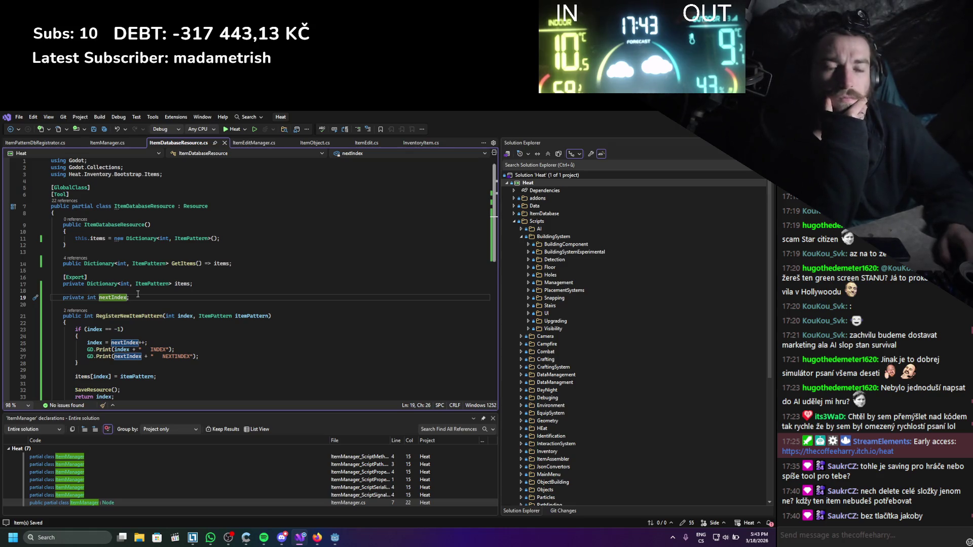
- Switch to Godot and start rebuilding the .NET project with the hammer button
scroll(166, 266, "down", 2)
scroll(166, 267, "down", 2)
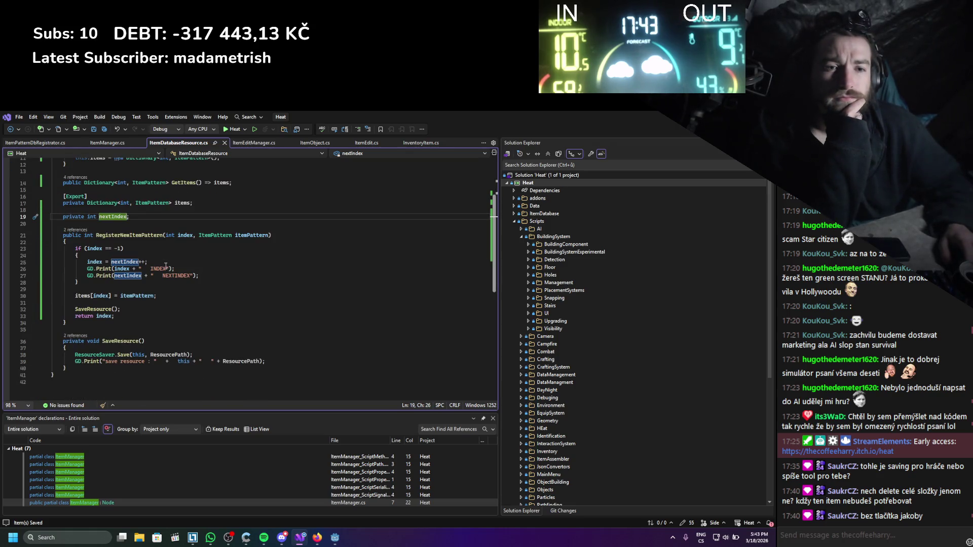
scroll(173, 257, "up", 3)
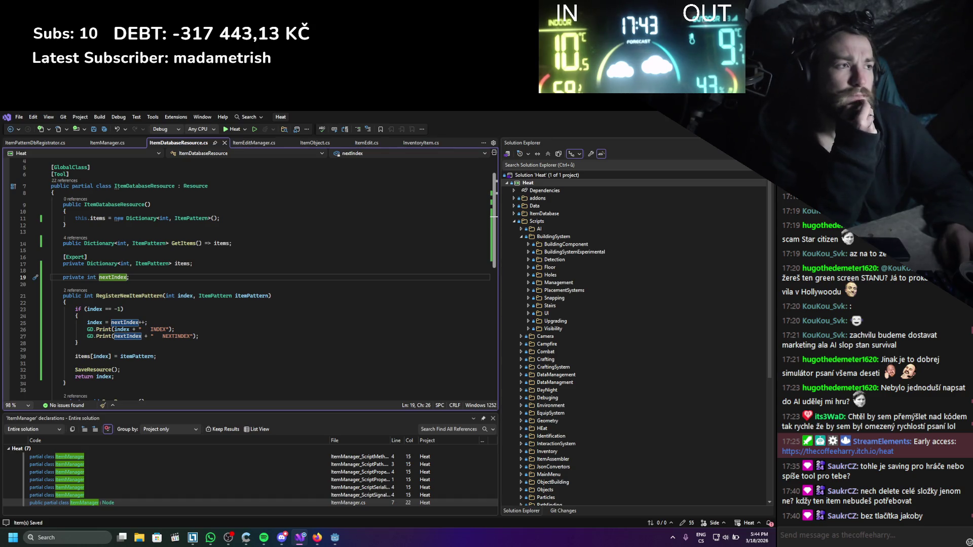
key("alt+Tab")
left_click(627, 133)
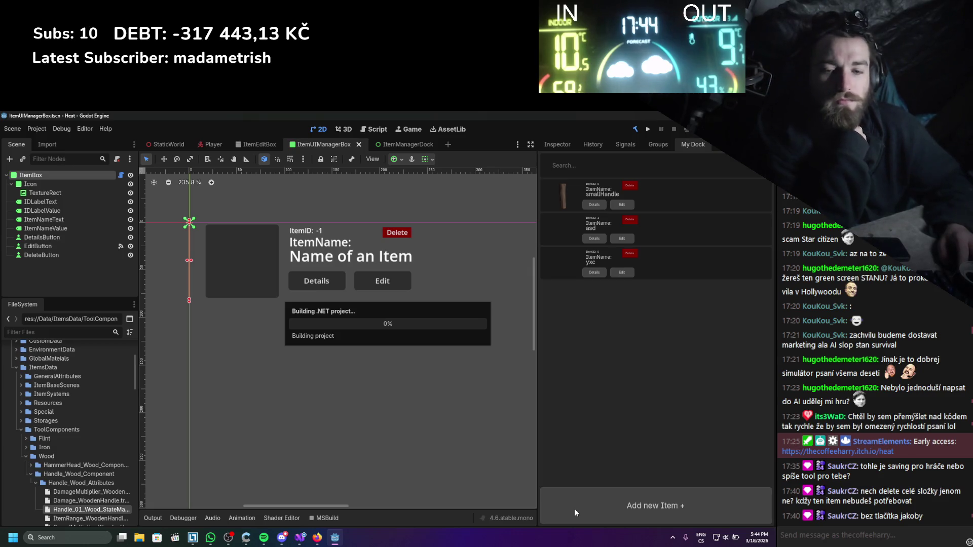
- Add a fourth item to the dock and name it ffff
left_click(594, 512)
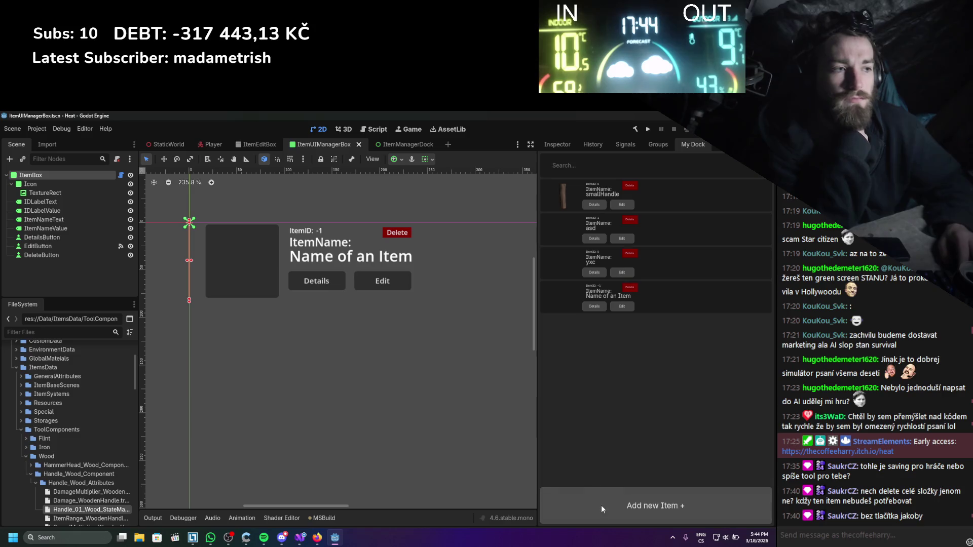
left_click(614, 307)
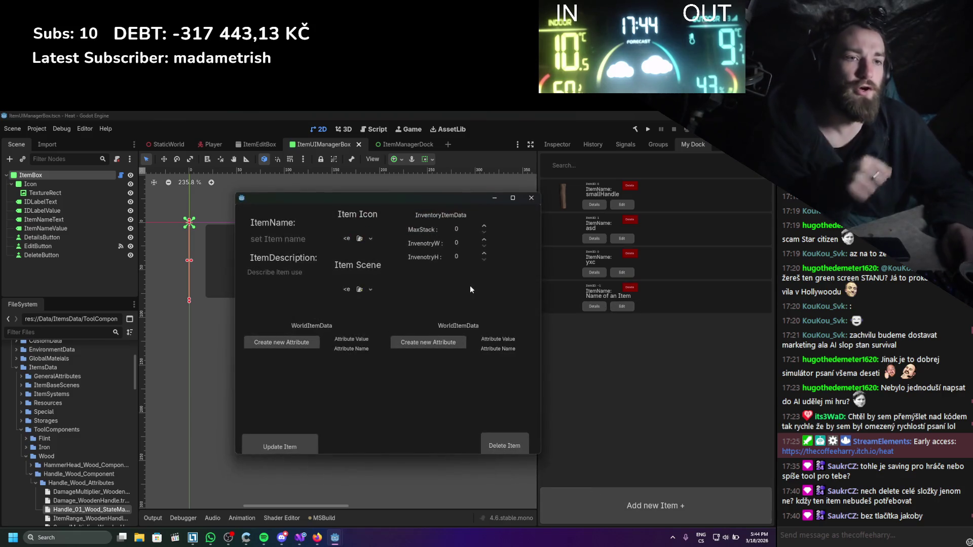
type("ffff")
left_click(302, 443)
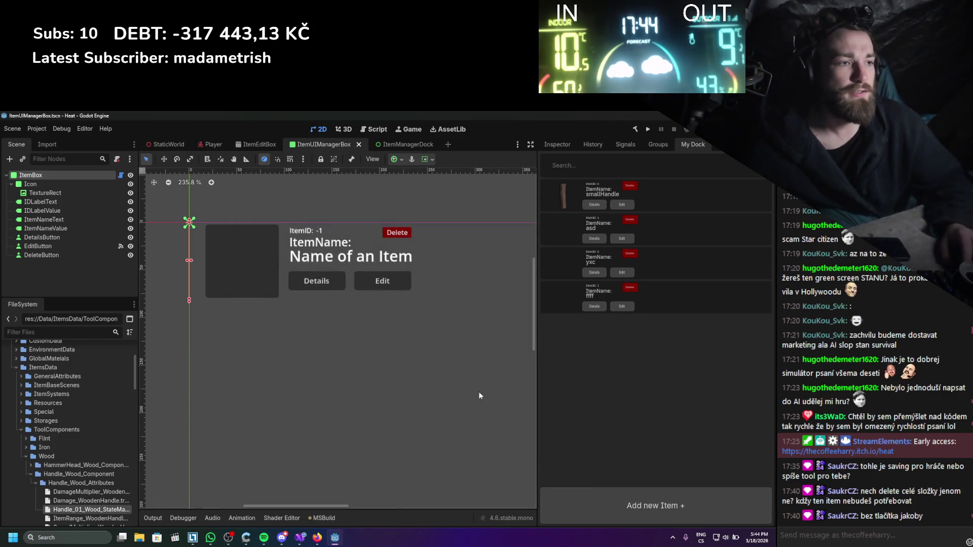
- Add a fifth item and name it xxxxx
left_click(587, 510)
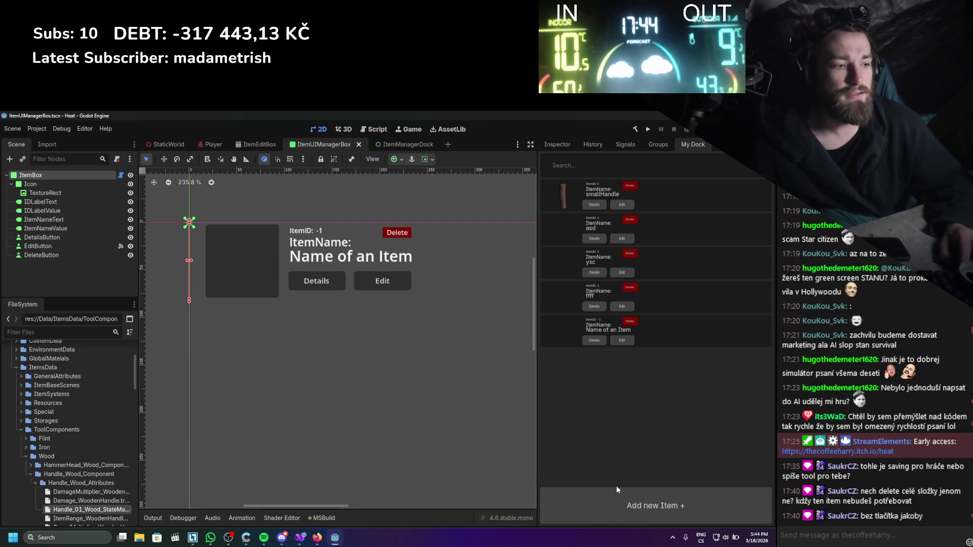
left_click(615, 341)
type("xxxxx")
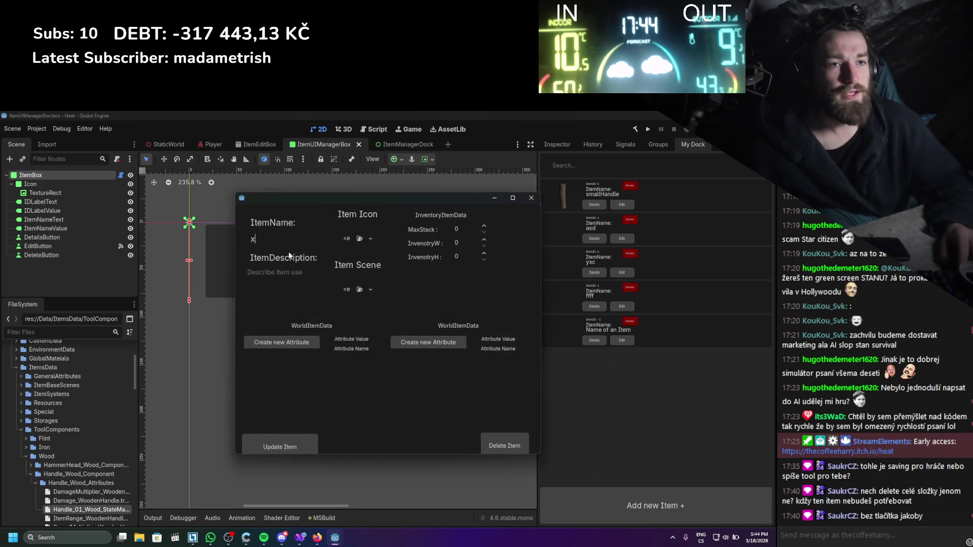
left_click(282, 440)
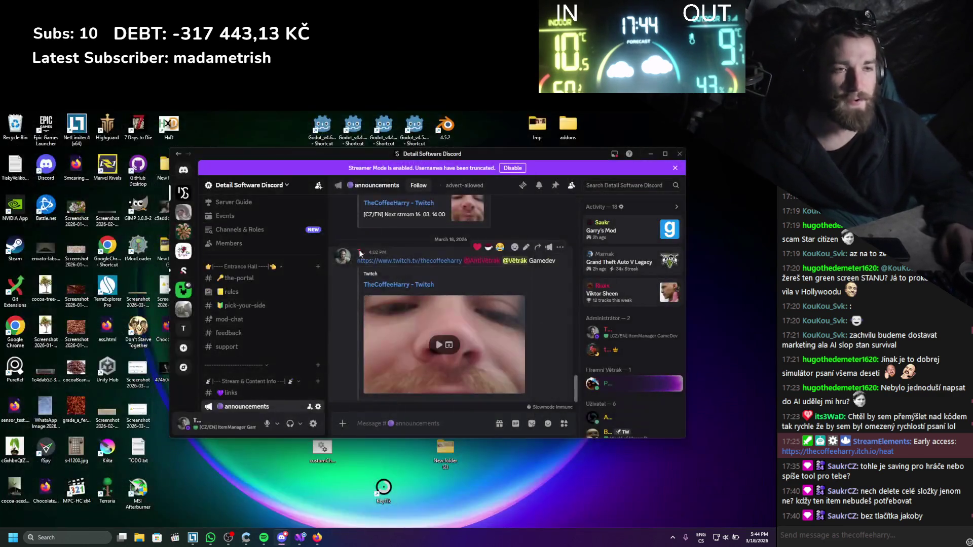
- Relaunch Godot from its desktop shortcut, allow it past the security warning, and open Heat
double_click(322, 126)
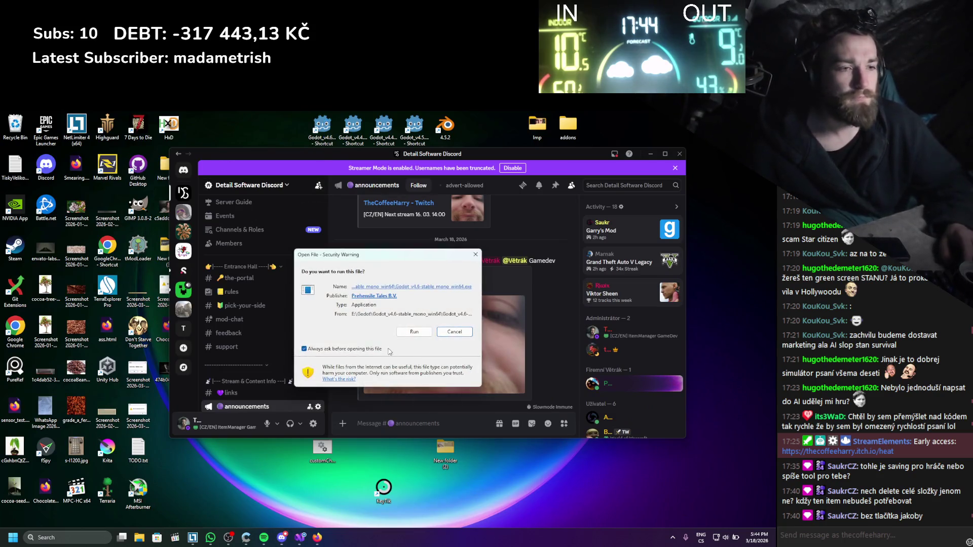
left_click(410, 339)
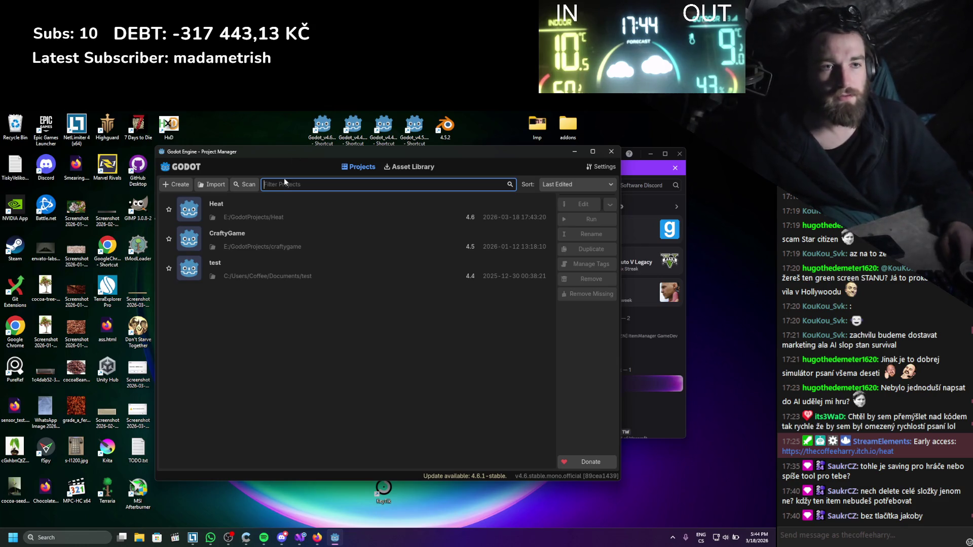
double_click(281, 202)
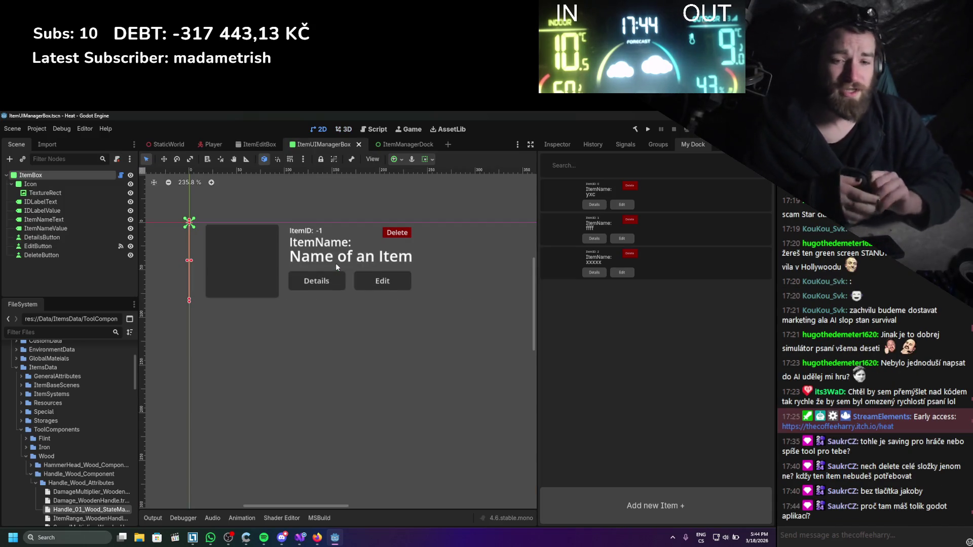
- Add a new dock item named vvvv, then move over to Visual Studio
left_click(615, 492)
left_click(622, 306)
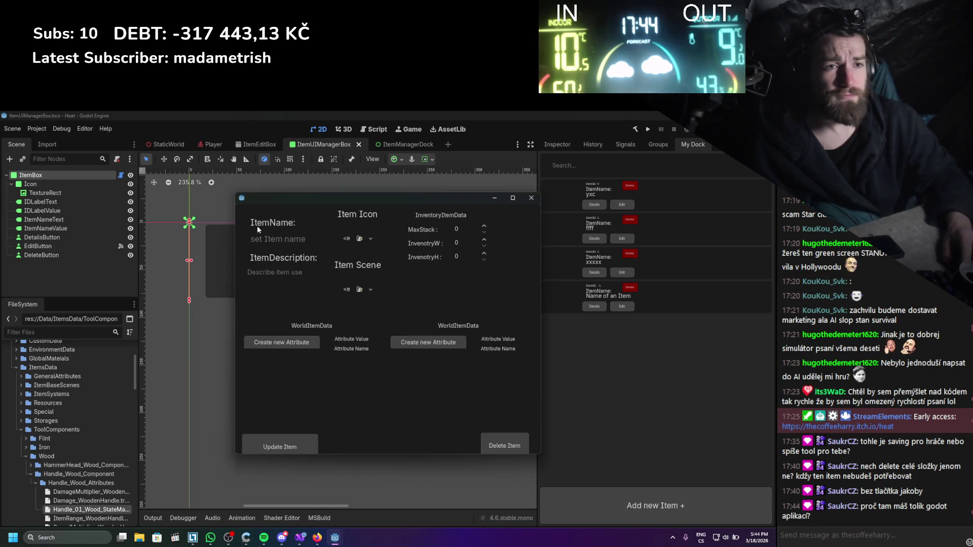
type("vvvv")
left_click(285, 446)
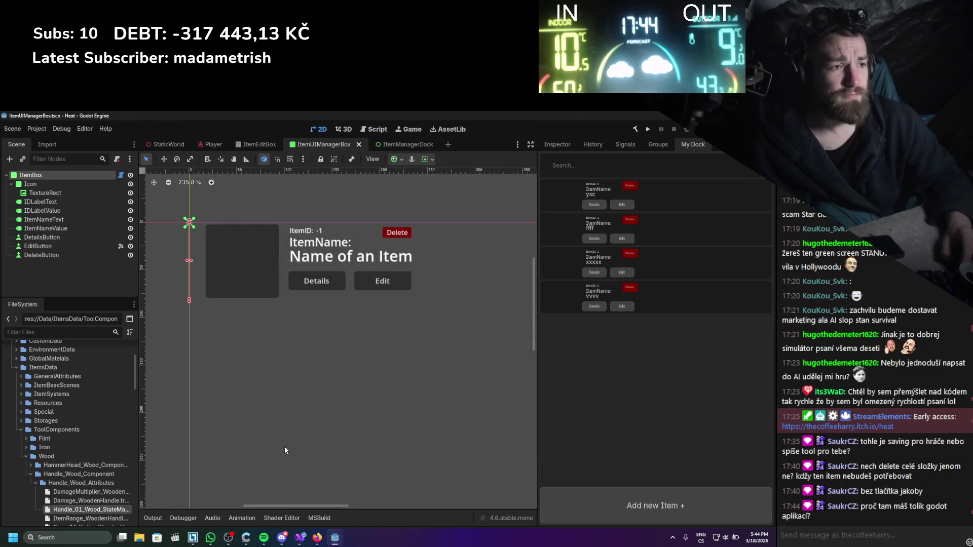
left_click(305, 542)
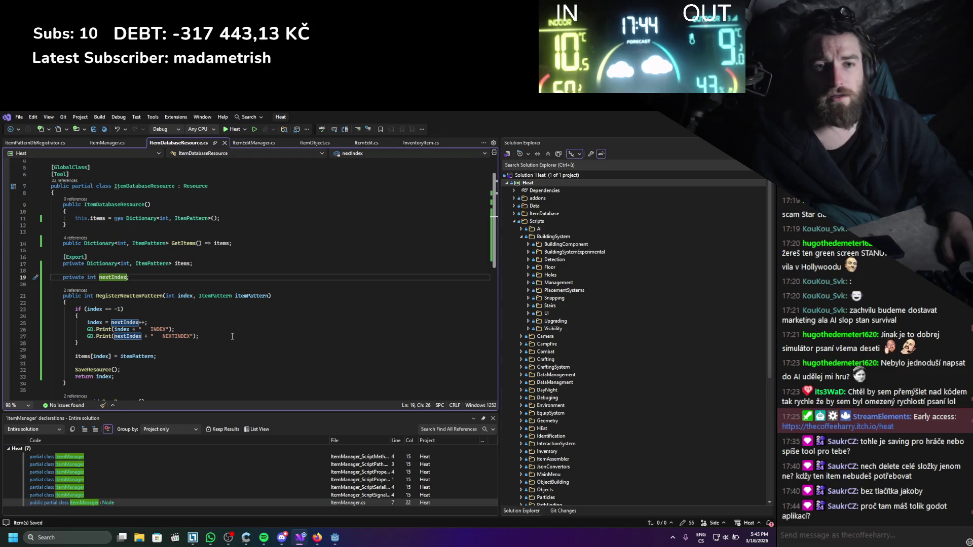
- Review the RegisterNewItemPattern code around line 20 of ItemDatabaseResource.cs, then switch to the browser
left_click(207, 286)
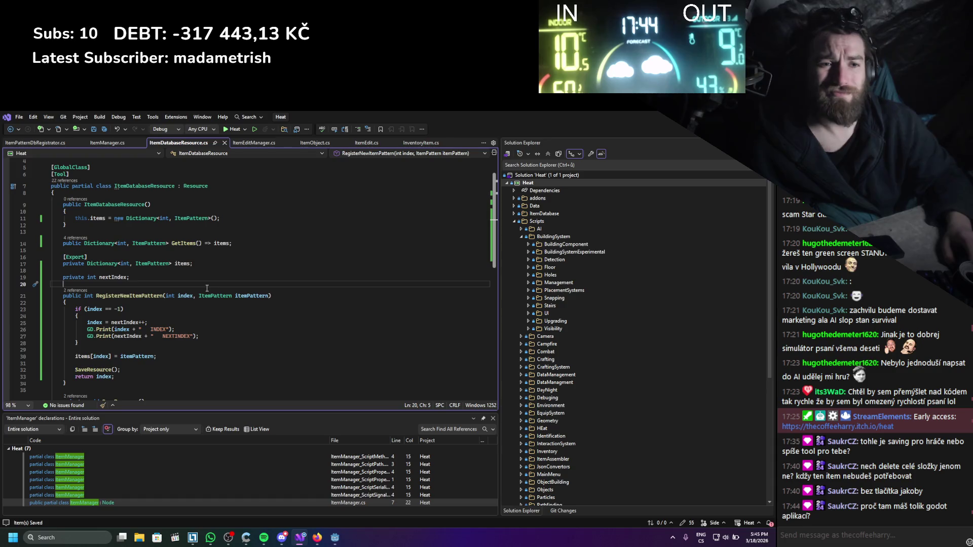
scroll(207, 289, "down", 2)
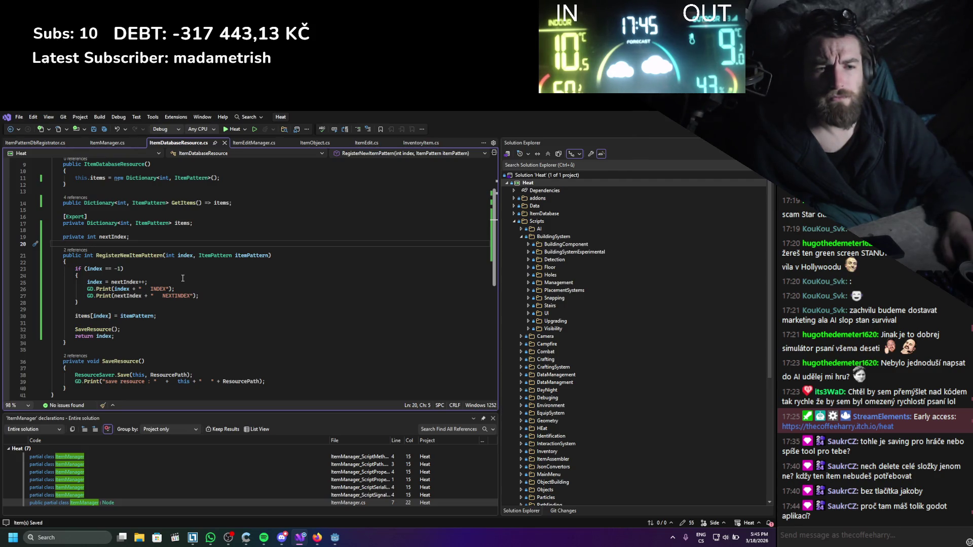
scroll(183, 278, "up", 2)
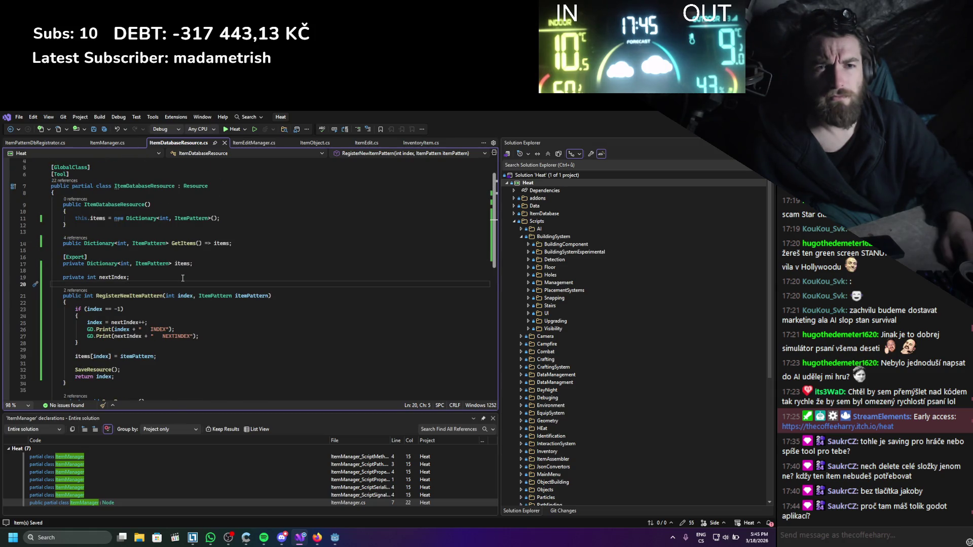
key("alt+Tab")
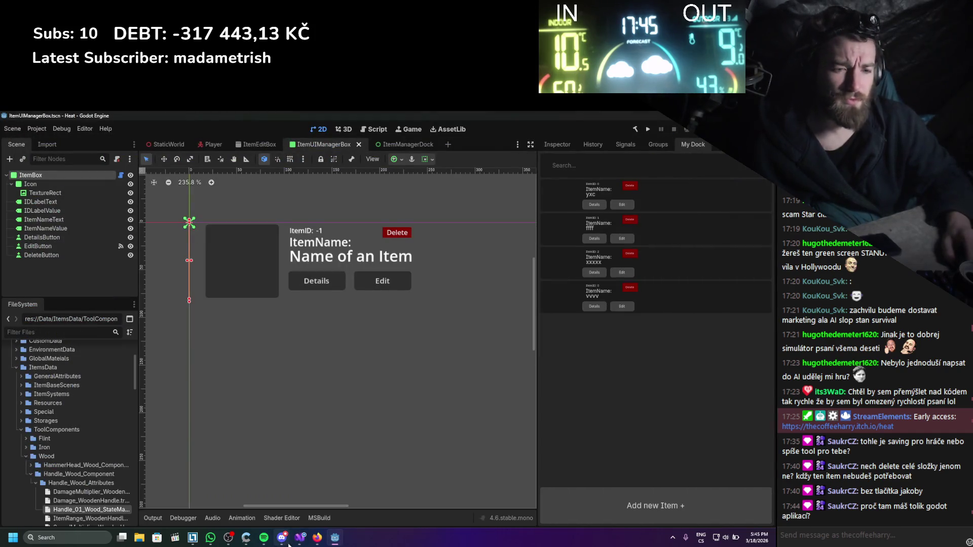
left_click(318, 537)
- Change the Google query to 'godot resoruce' and open the Godot Docs Resources result
left_click(370, 120)
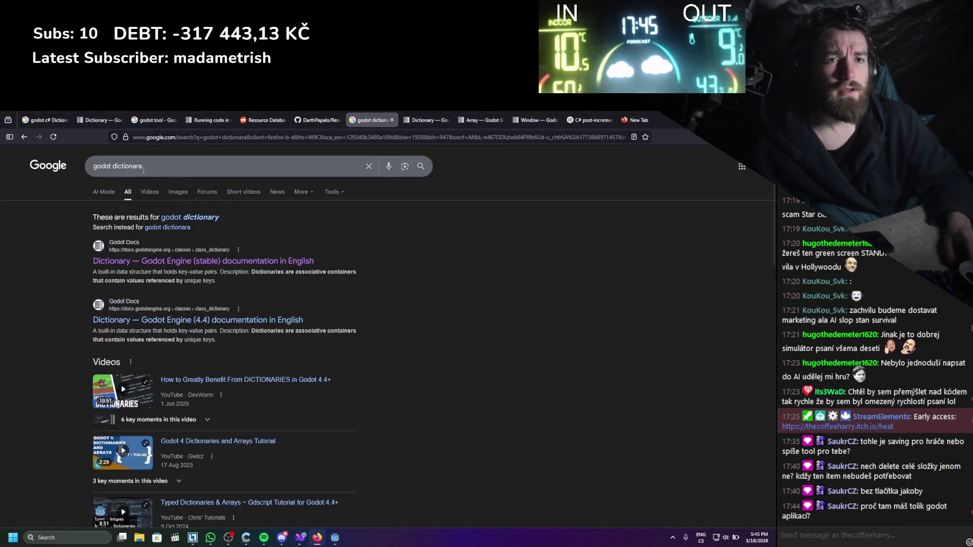
double_click(144, 171)
type("resoruc")
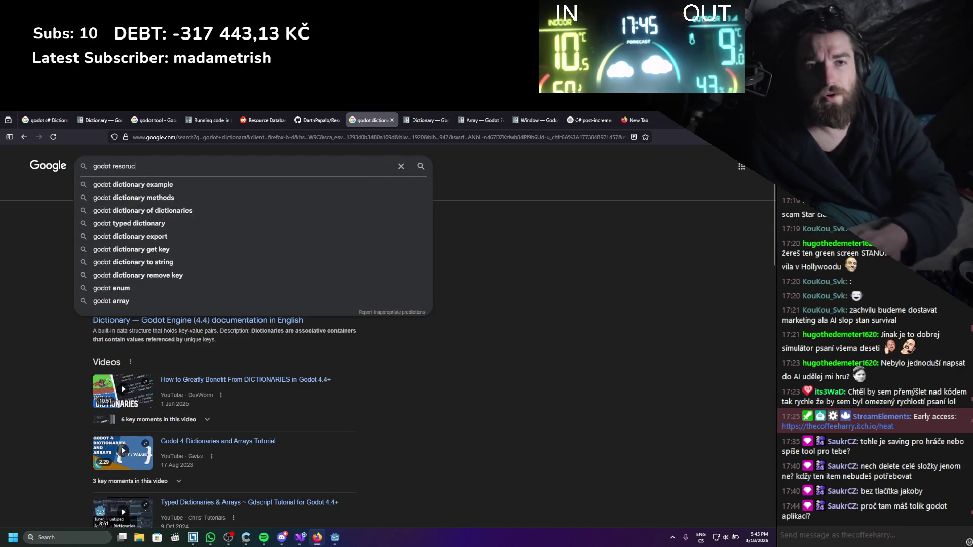
type("e")
key("Return")
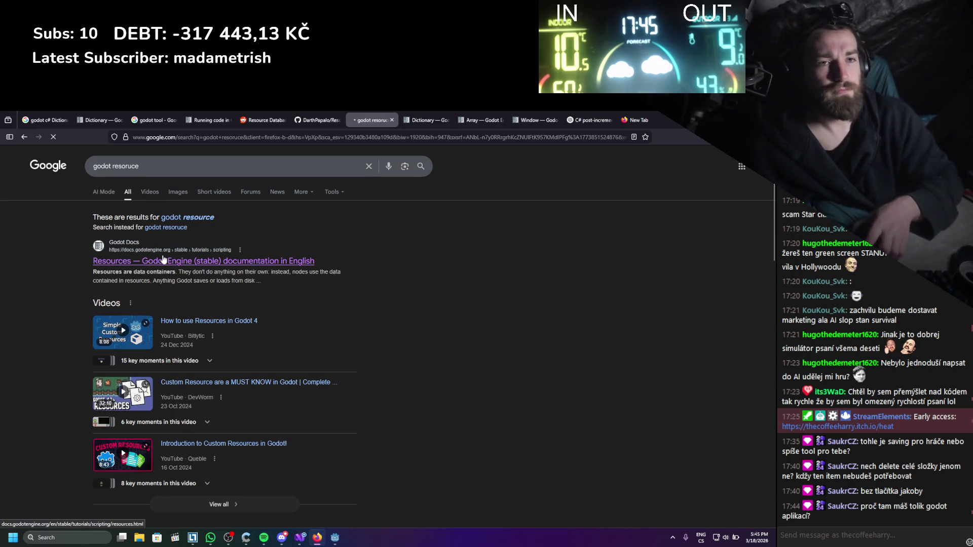
left_click(163, 260)
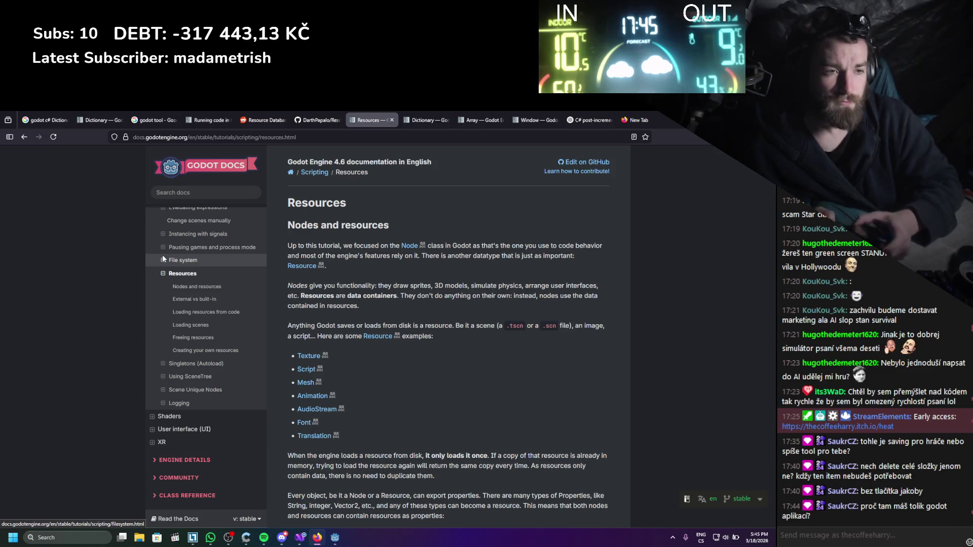
- Scroll into the Resources page and switch its code examples to C#
scroll(504, 245, "down", 7)
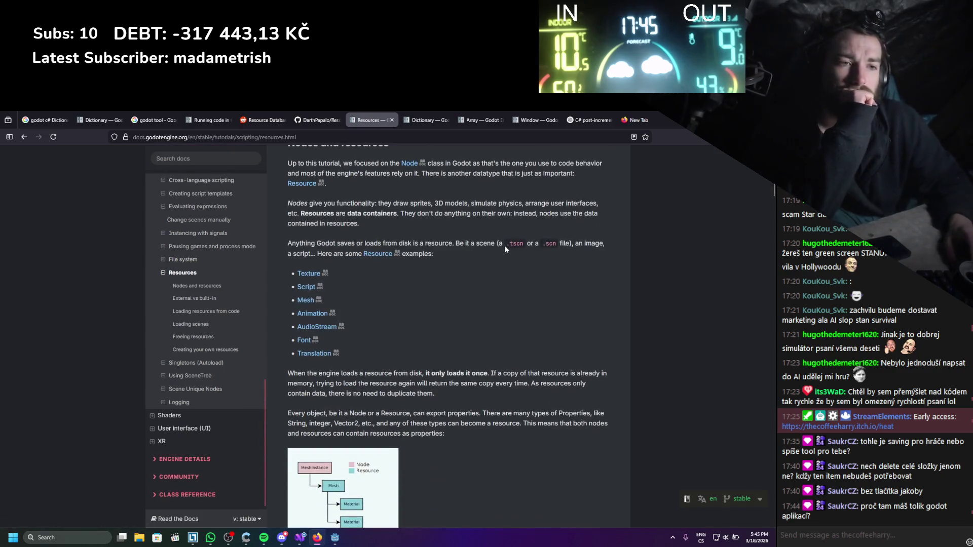
scroll(501, 234, "down", 3)
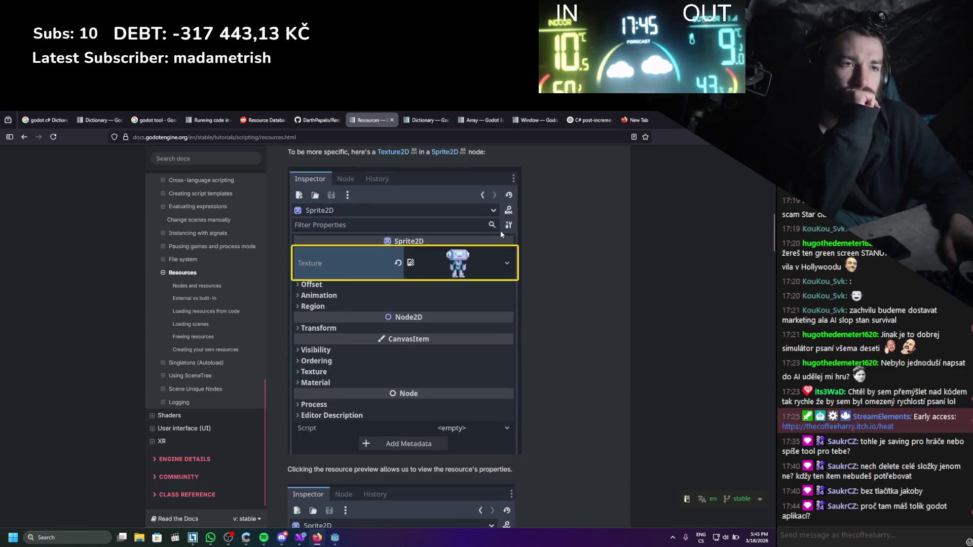
scroll(500, 235, "down", 2)
scroll(501, 235, "down", 12)
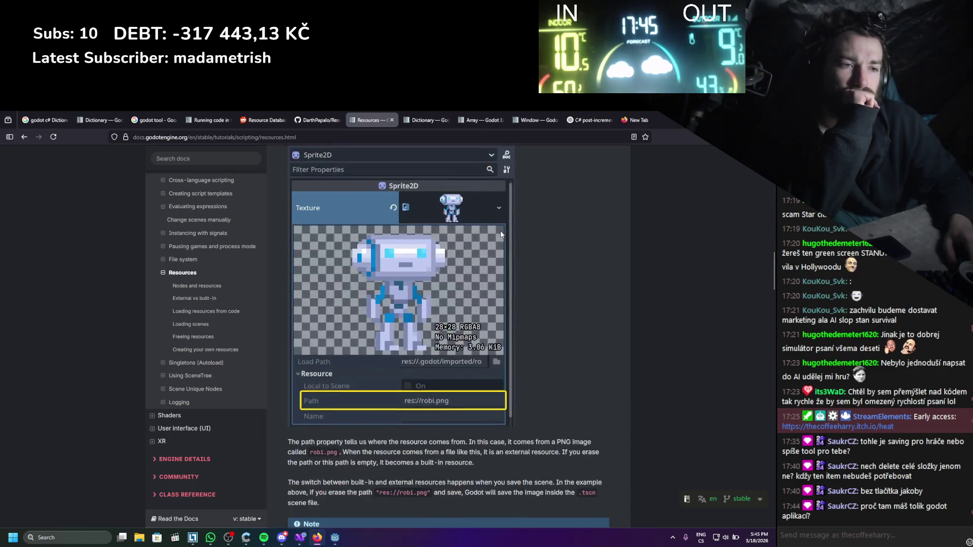
scroll(501, 234, "up", 1)
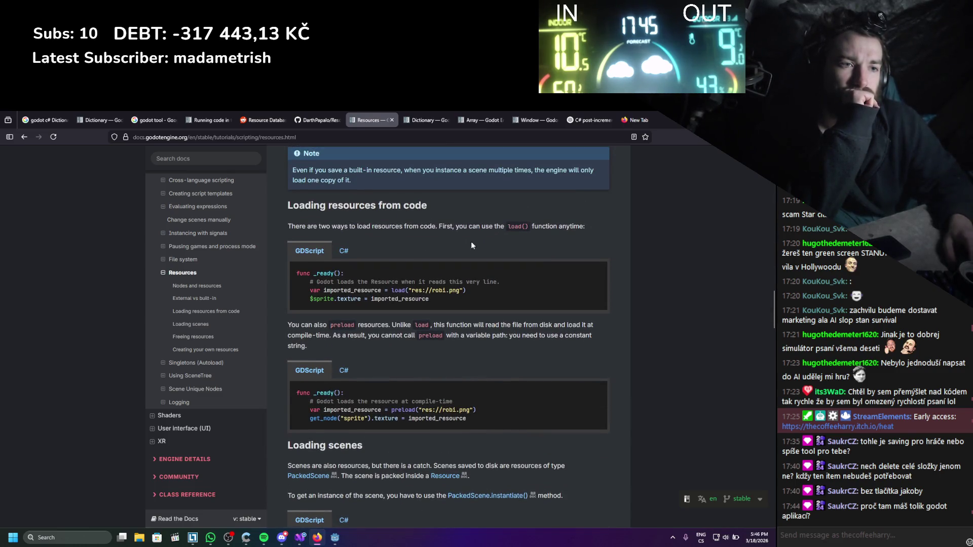
left_click(344, 251)
- Read down to the C# Bot.cs example and Note section, then return to the code
scroll(426, 240, "down", 2)
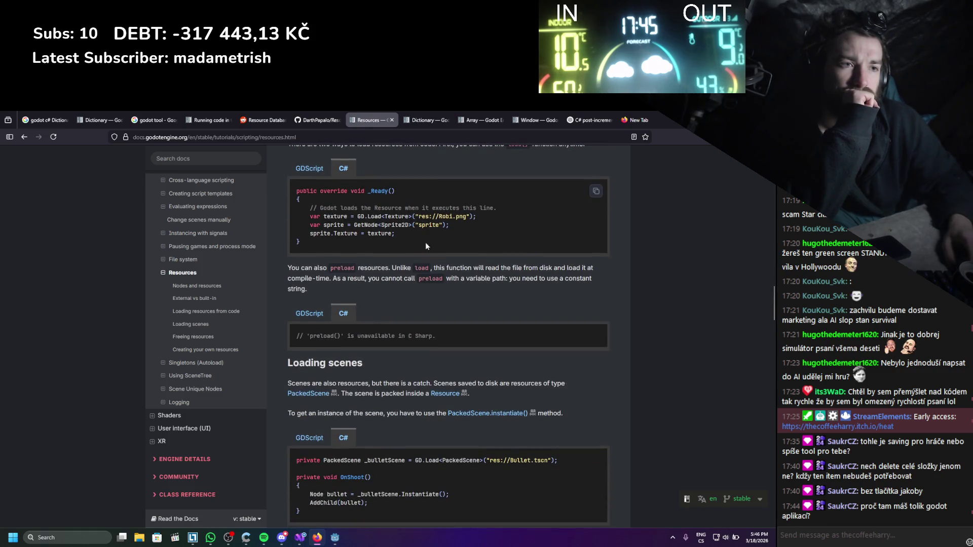
scroll(418, 294, "down", 2)
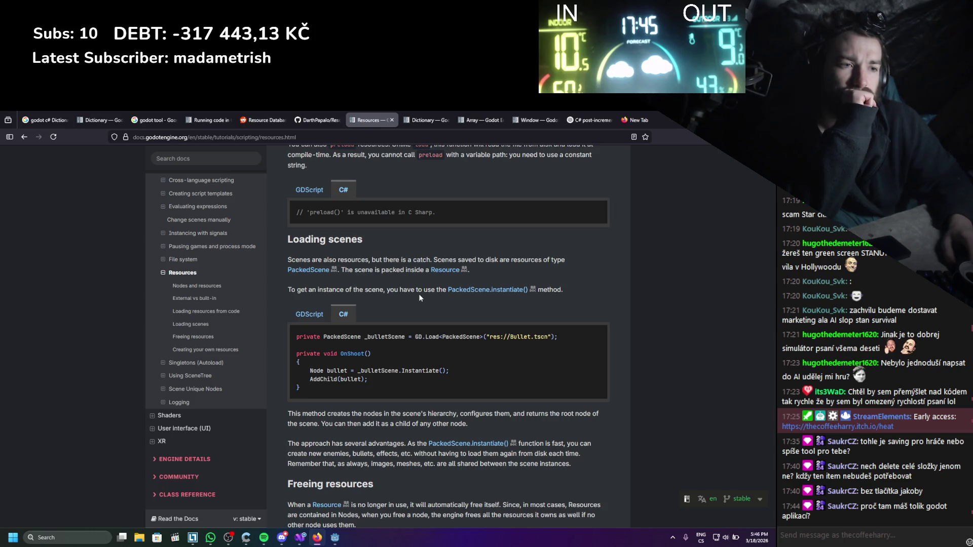
scroll(420, 298, "down", 10)
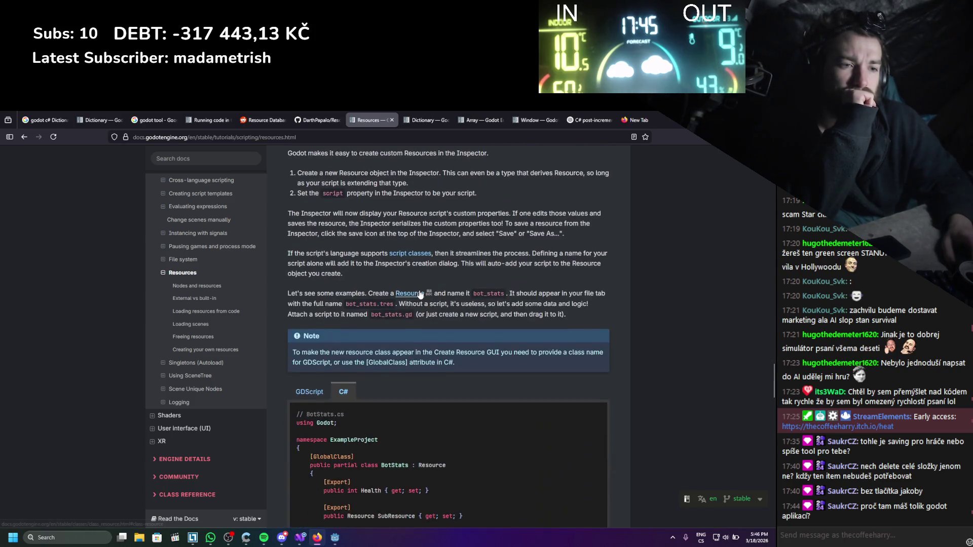
scroll(420, 294, "down", 2)
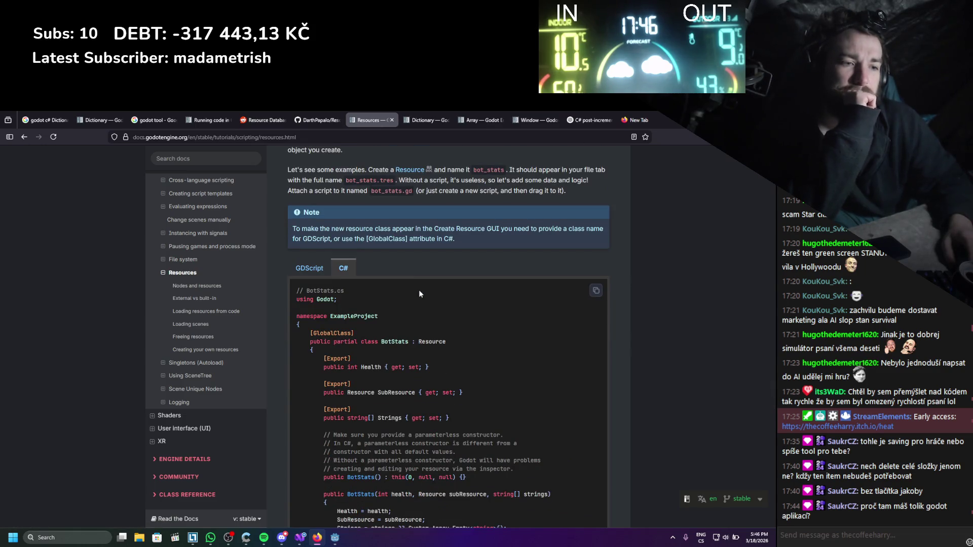
scroll(419, 291, "down", 1)
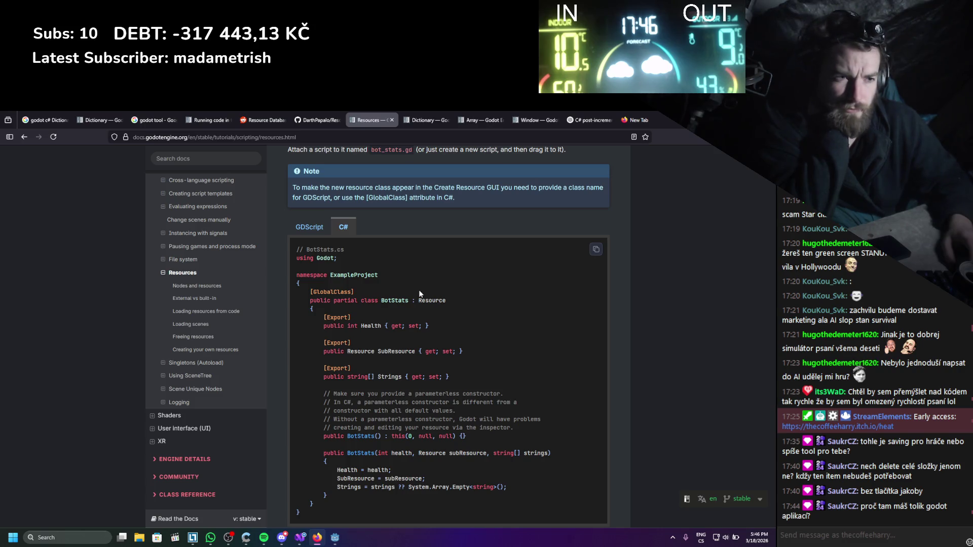
scroll(420, 294, "down", 1)
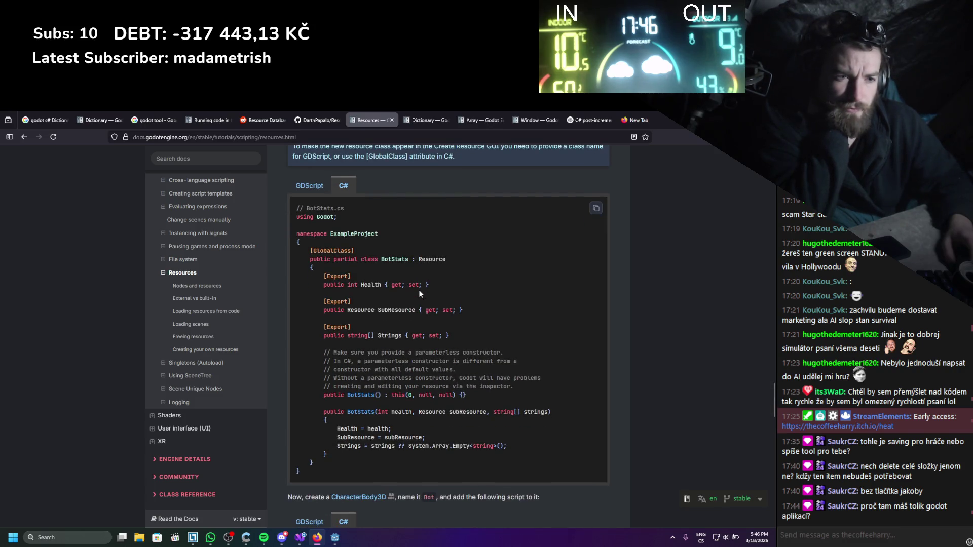
scroll(419, 292, "down", 4)
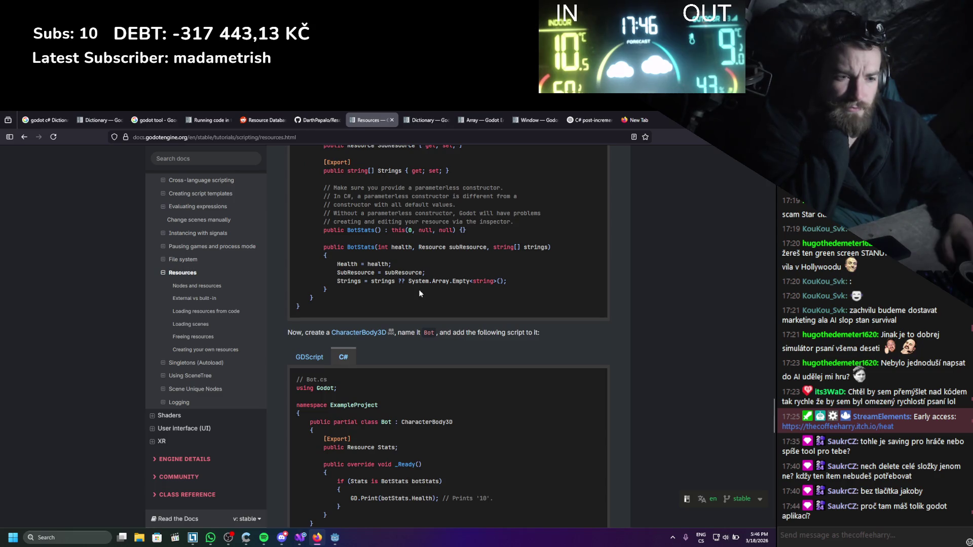
scroll(419, 293, "down", 5)
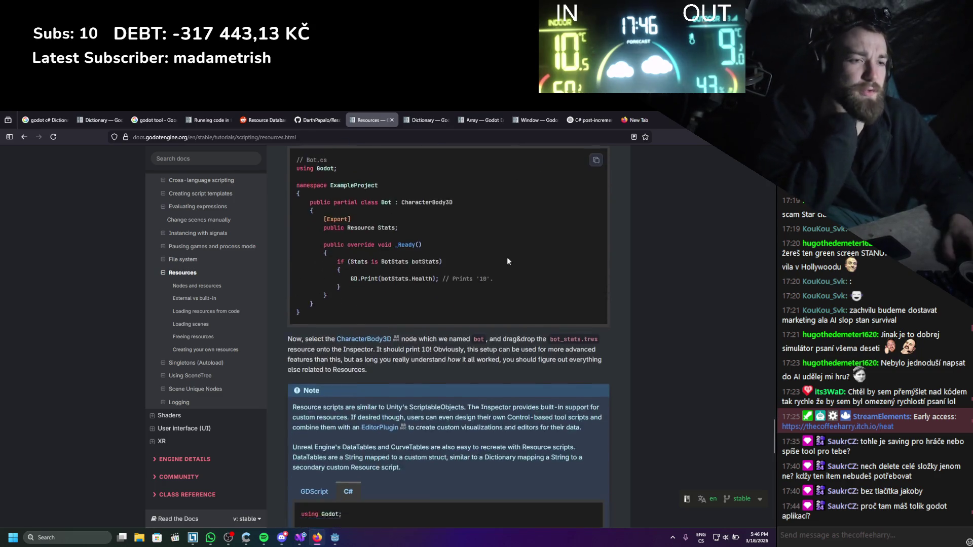
scroll(509, 261, "down", 3)
key("alt+Tab")
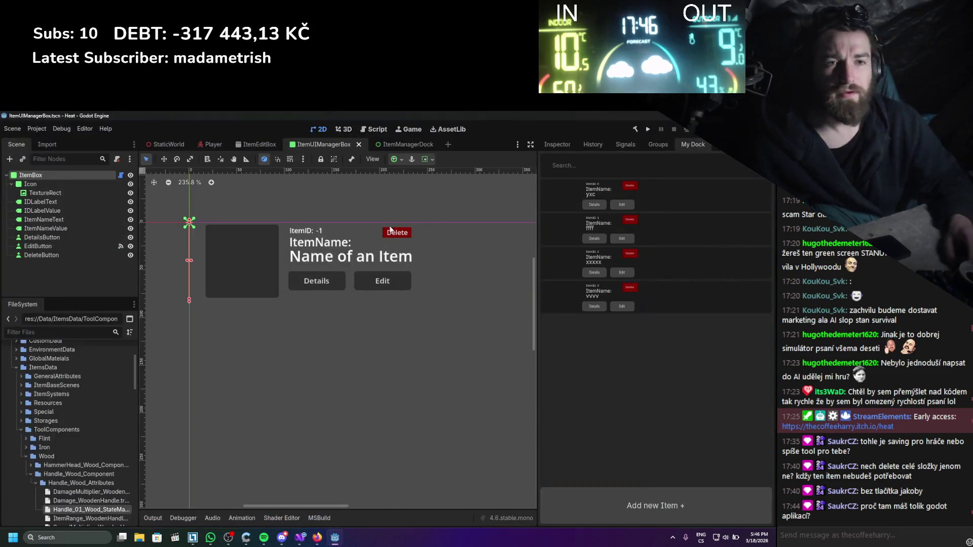
- Add 'nextIndex = 0;' to the ItemDatabaseResource constructor and save the script
key("alt+Tab")
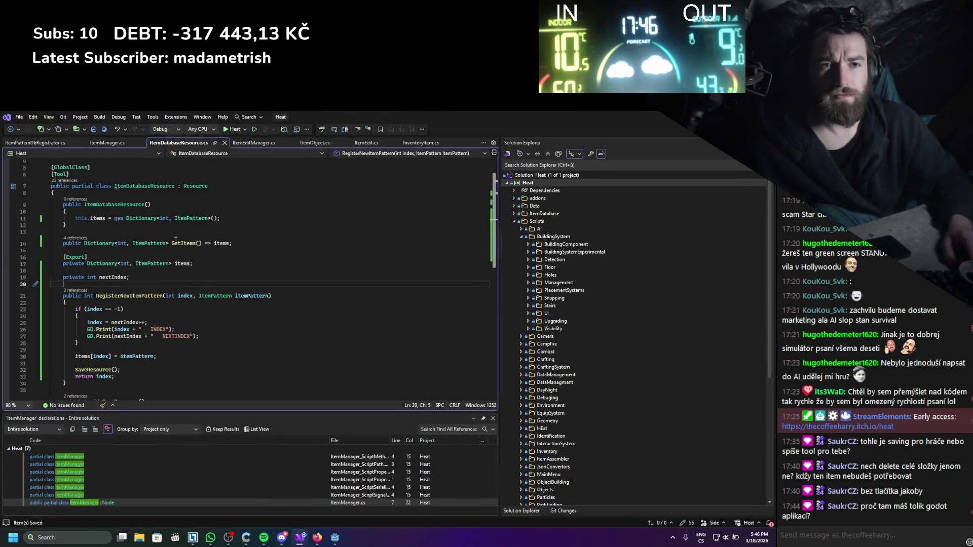
scroll(176, 240, "down", 3)
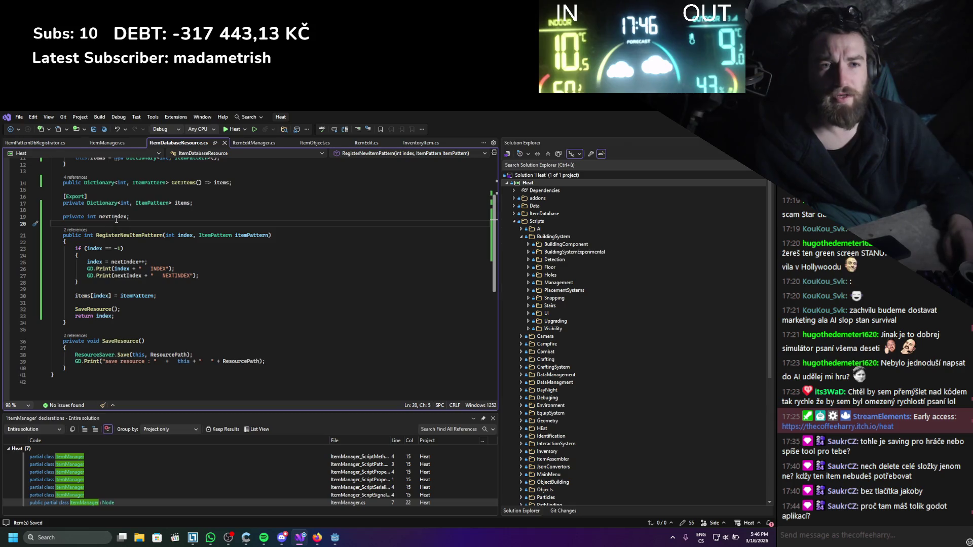
double_click(116, 218)
key("ctrl+c")
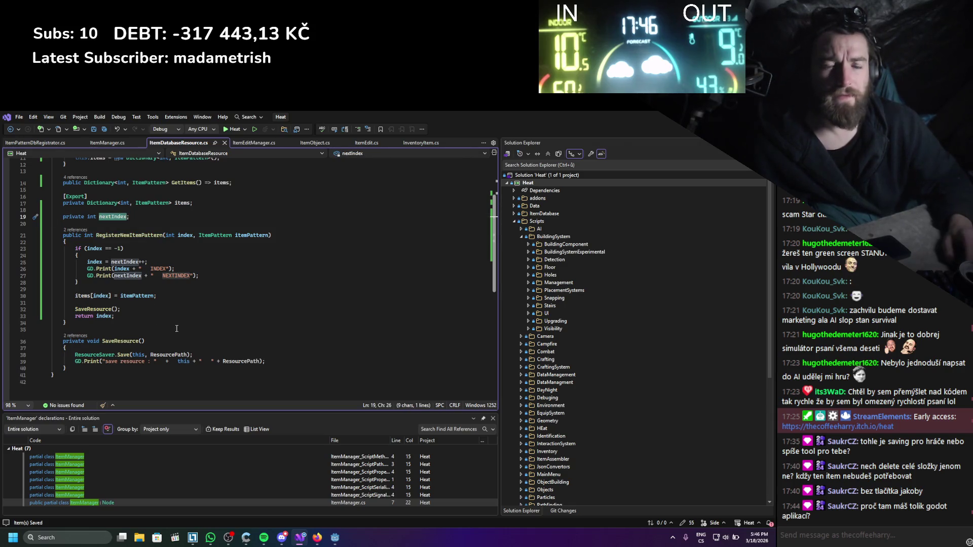
scroll(151, 308, "up", 3)
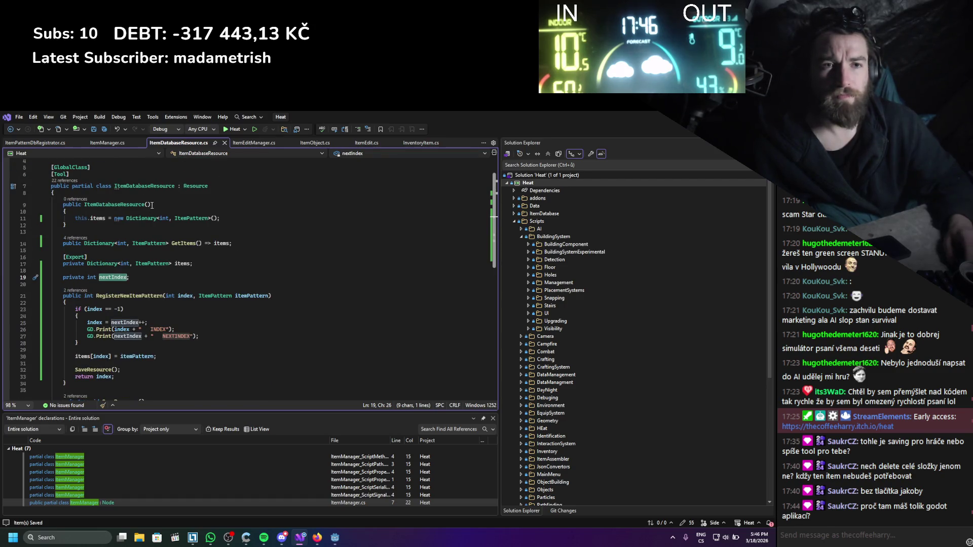
left_click(230, 218)
key("Return")
key("ctrl+v")
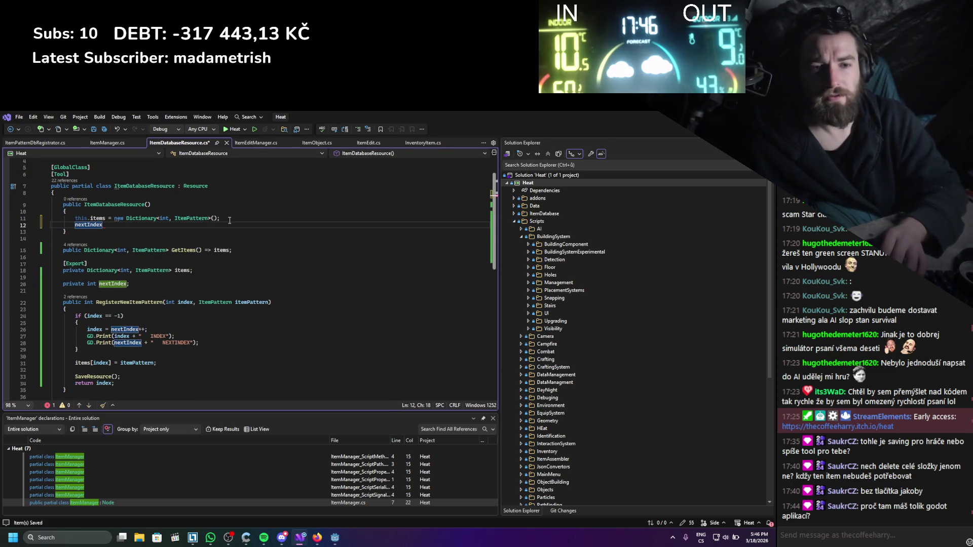
type("= 0;")
key("ctrl+s")
- Check the constructor once more, then rebuild the .NET project in Godot
left_click_drag(71, 232, 132, 203)
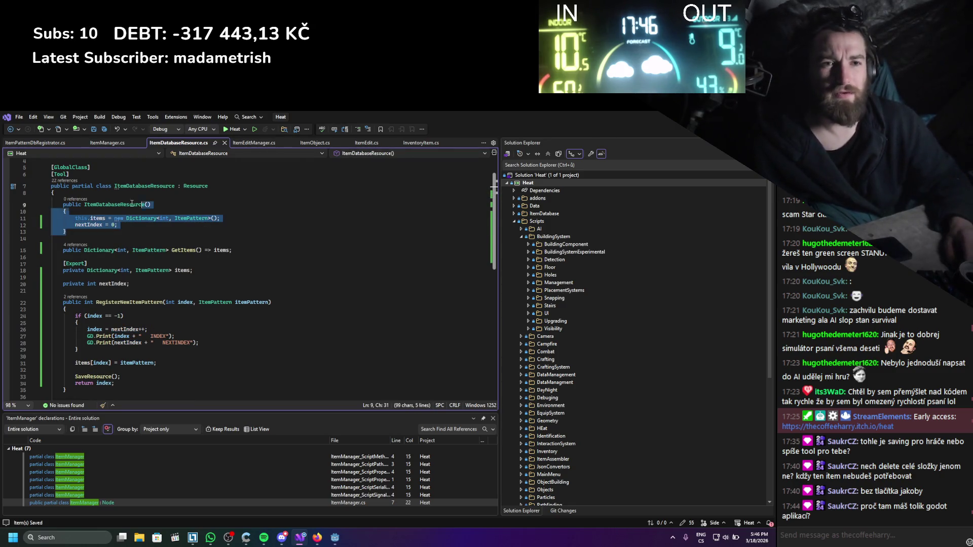
left_click(264, 258)
scroll(243, 232, "down", 5)
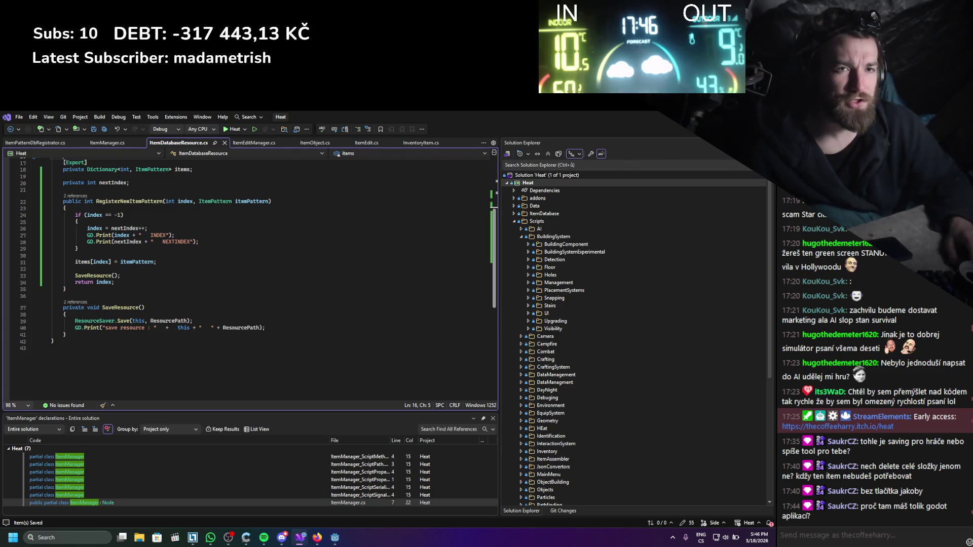
key("alt+Tab")
left_click(636, 131)
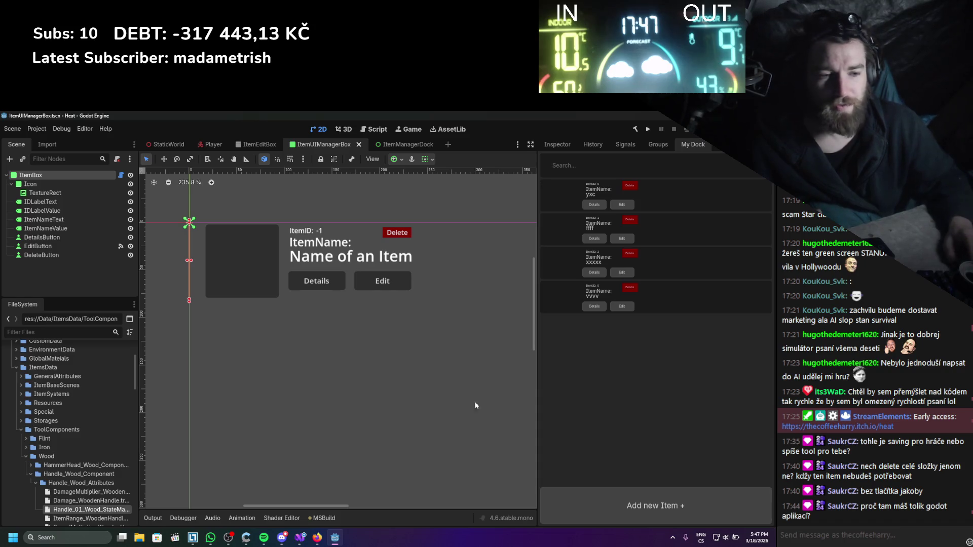
- Minimize the Godot editor window and restore it
mouse_move(337, 541)
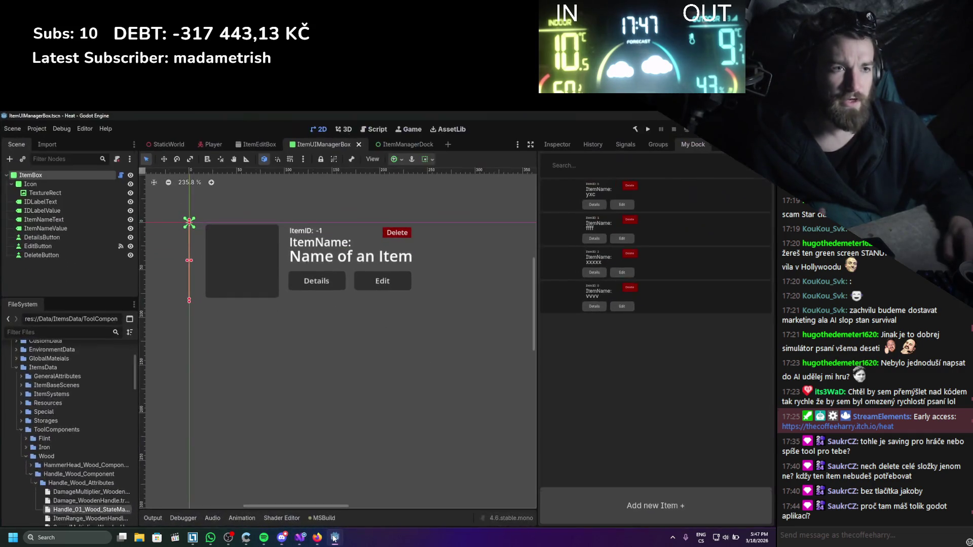
left_click(334, 538)
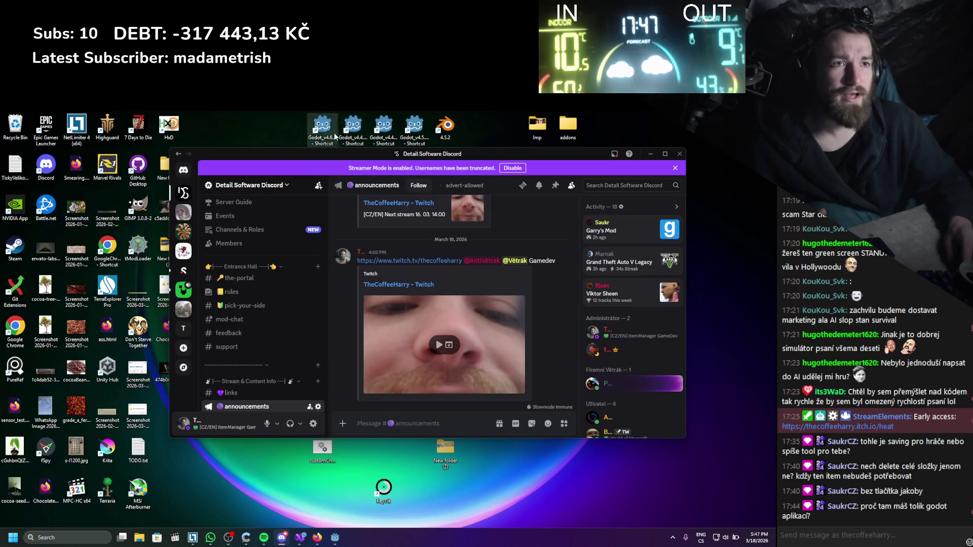
left_click_drag(382, 136, 429, 139)
left_click(322, 473)
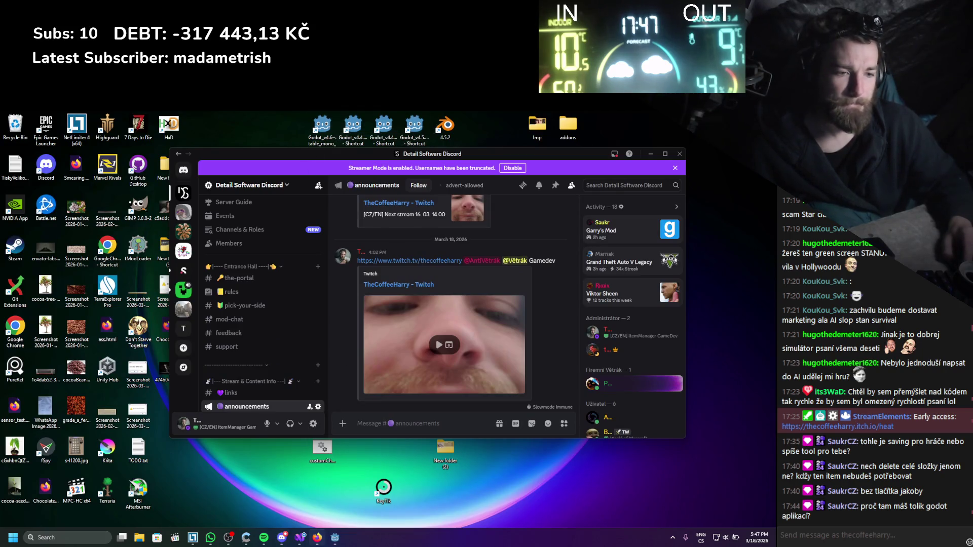
left_click(334, 539)
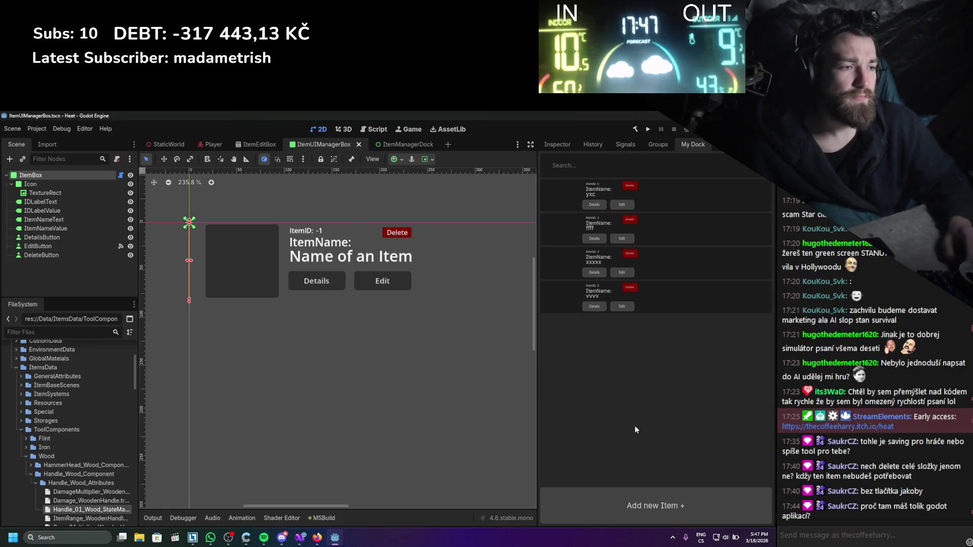
- Add two dock items and name them xxxx and gggg
left_click(634, 506)
left_click(603, 341)
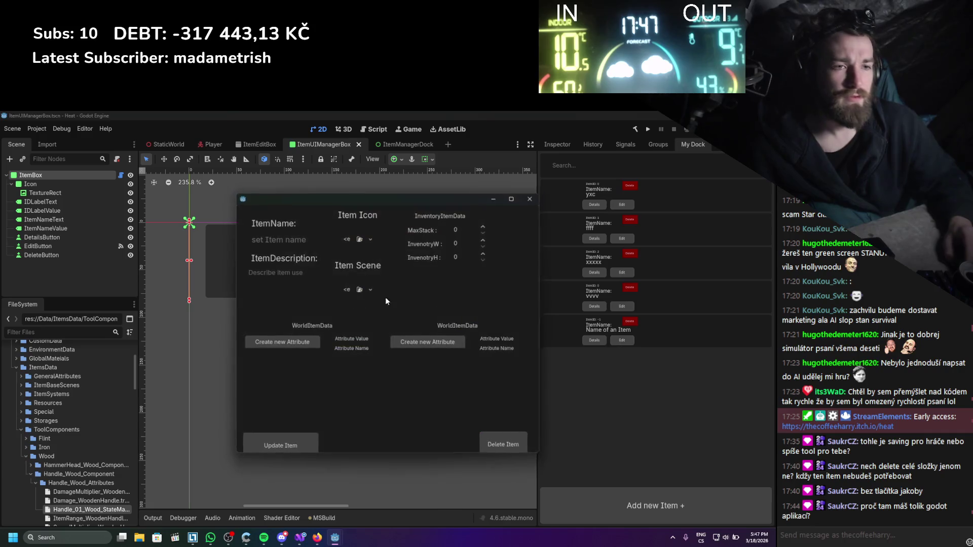
type("xxxx")
left_click(663, 335)
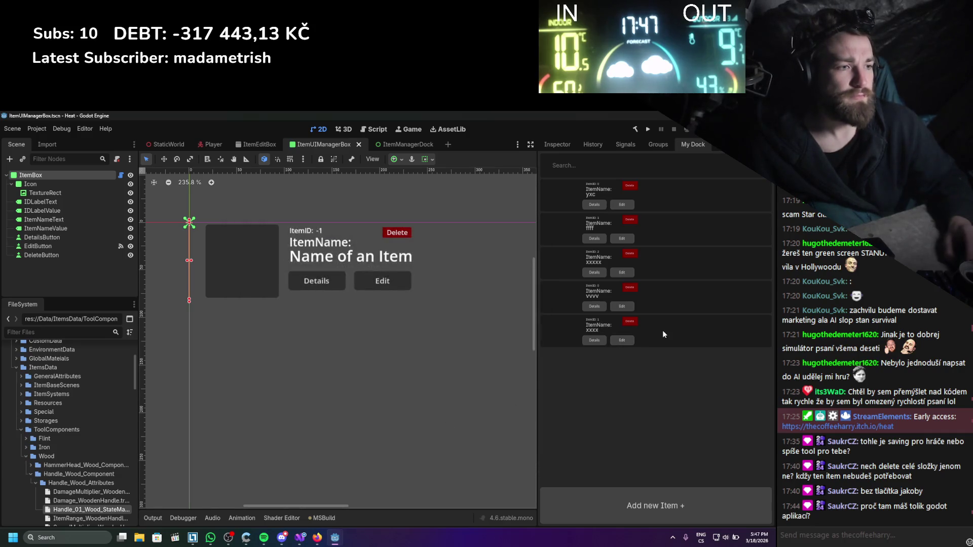
left_click(589, 502)
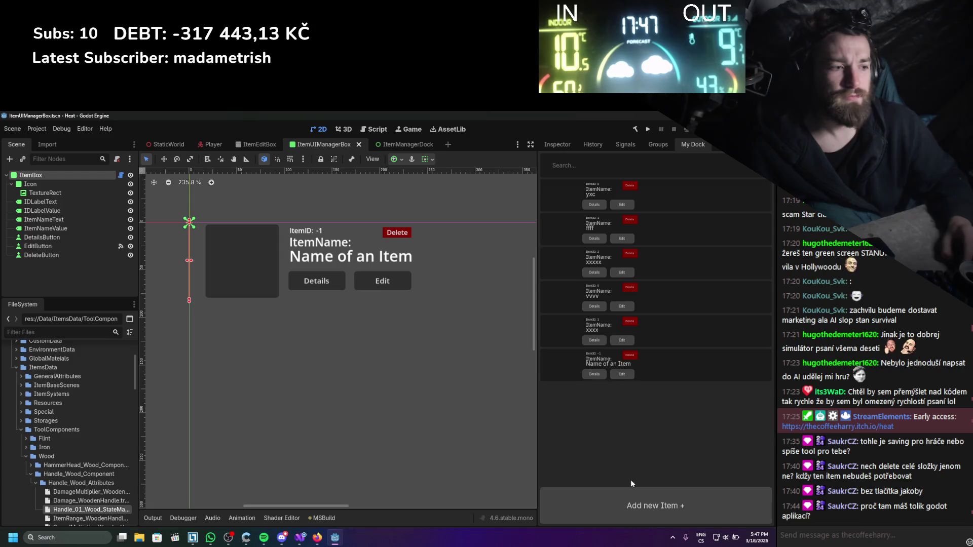
left_click(621, 373)
type("g")
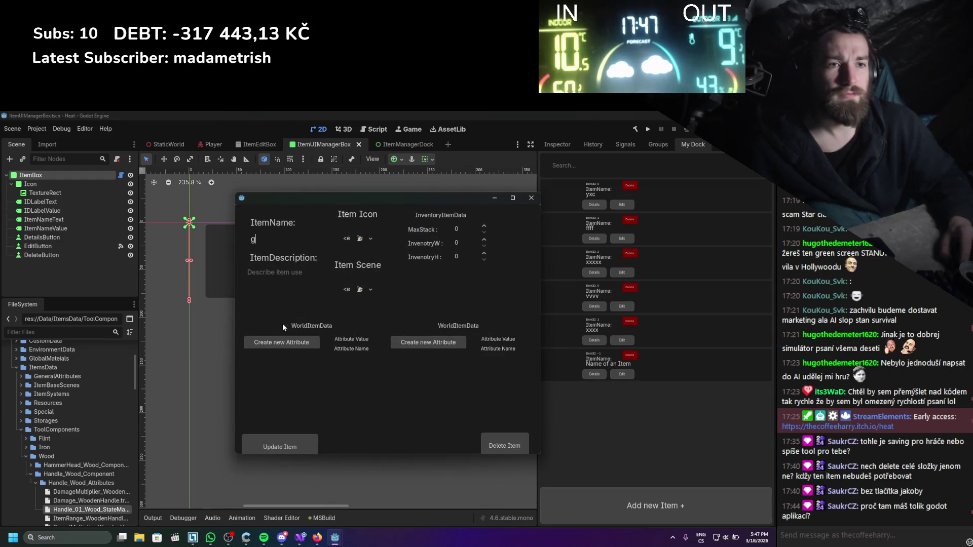
type("ggg")
left_click(279, 446)
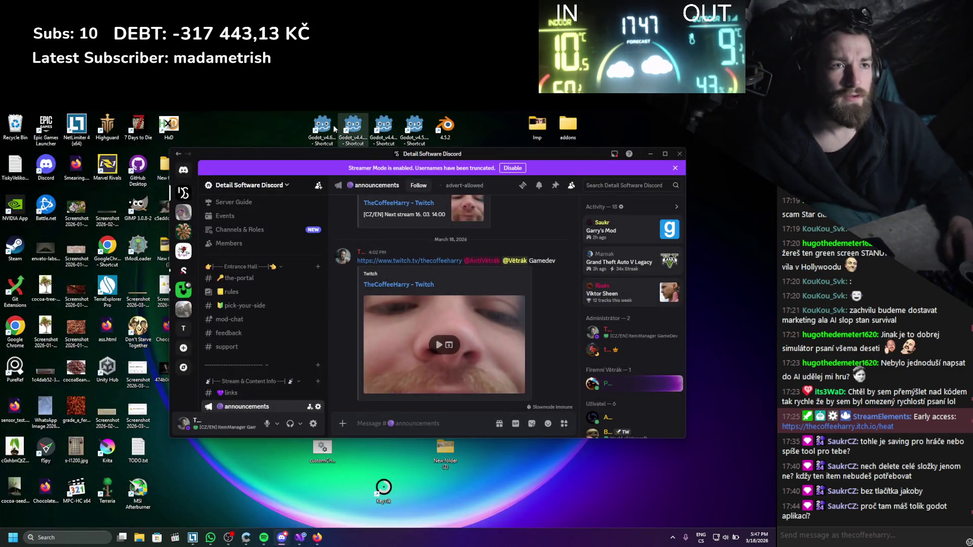
- Launch Godot 4.6 from the desktop, allow it to run, and open the Heat project
double_click(323, 127)
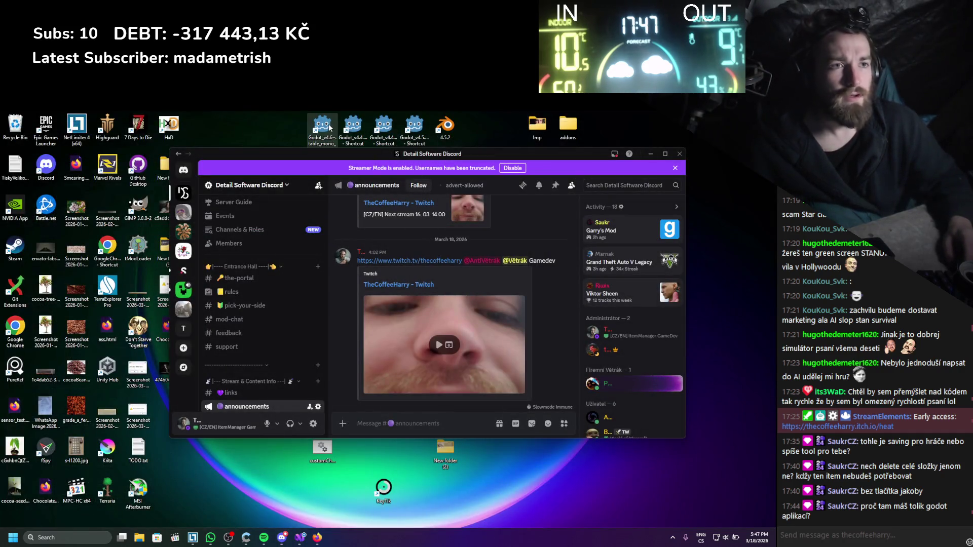
left_click(414, 333)
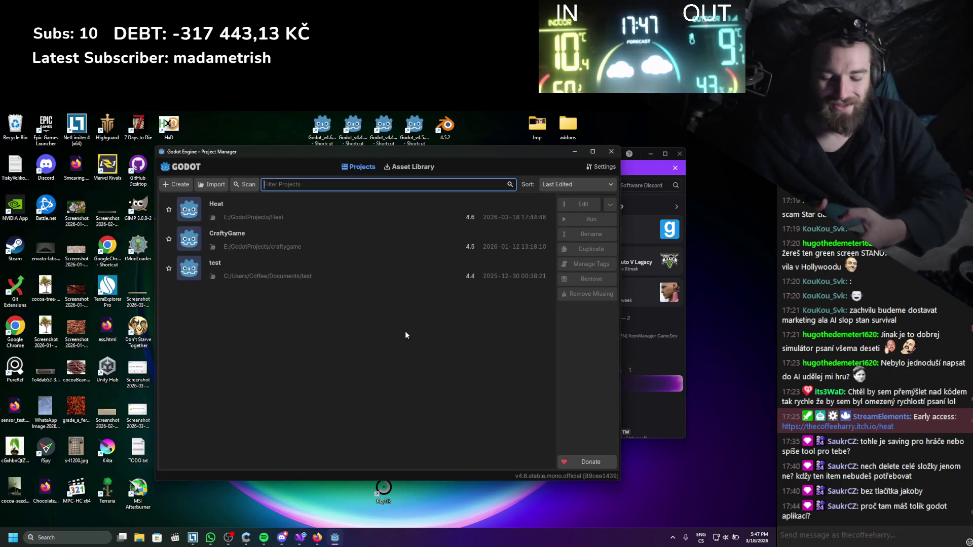
double_click(251, 218)
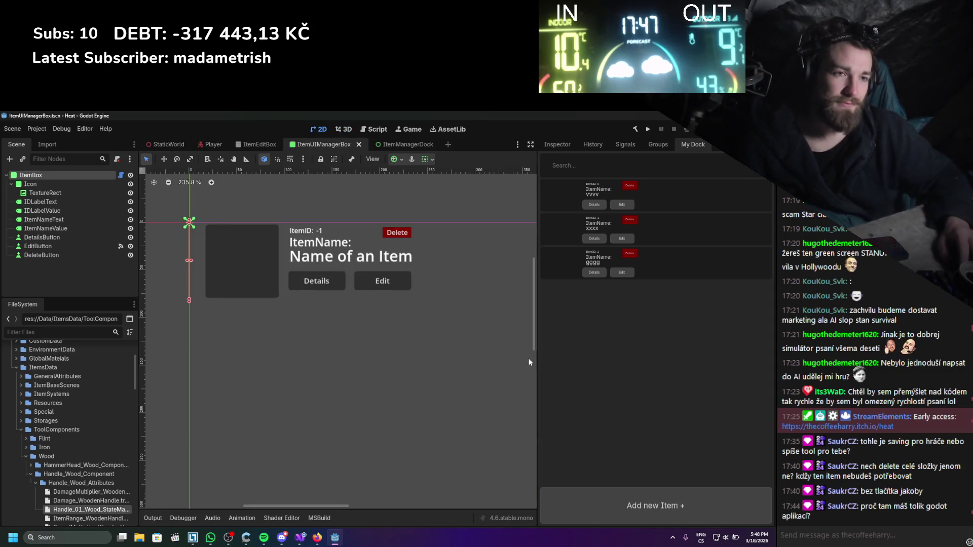
- Add a new dock item named cccc
left_click(600, 502)
left_click(594, 308)
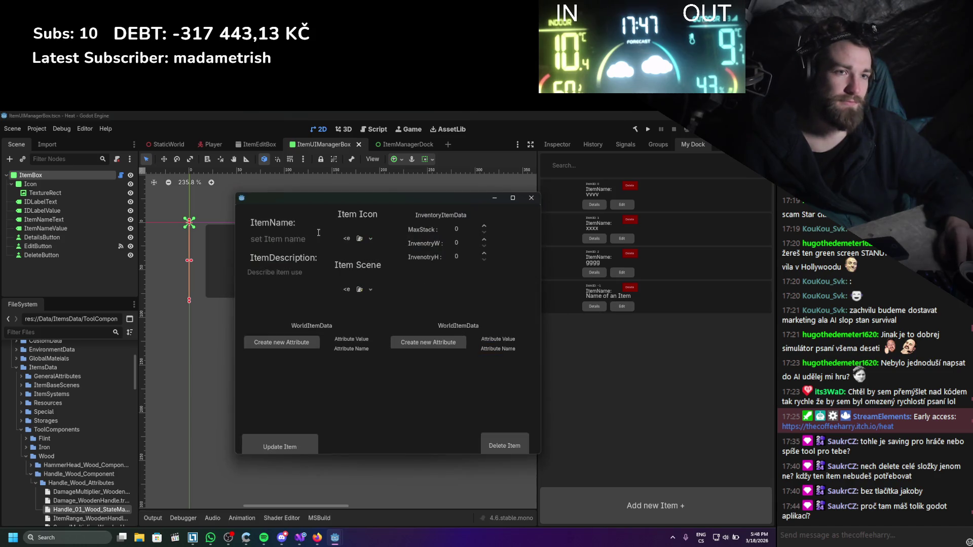
type("cccc")
left_click(291, 448)
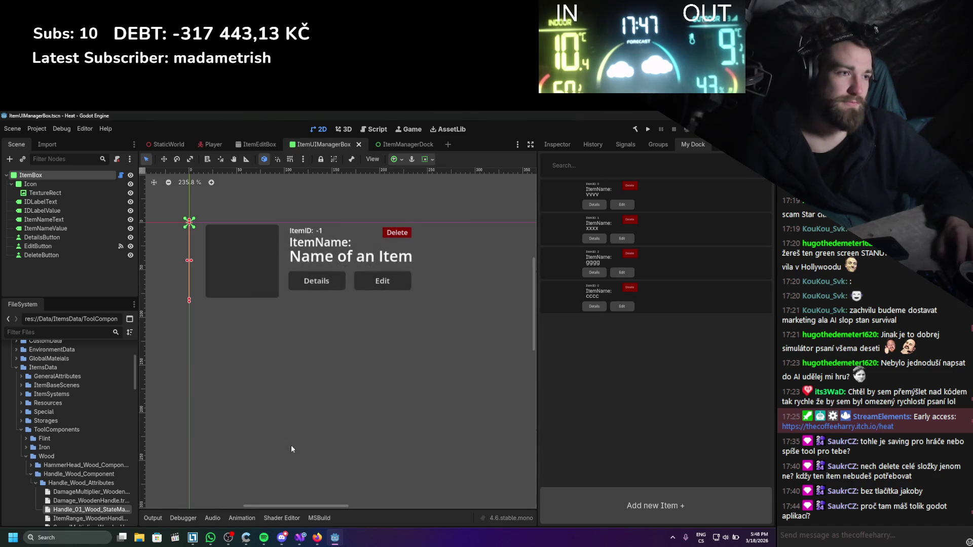
- Check the plugins list in Project Settings, close it, save the scene, and go to Visual Studio
left_click(37, 129)
left_click(46, 147)
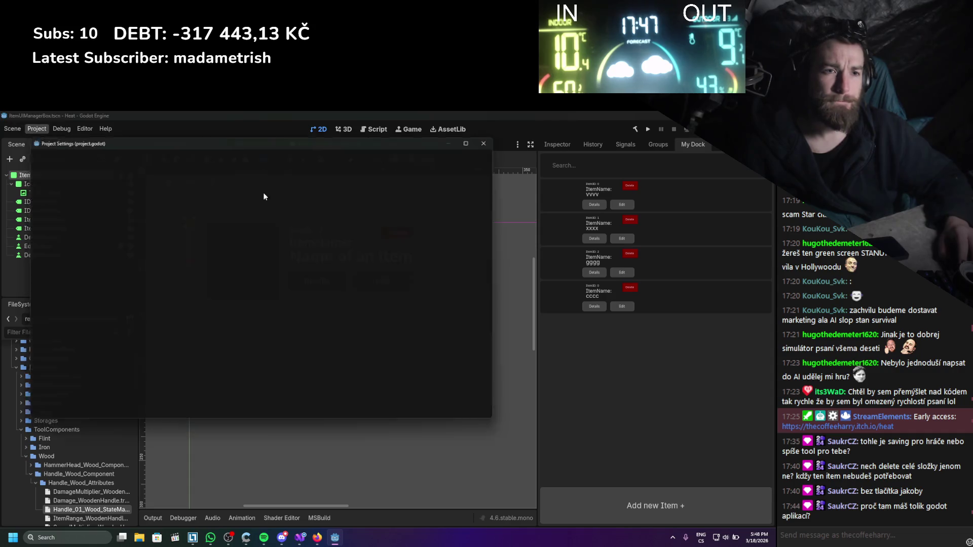
scroll(77, 293, "down", 5)
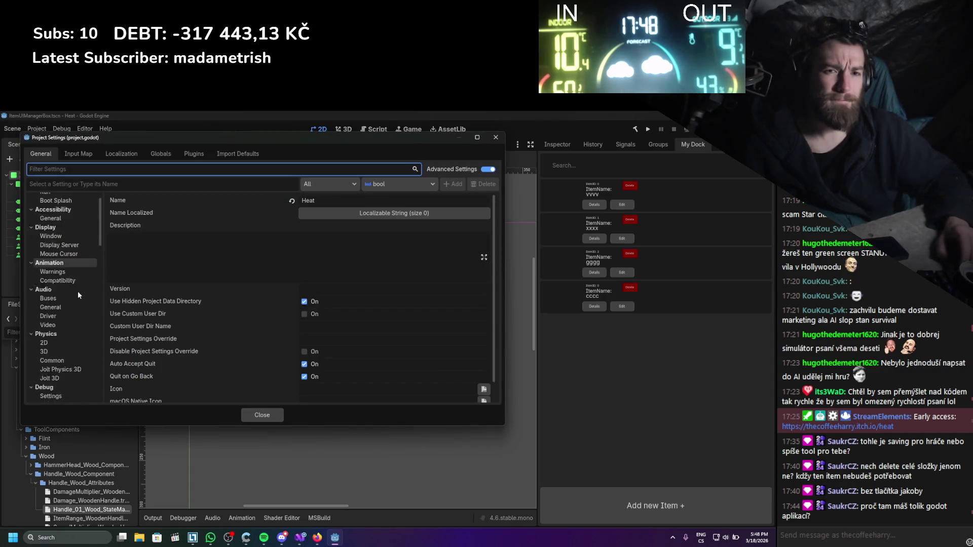
scroll(80, 285, "down", 8)
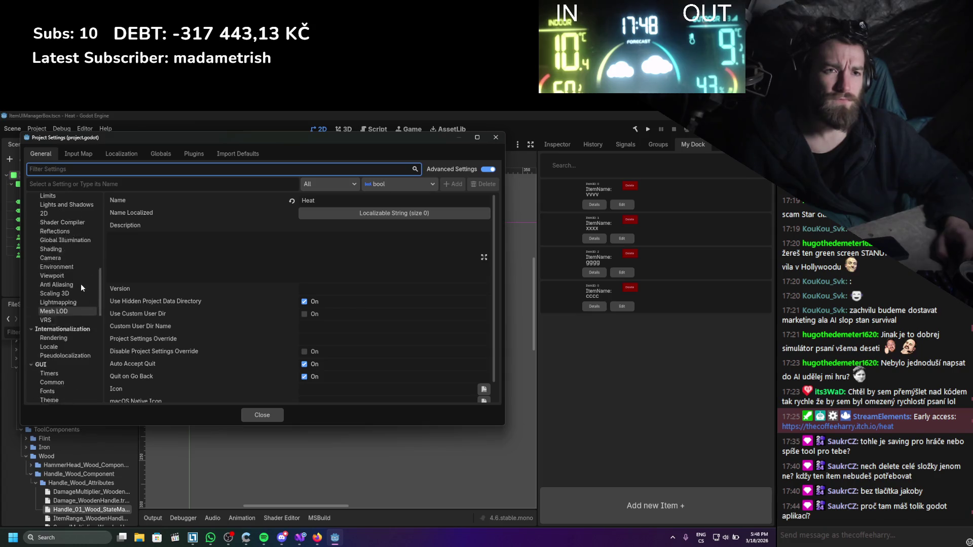
scroll(81, 284, "up", 7)
scroll(86, 281, "up", 5)
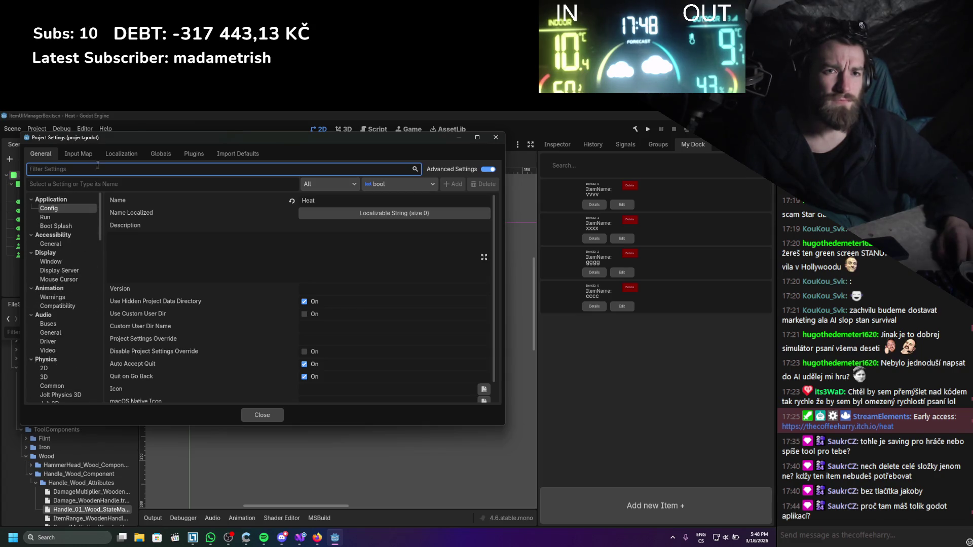
left_click(211, 154)
left_click(490, 138)
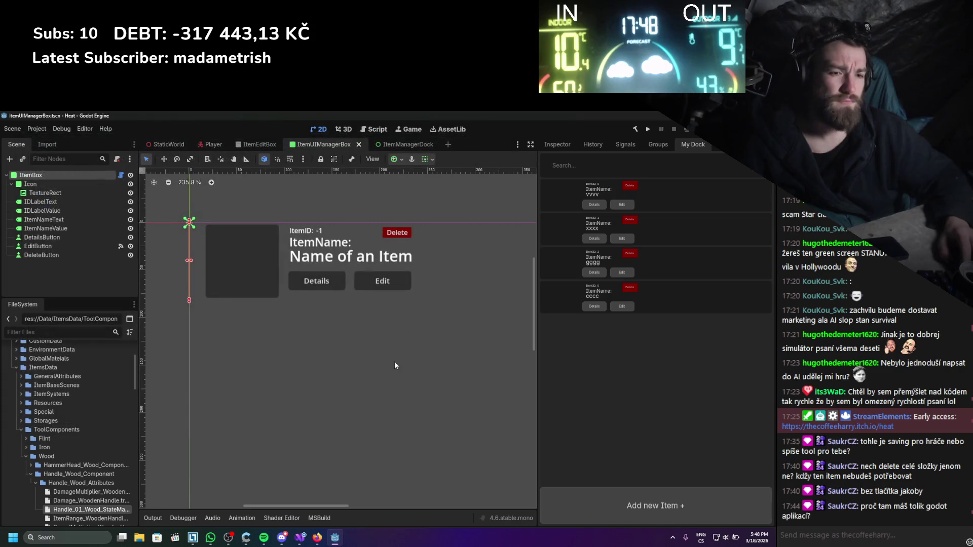
key("ctrl+s")
left_click(303, 538)
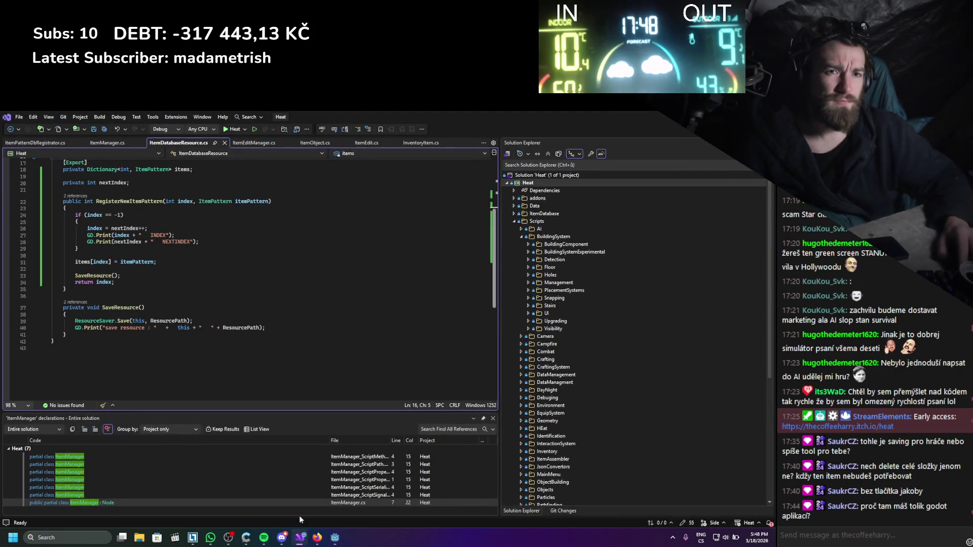
- Save ItemDatabaseResource.cs and return to the Godot Resources docs in Firefox
key("ctrl+s")
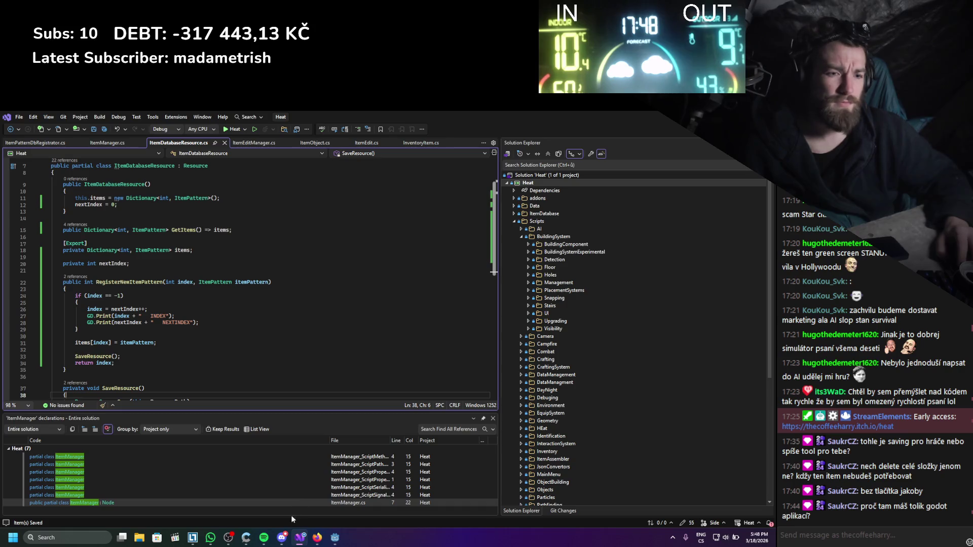
left_click(318, 538)
scroll(334, 299, "down", 3)
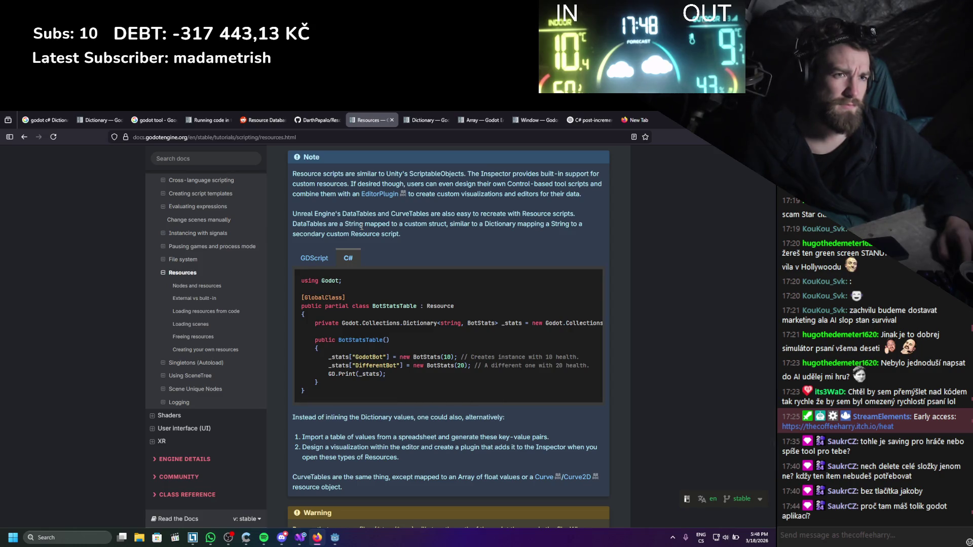
- Read through the Resources page's C# examples, then go to the C# post-increment ChatGPT conversation
scroll(361, 226, "up", 3)
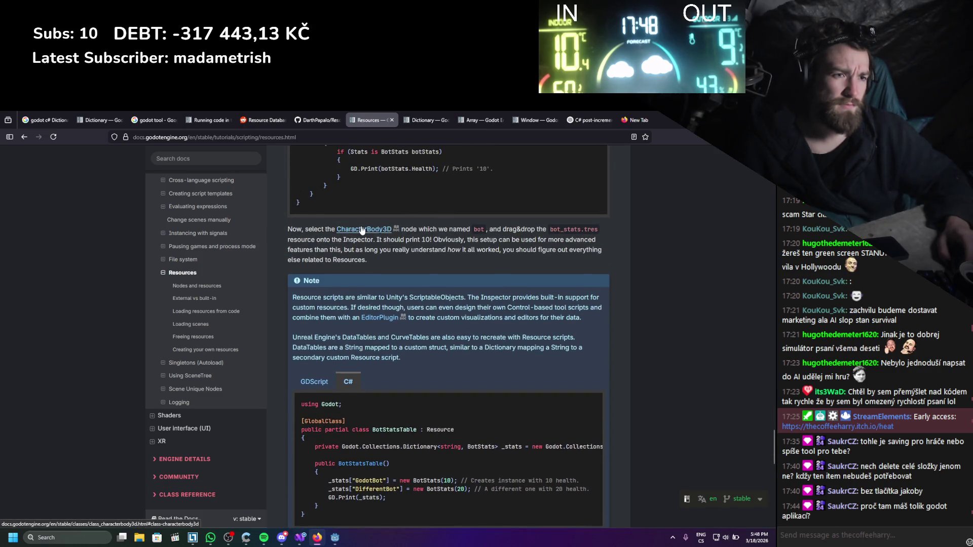
scroll(361, 229, "up", 3)
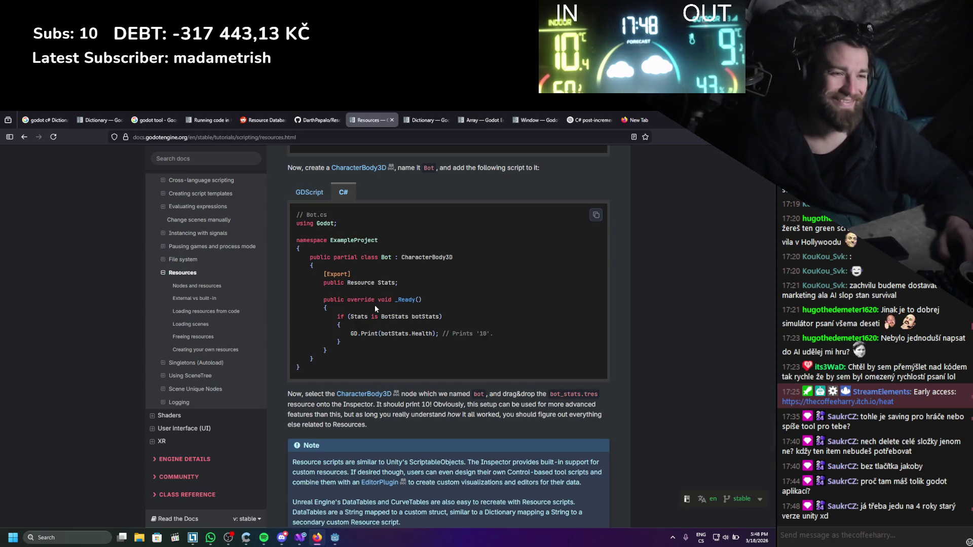
scroll(375, 305, "down", 5)
scroll(376, 300, "down", 8)
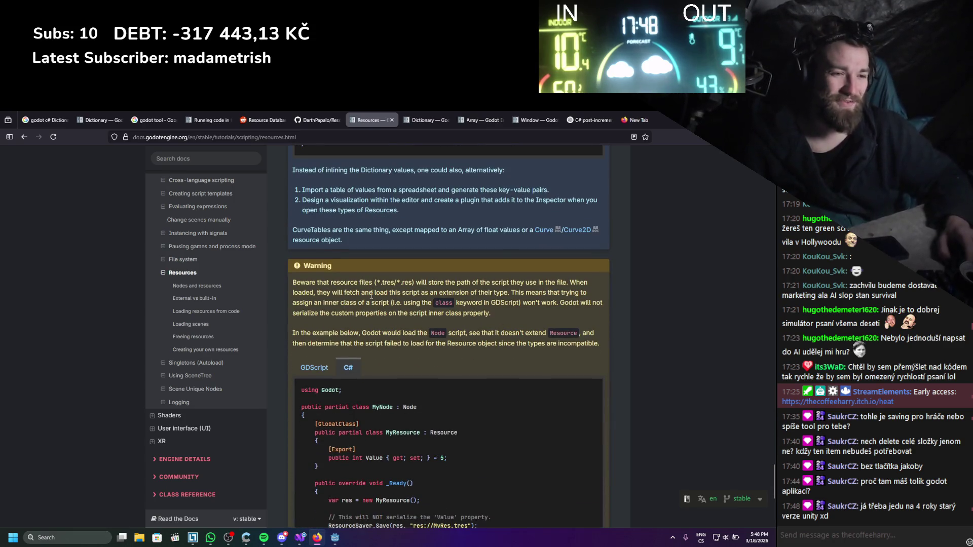
scroll(372, 297, "down", 1)
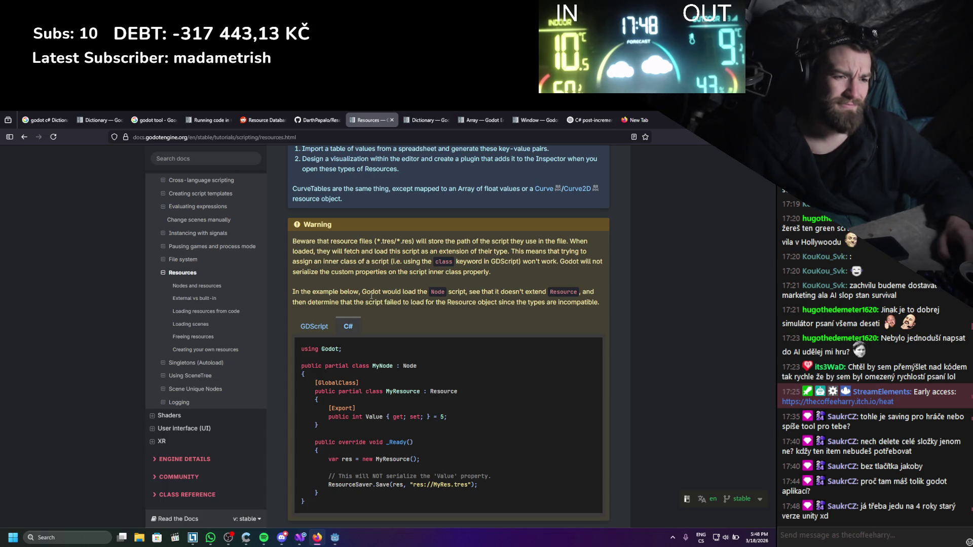
scroll(372, 295, "down", 1)
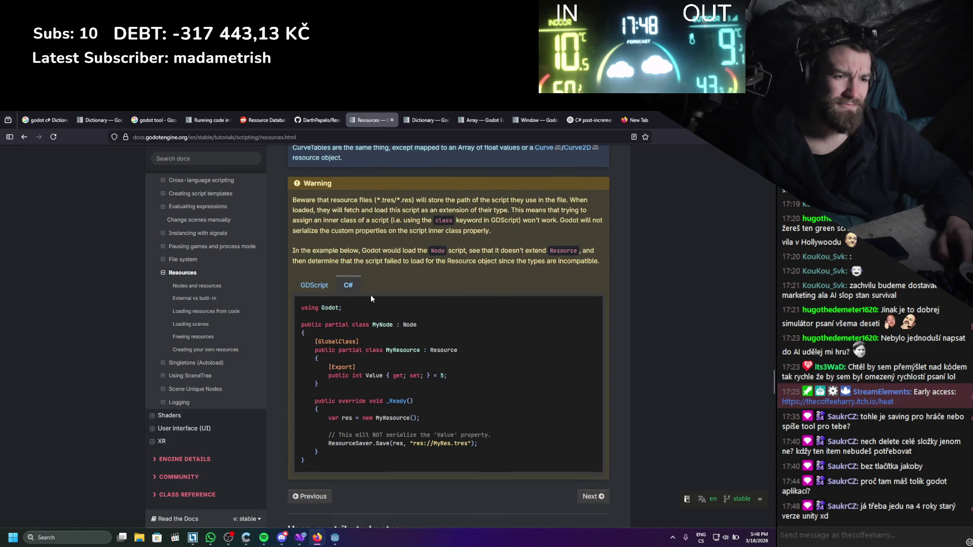
scroll(371, 296, "down", 3)
scroll(371, 296, "up", 3)
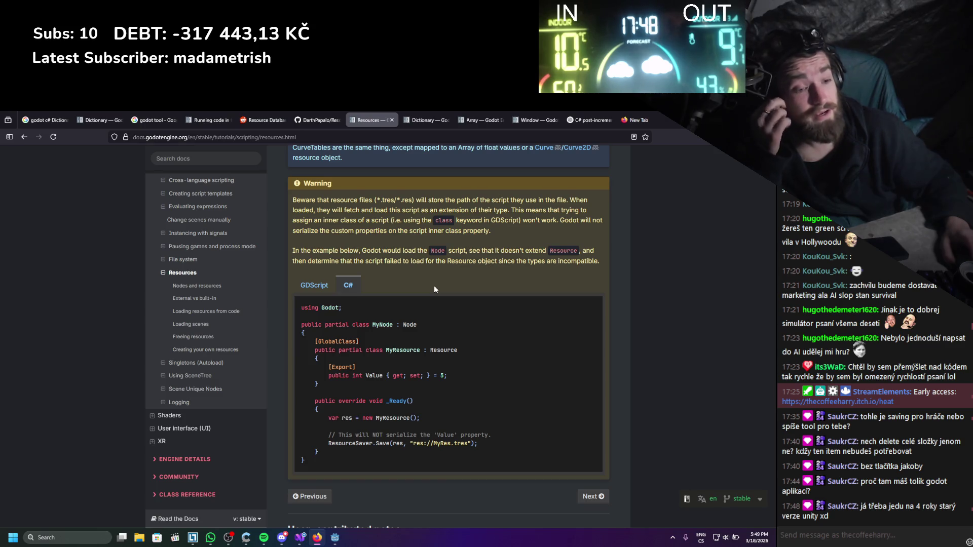
scroll(434, 289, "down", 10)
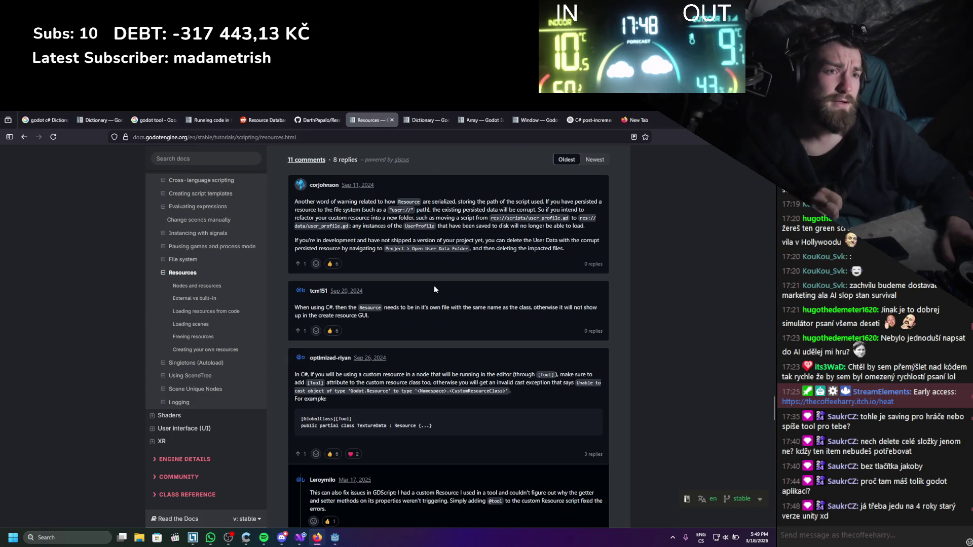
scroll(434, 285, "up", 10)
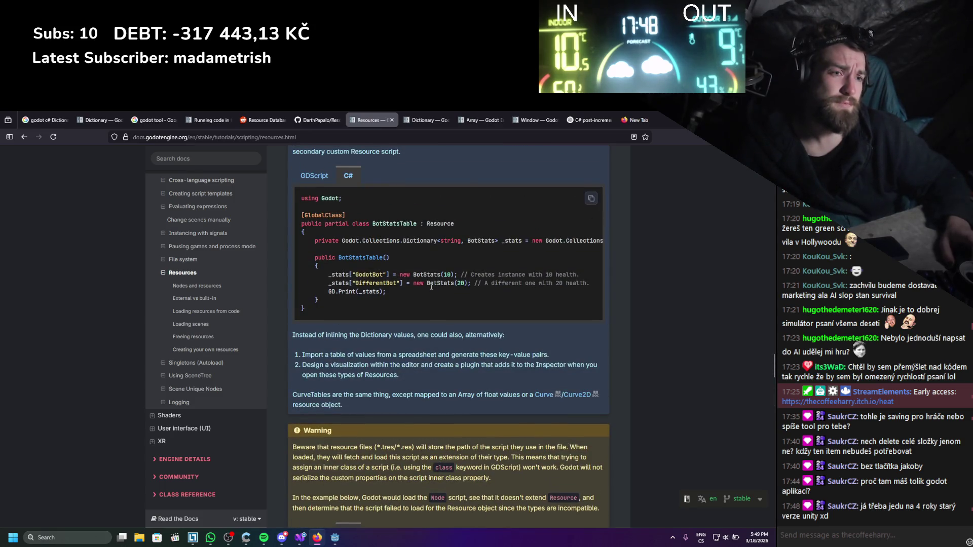
scroll(431, 287, "up", 8)
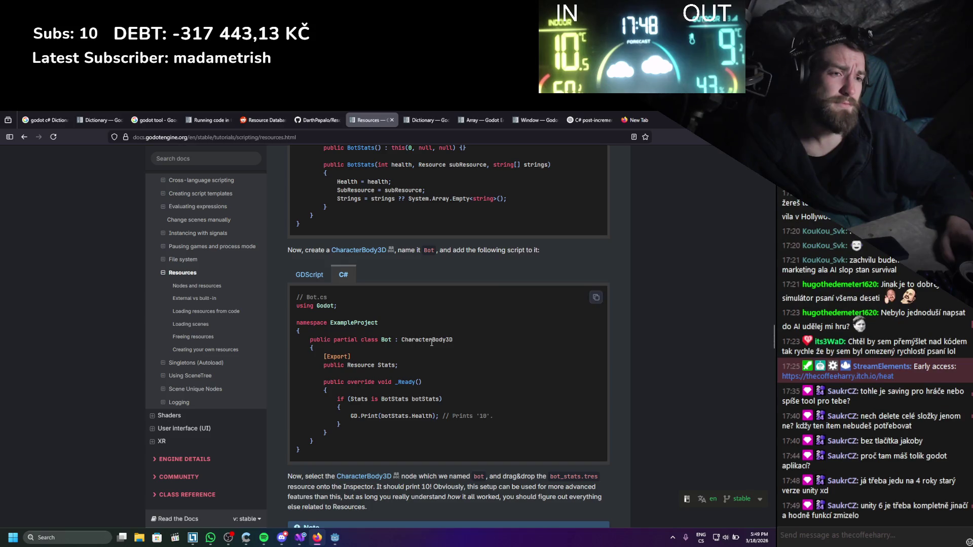
scroll(432, 344, "up", 10)
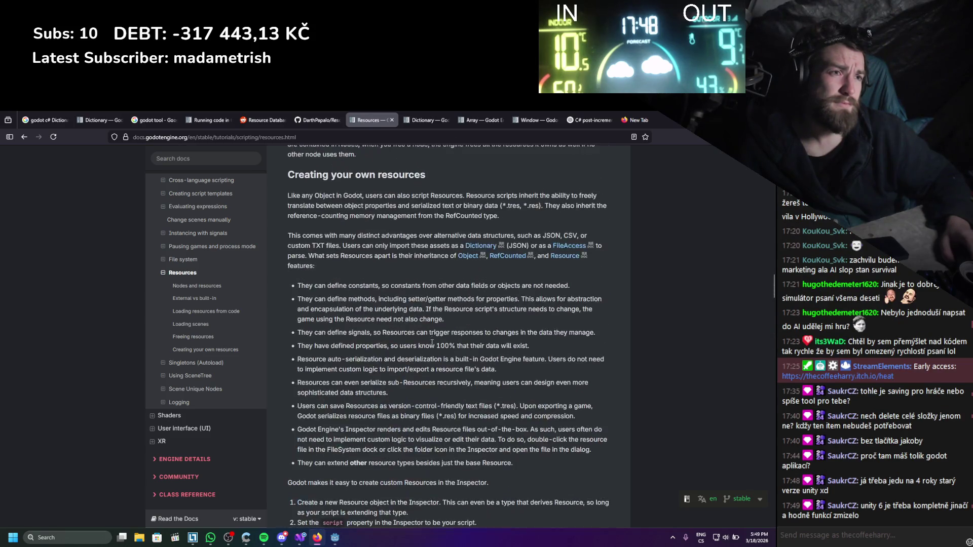
scroll(432, 343, "up", 8)
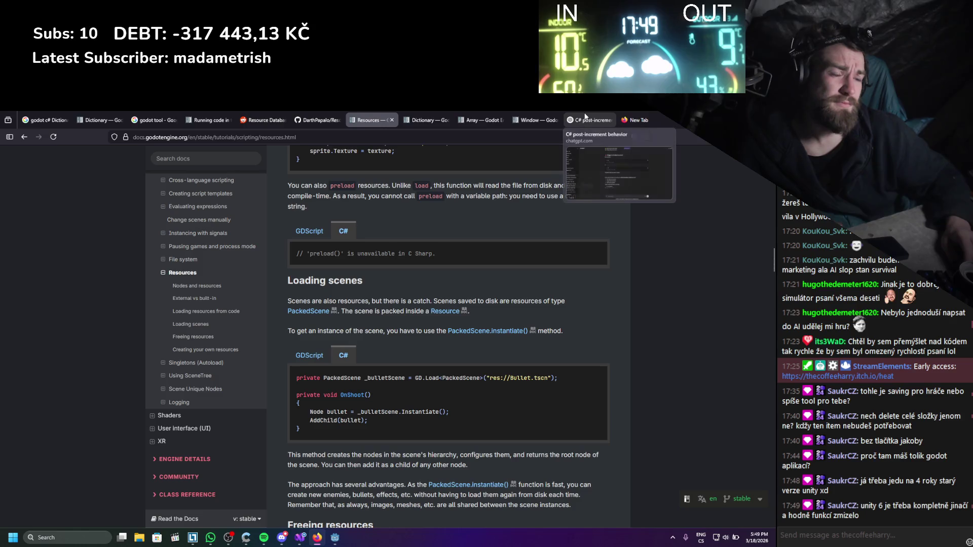
left_click(586, 117)
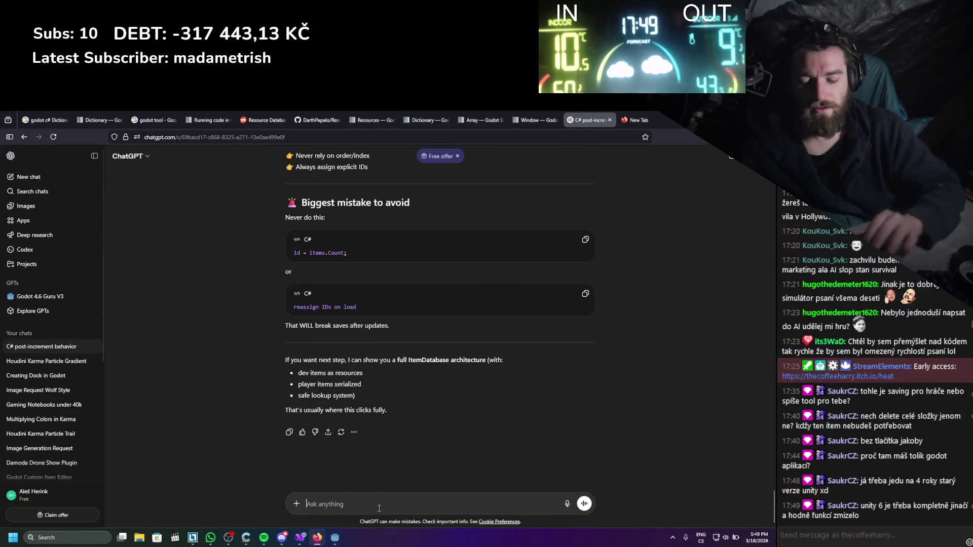
- Ask ChatGPT why a Godot C# resource doesn't save its int property, and read the answer
type("hi my godot re")
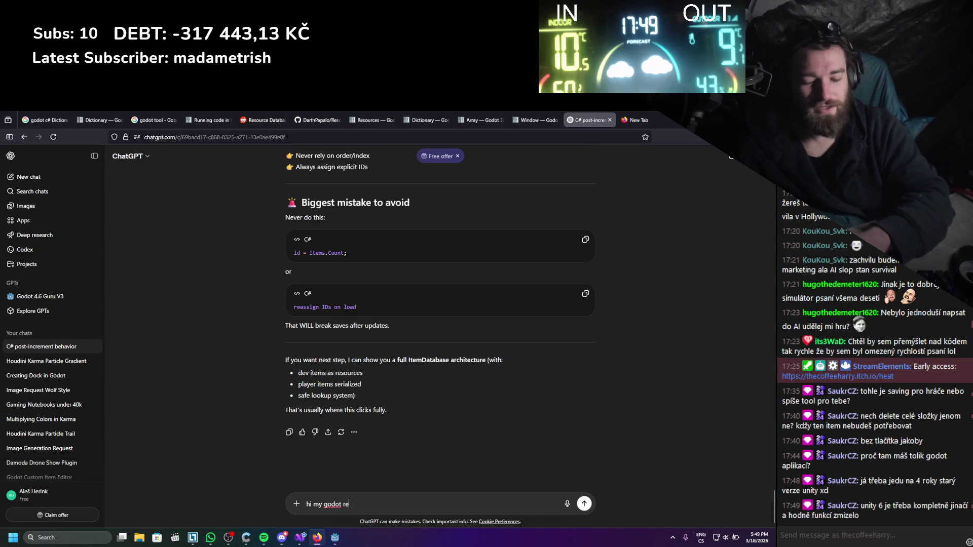
type("source doesnt s")
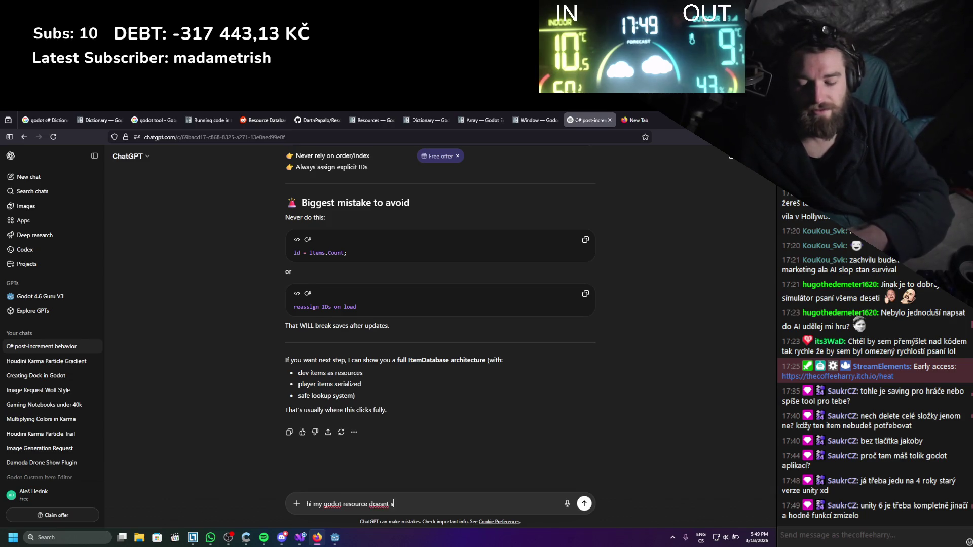
type("ave its")
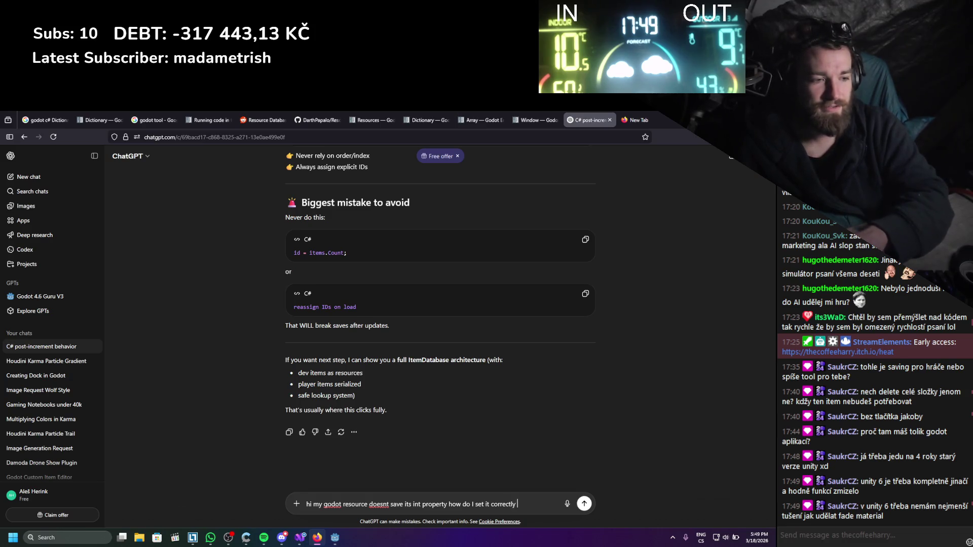
type("in c#")
key("Return")
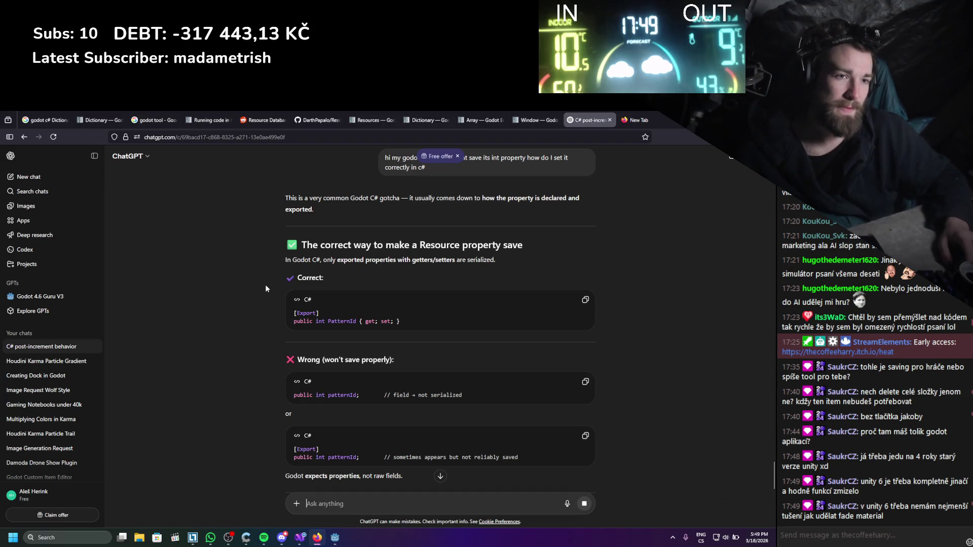
scroll(266, 284, "down", 2)
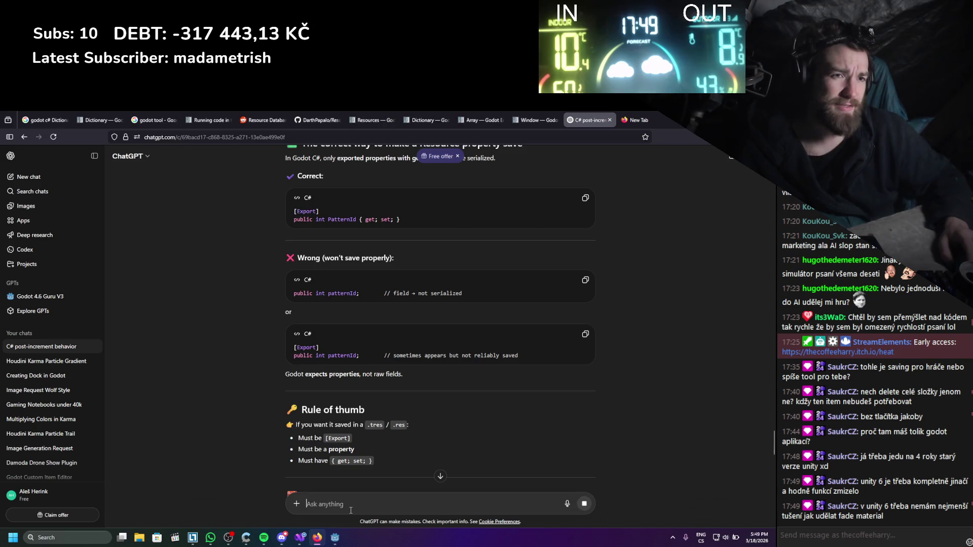
scroll(351, 511, "down", 4)
scroll(350, 511, "down", 2)
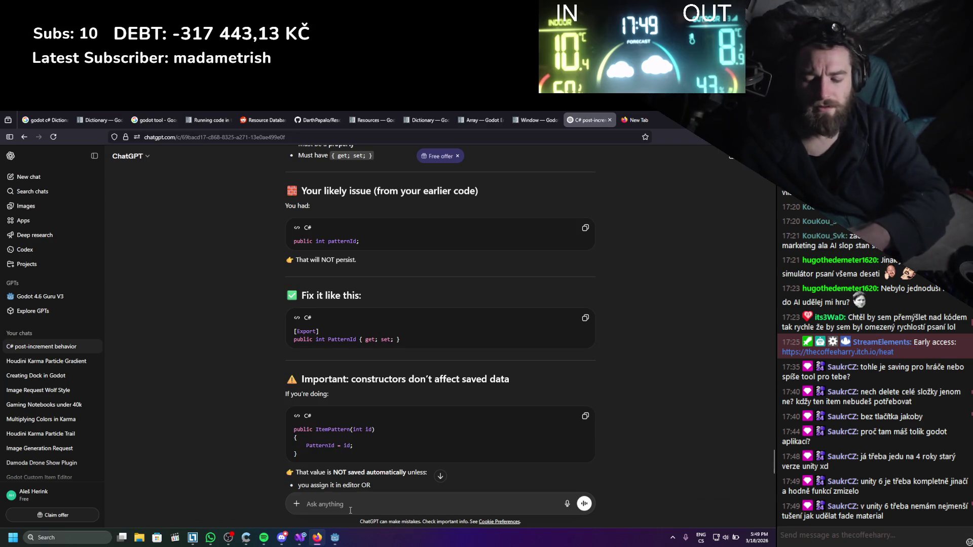
- Follow up with 'and private property' and read that private properties need an exported field
type("and private ")
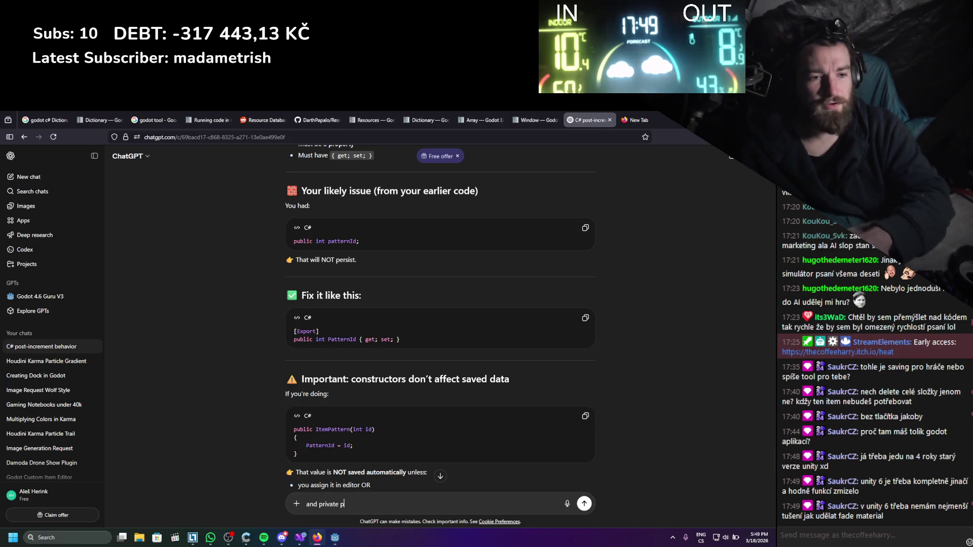
type("prot")
type("perty")
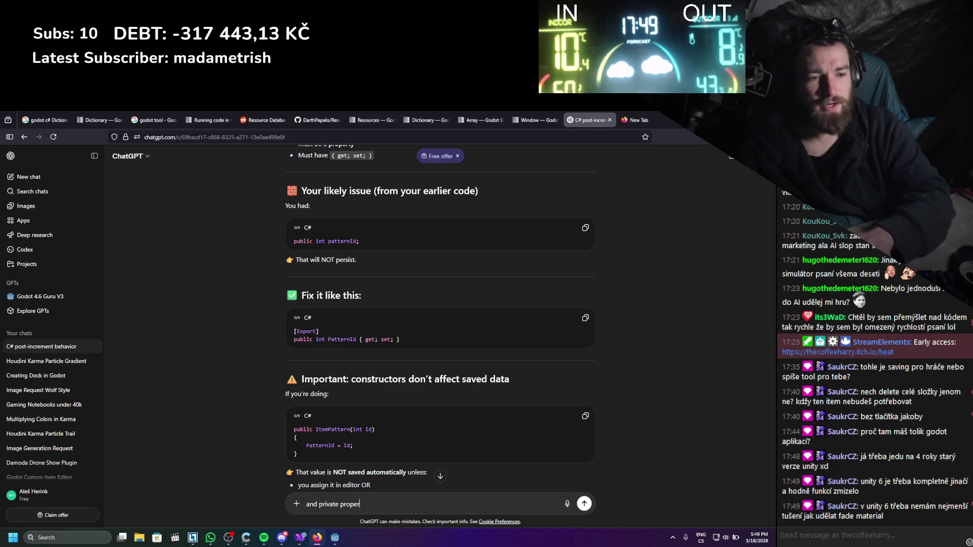
key("Return")
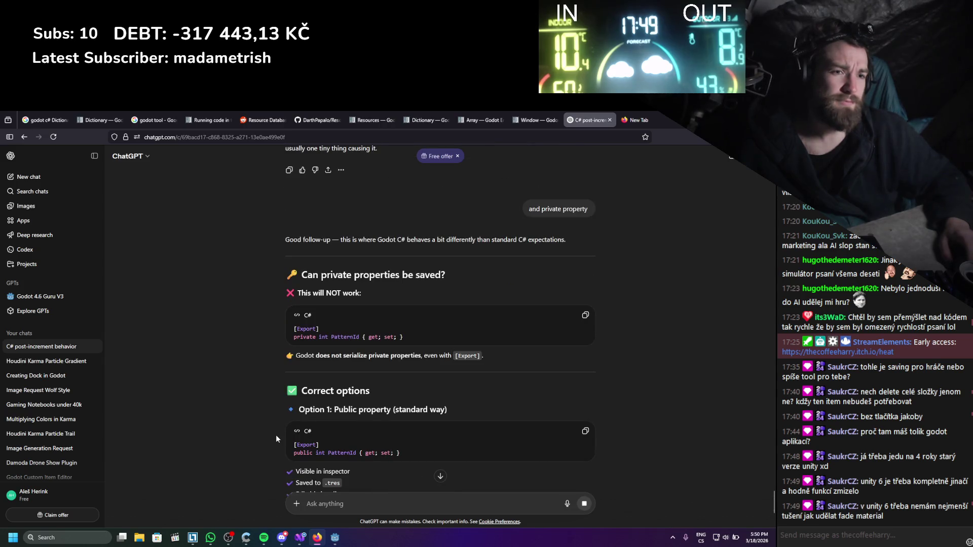
scroll(276, 435, "down", 4)
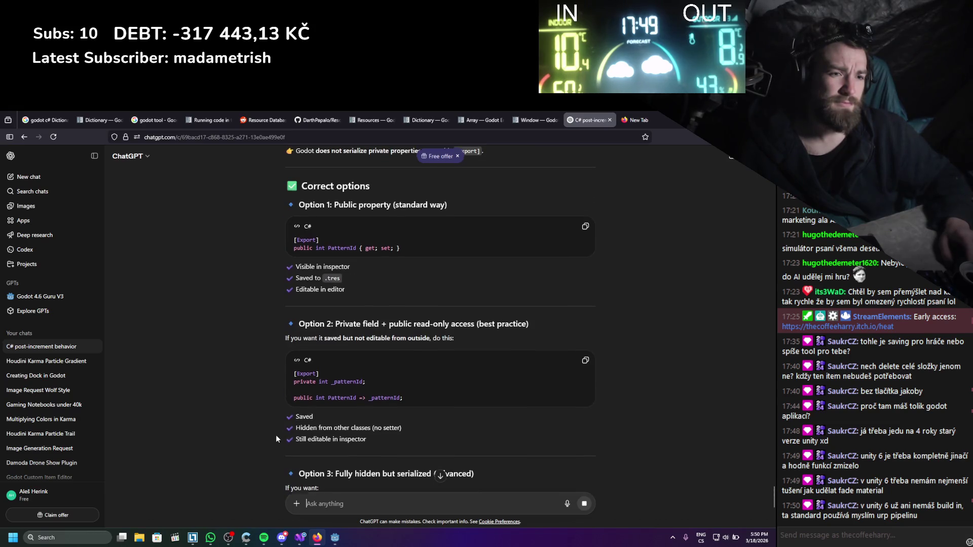
scroll(276, 435, "down", 7)
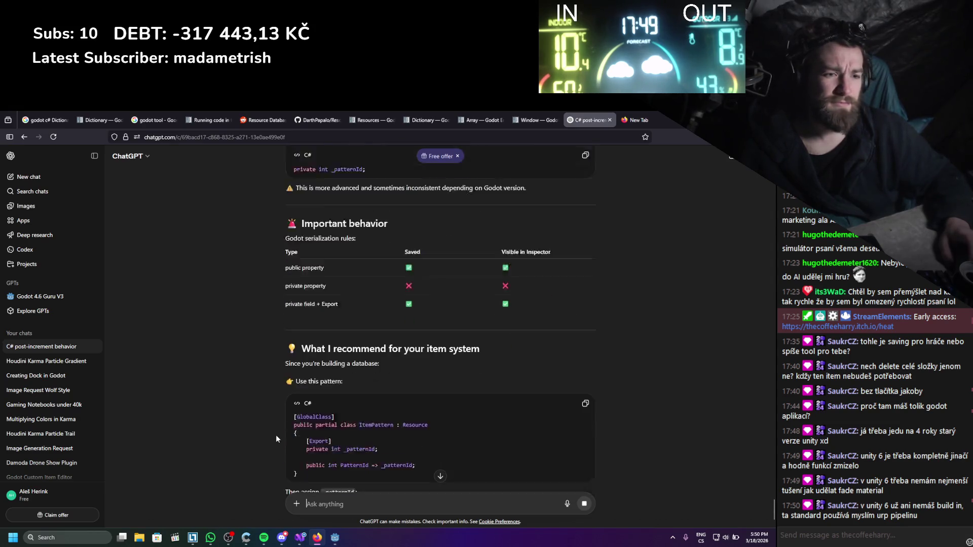
scroll(276, 435, "down", 1)
scroll(276, 435, "down", 3)
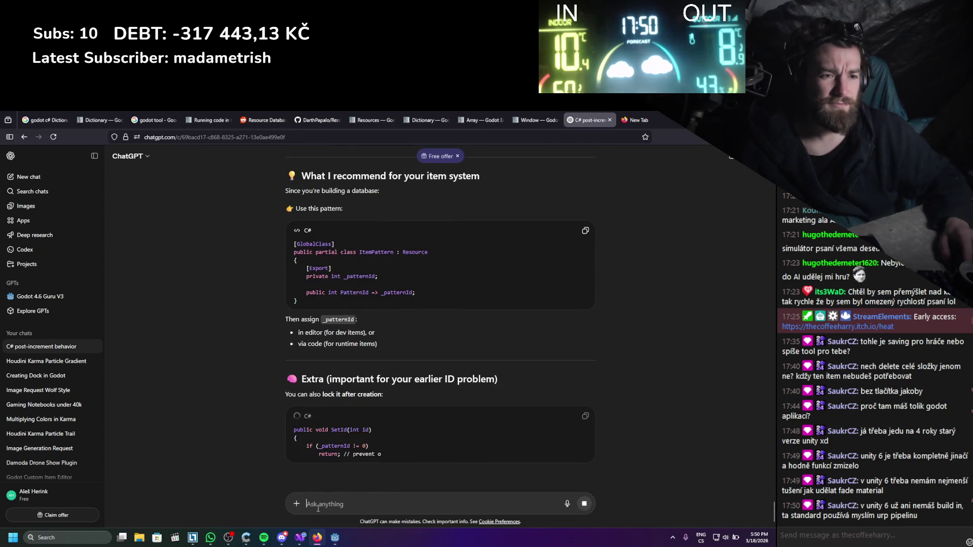
scroll(275, 438, "down", 2)
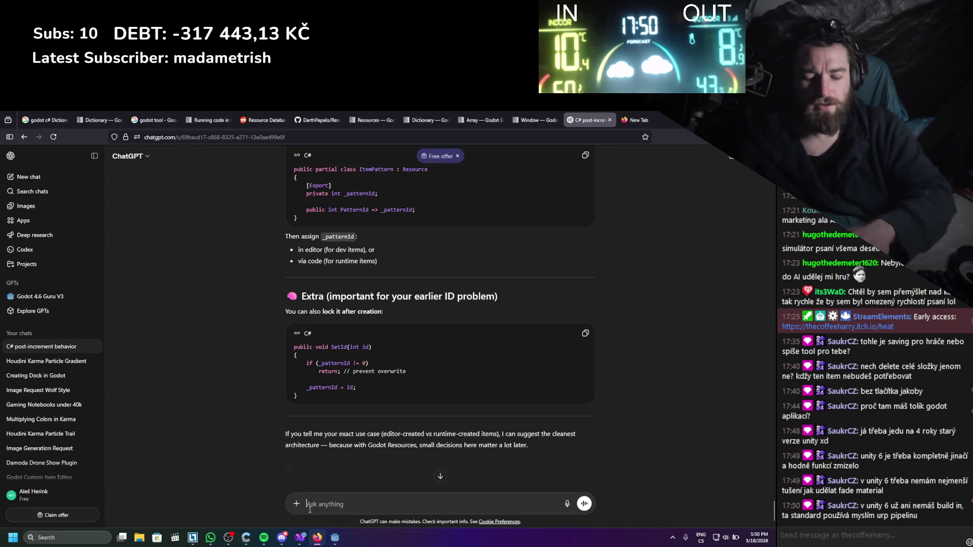
type("o expor")
key("BackSpace")
key("BackSpace")
key("BackSpace")
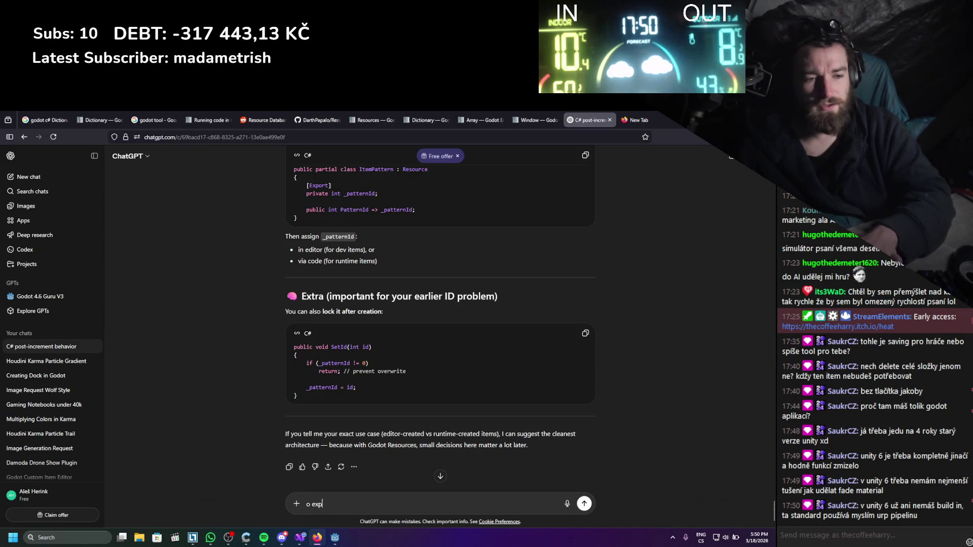
- Reply 'no exporting its only for the resource' and read that nothing saves without [Export]
type("no exporting its ")
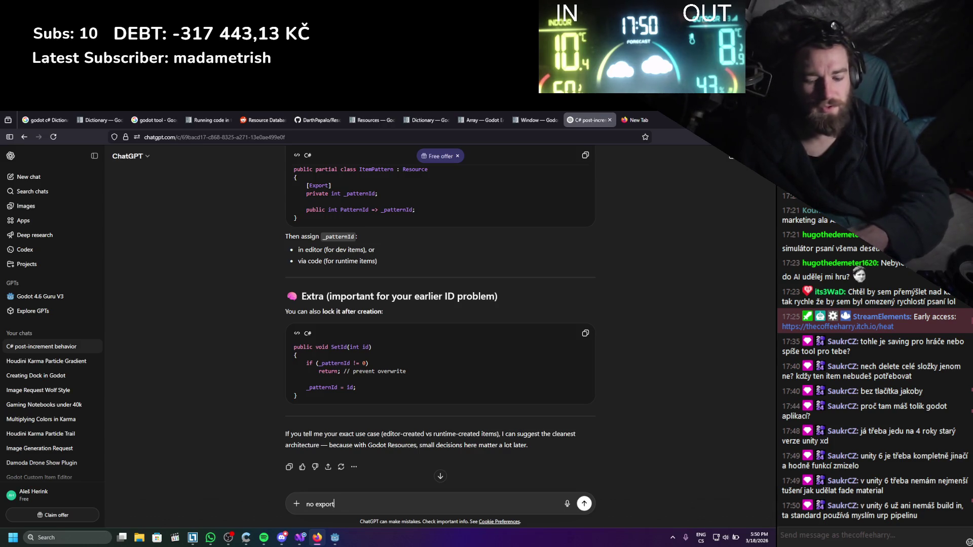
type("only")
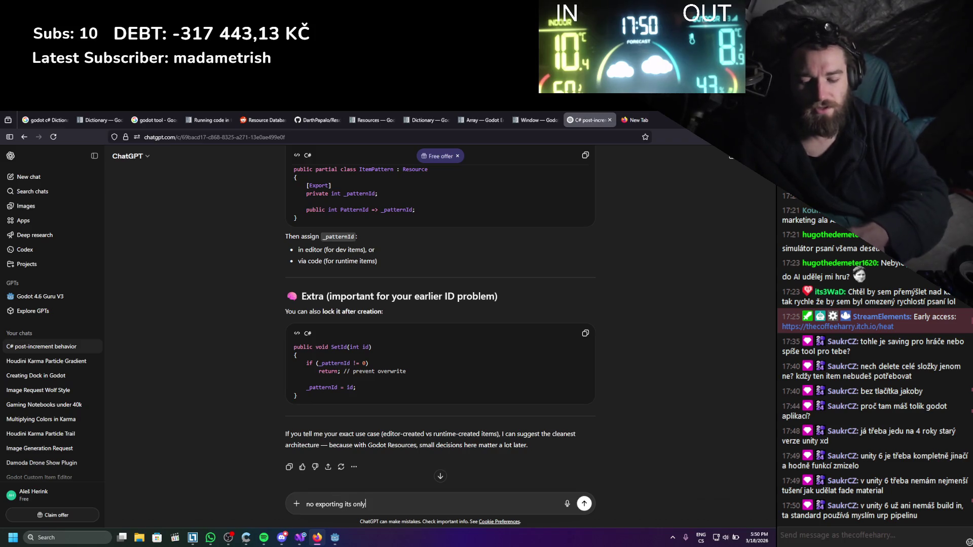
type(" for the resource")
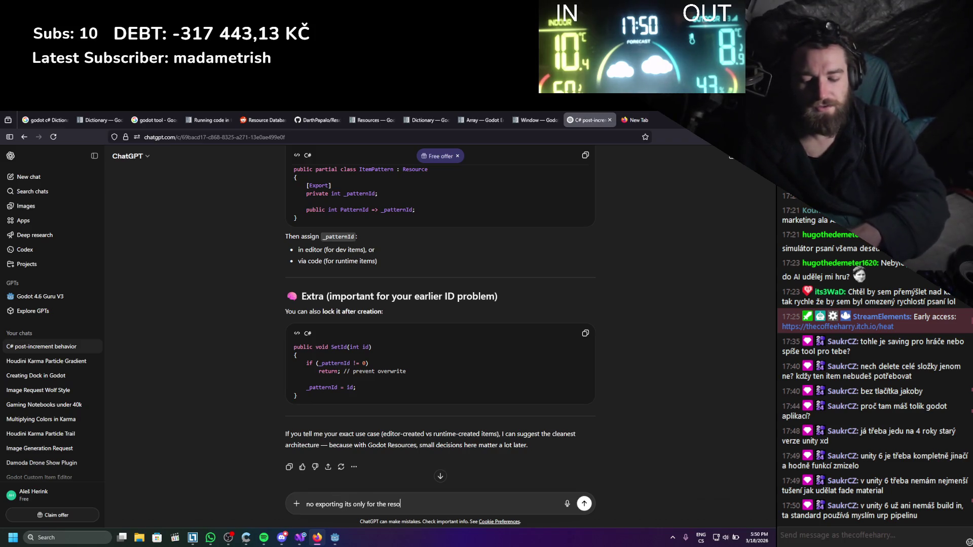
key("Return")
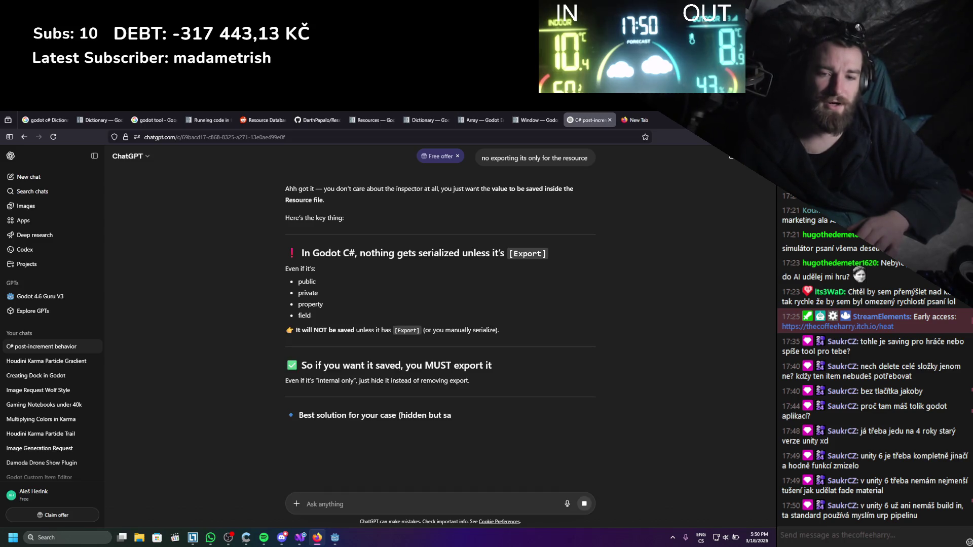
scroll(286, 300, "down", 1)
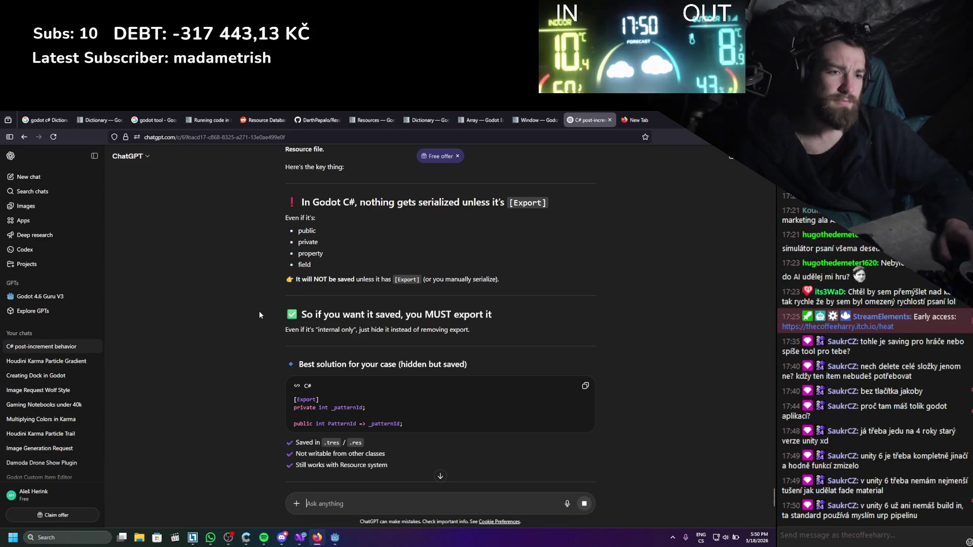
scroll(260, 312, "up", 2)
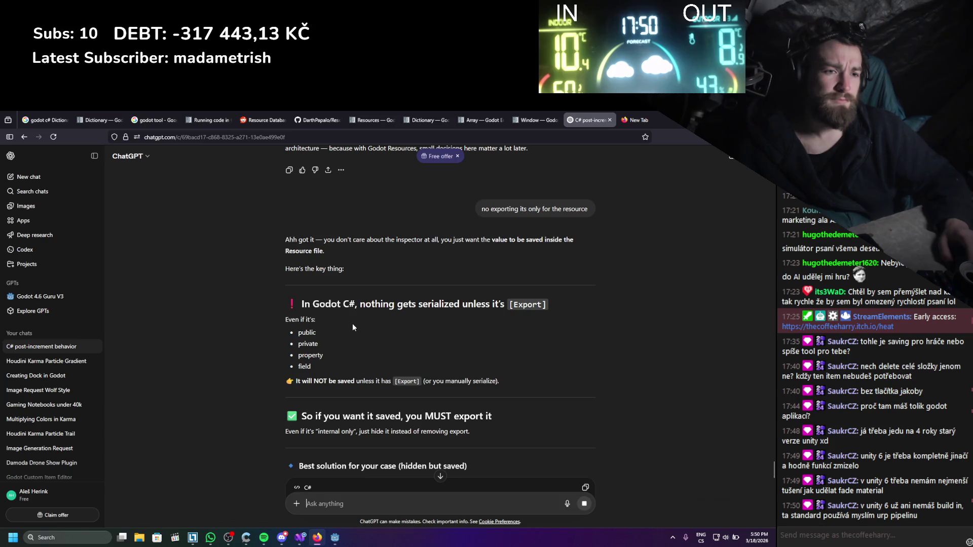
scroll(353, 328, "down", 3)
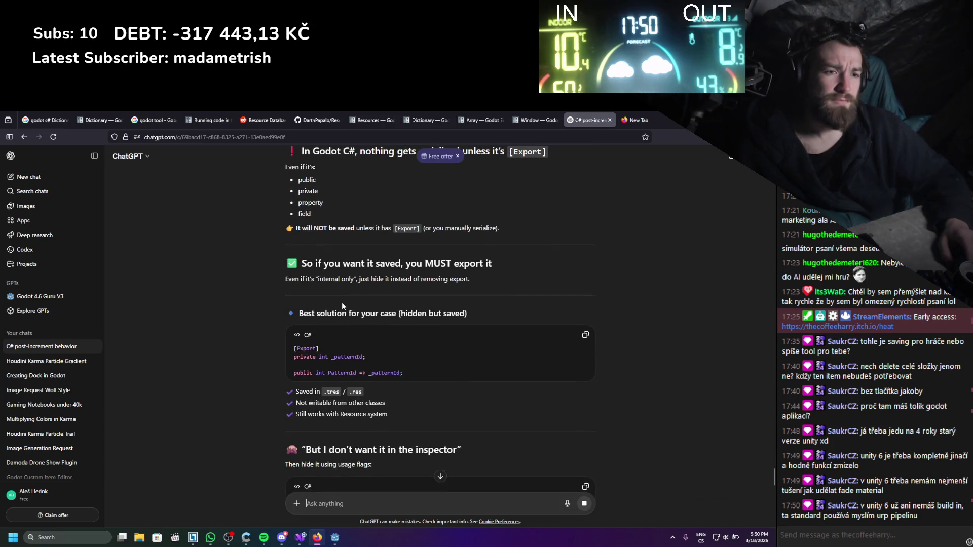
left_click_drag(355, 357, 257, 347)
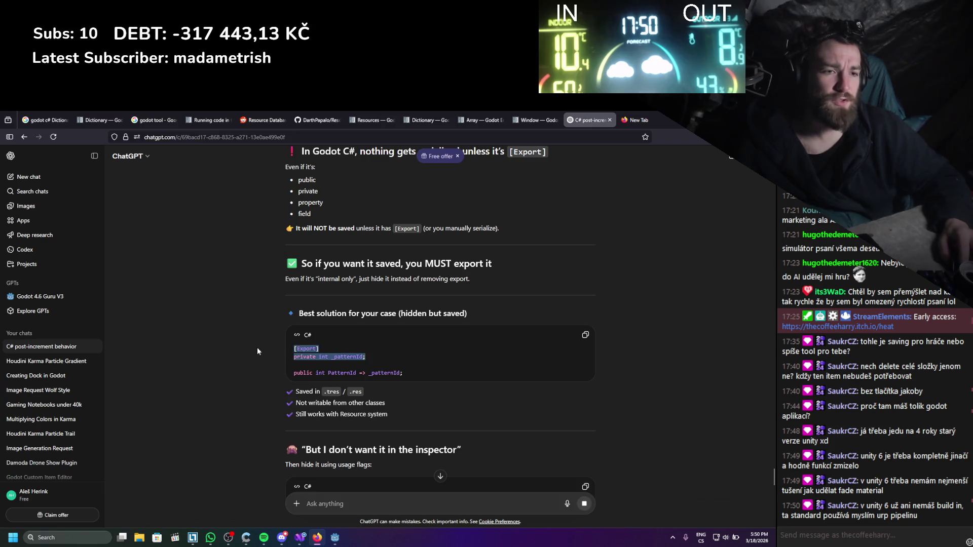
left_click(253, 347)
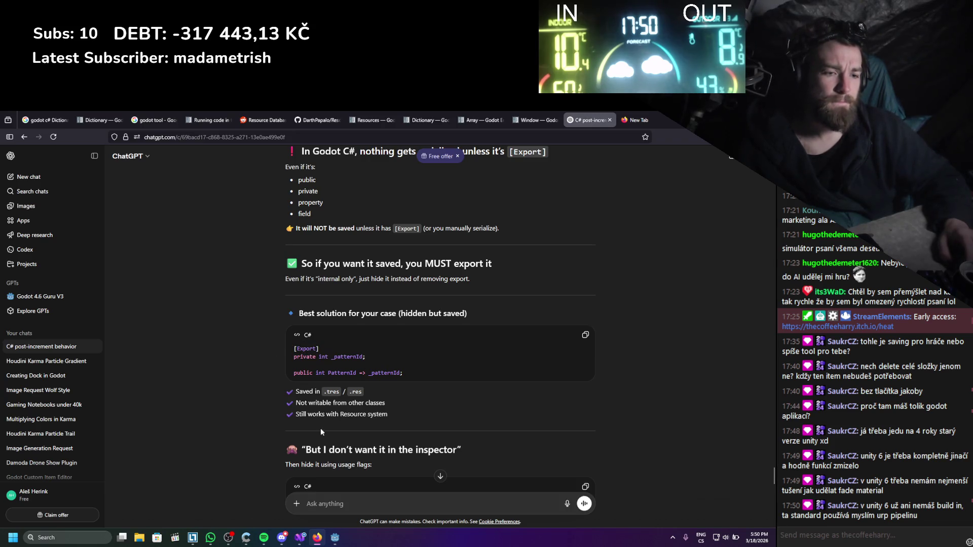
left_click(307, 543)
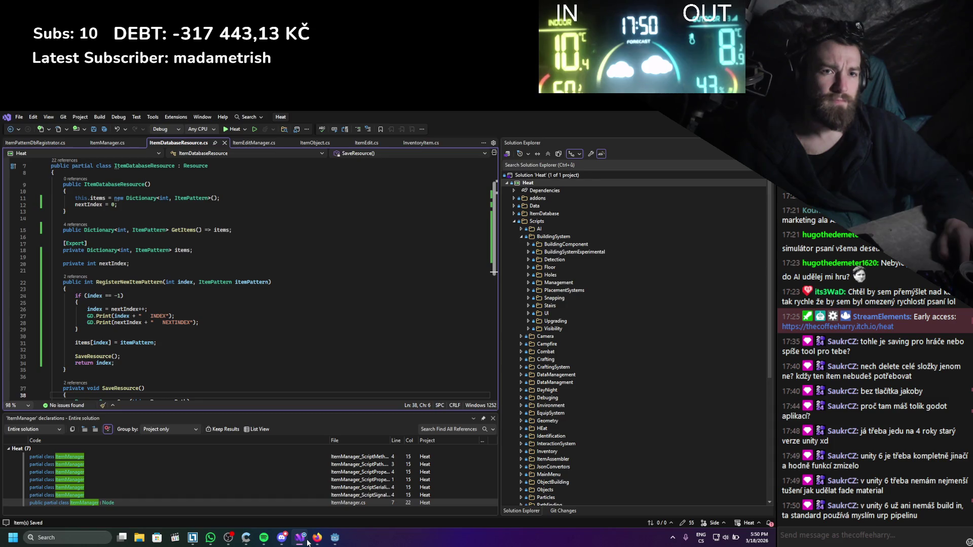
- Add an [Export] attribute above nextIndex in ItemDatabaseResource.cs and save the file
left_click_drag(193, 250, 53, 248)
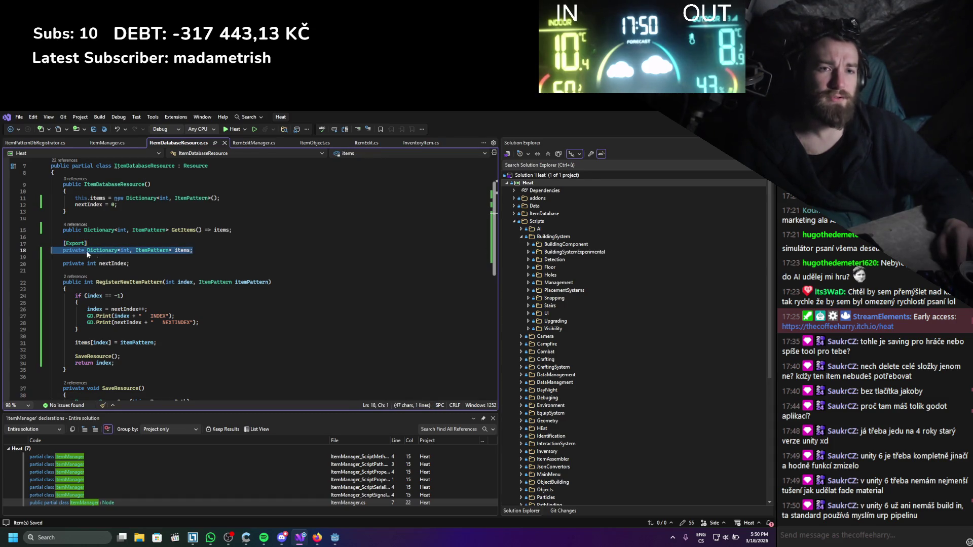
left_click(103, 257)
type("[")
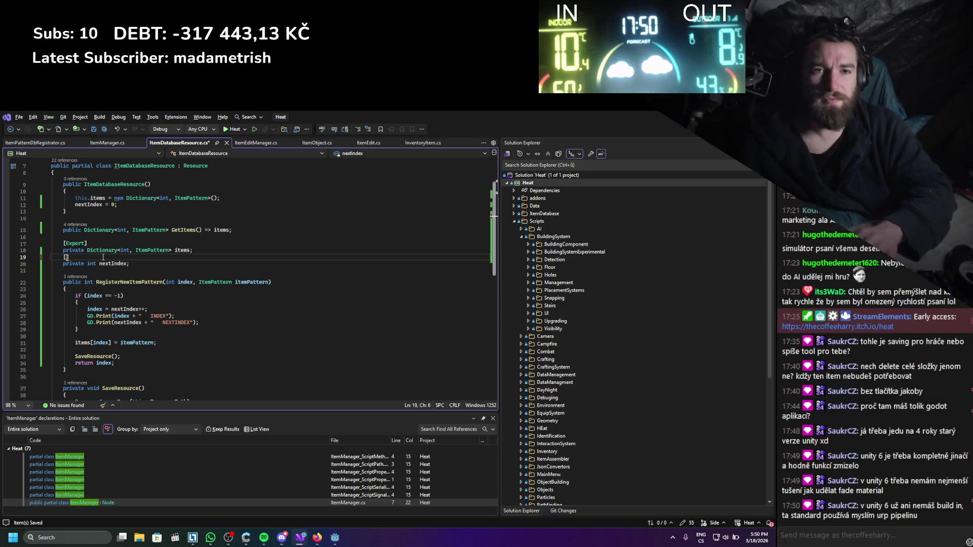
type("Export")
key("ctrl+s")
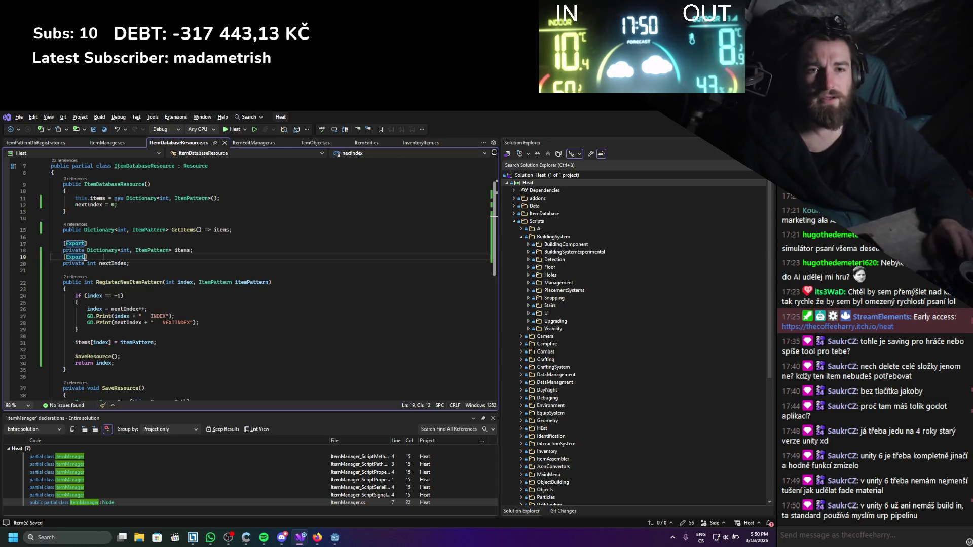
key("alt+Tab")
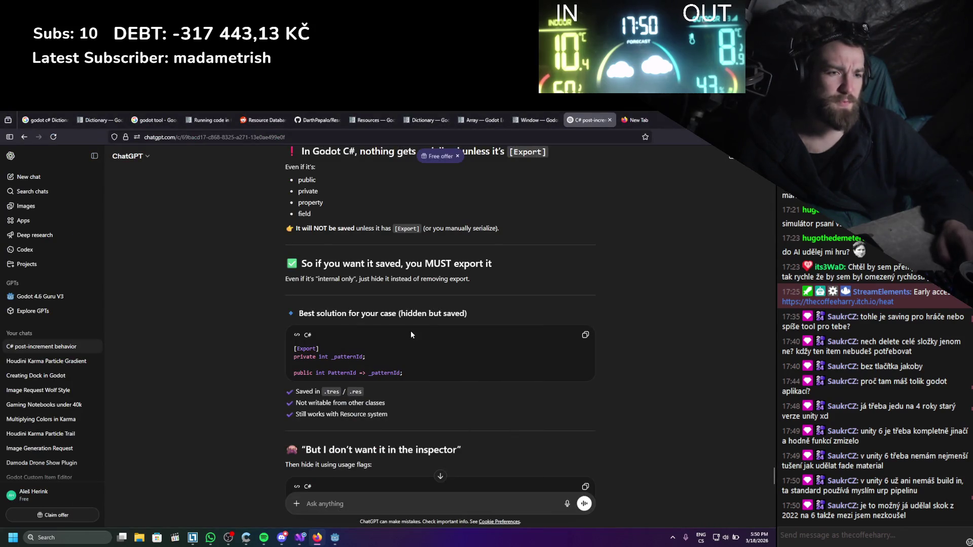
scroll(410, 335, "down", 3)
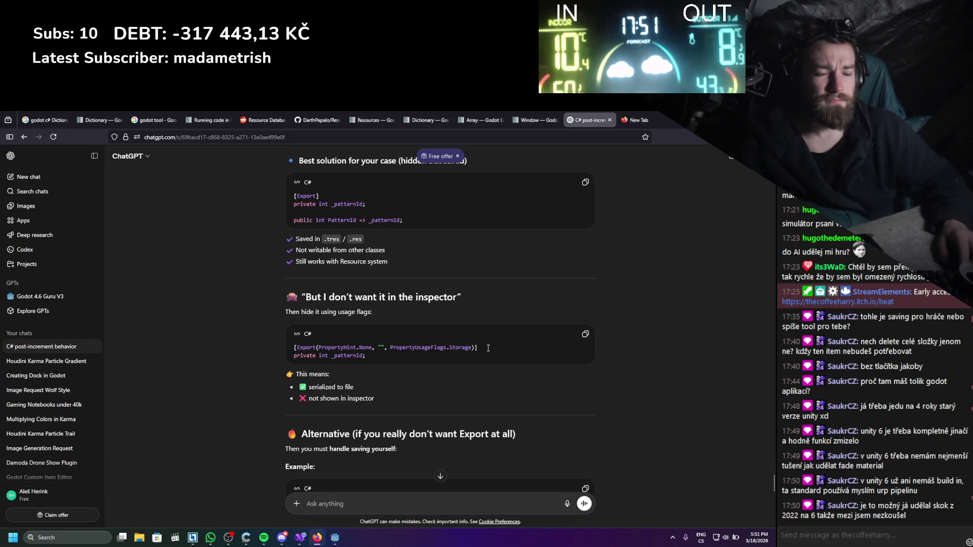
- Copy the storage-only [Export(...Storage)] attribute line from ChatGPT's usage-flags example
scroll(488, 349, "down", 2)
scroll(484, 348, "up", 2)
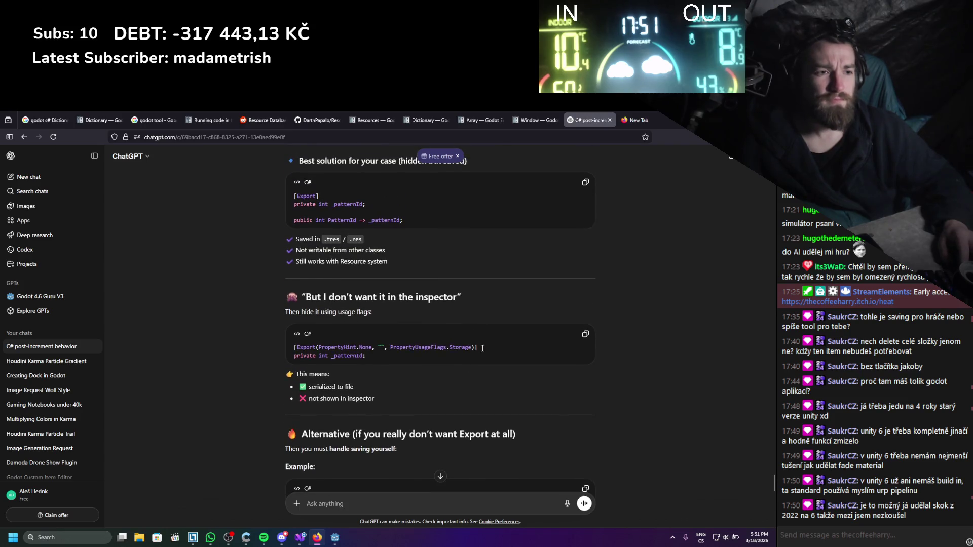
left_click_drag(483, 348, 294, 349)
key("ctrl+c")
left_click(300, 538)
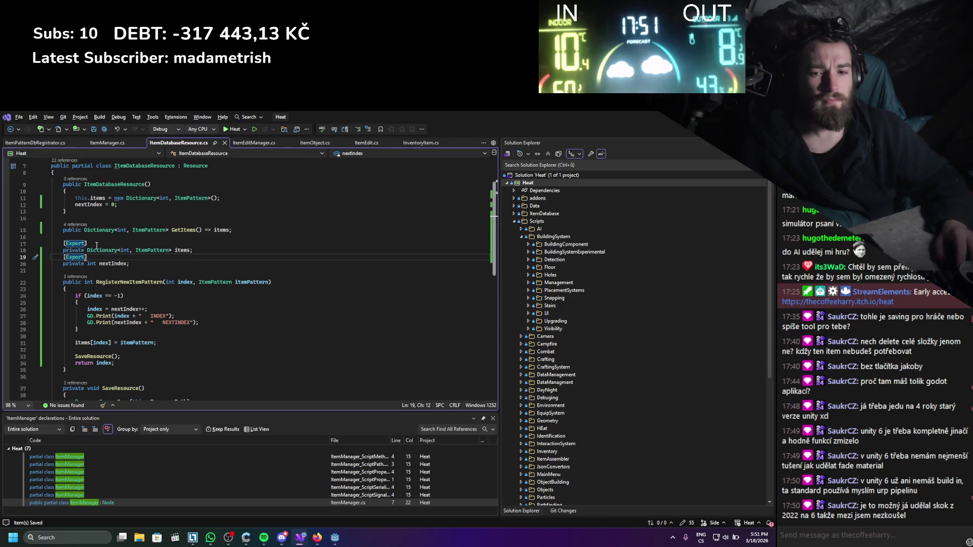
- Replace nextIndex's plain [Export] with the pasted storage-only Export attribute
left_click_drag(90, 259, 63, 257)
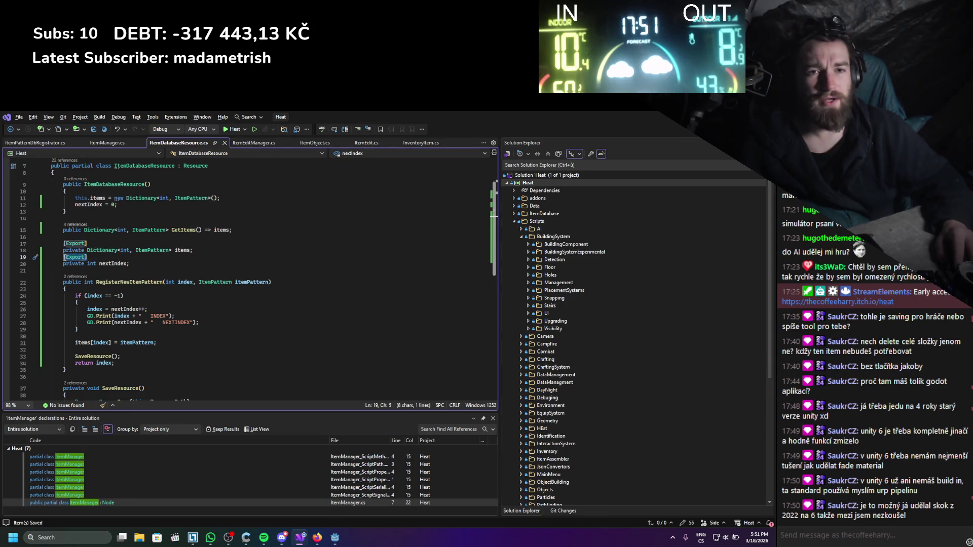
key("ctrl+v")
left_click(158, 270)
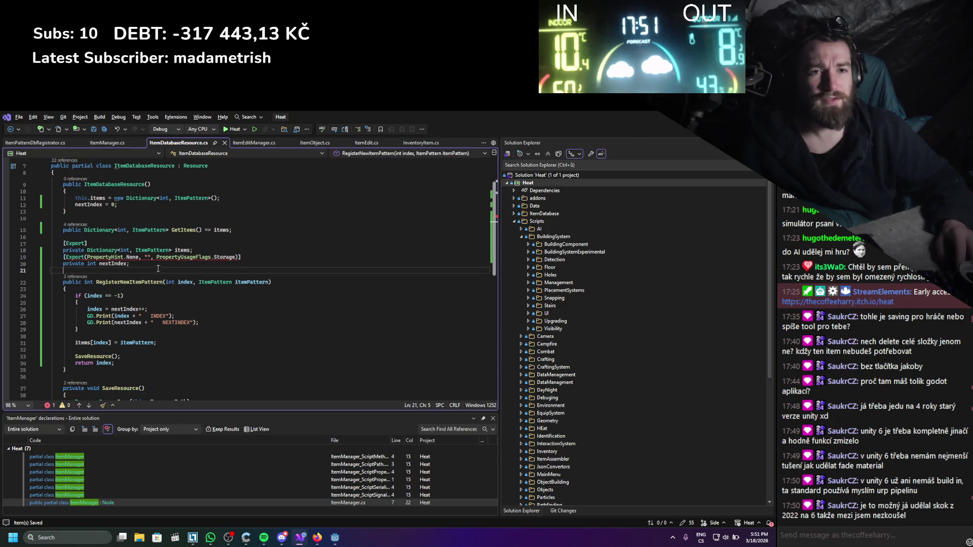
mouse_move(152, 258)
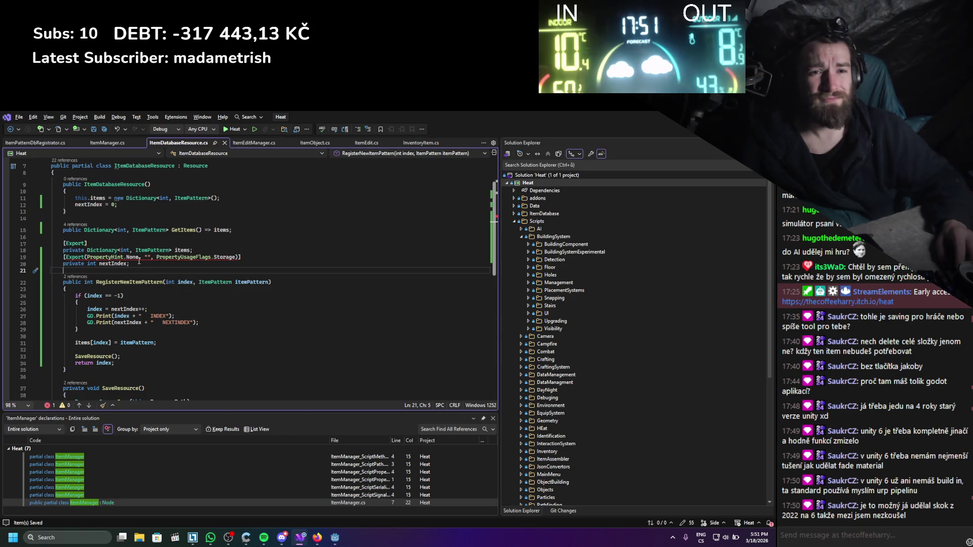
mouse_move(85, 260)
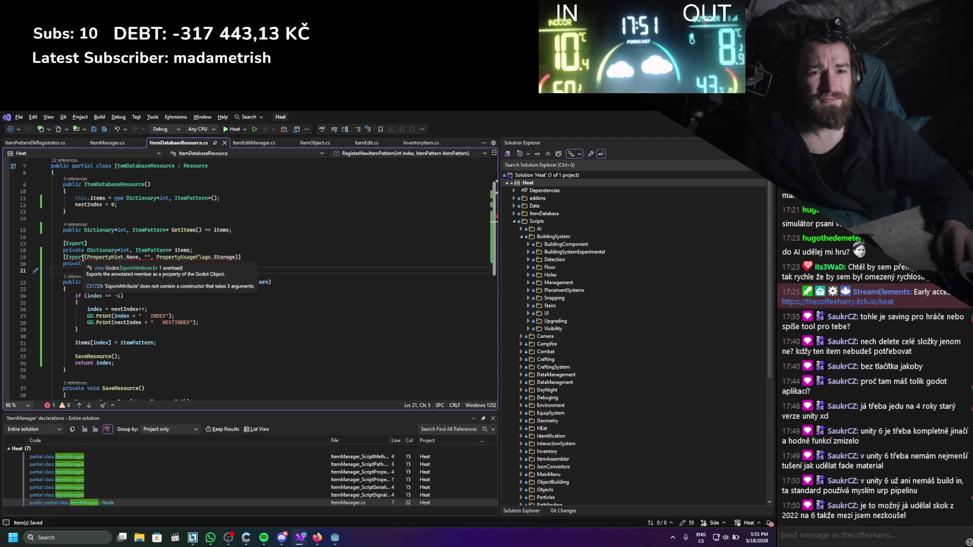
left_click(85, 259)
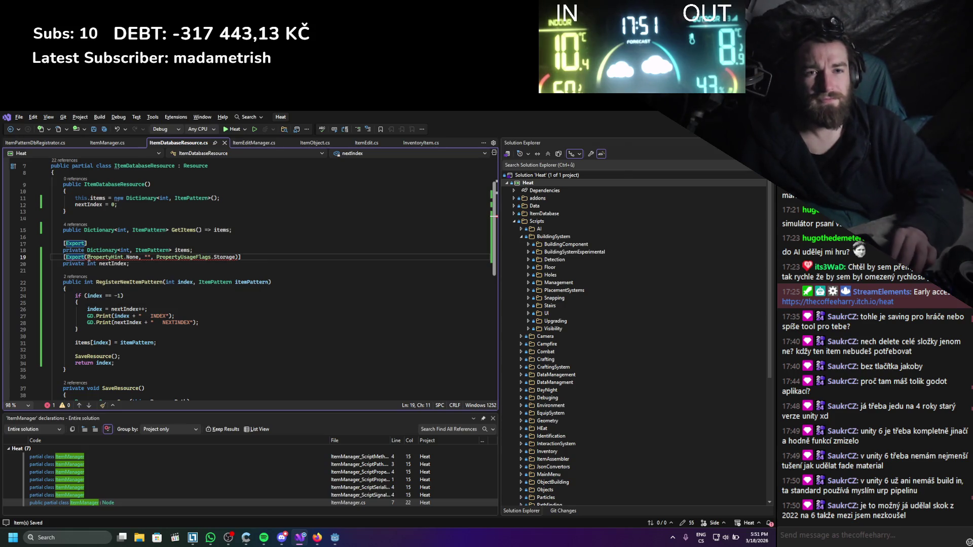
key("ctrl+Return")
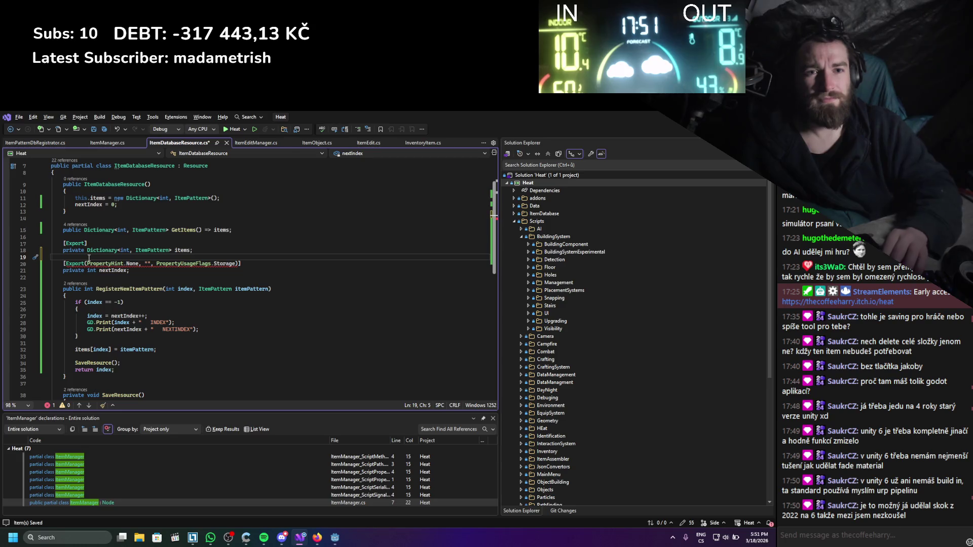
- Remove the empty string argument from the Export attribute and save
left_click(95, 265)
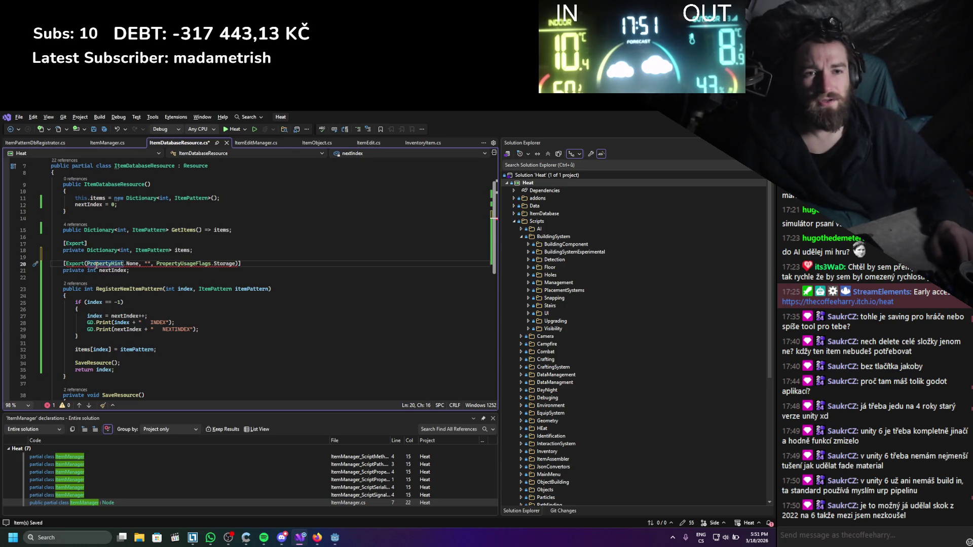
right_click(96, 265)
left_click(146, 264)
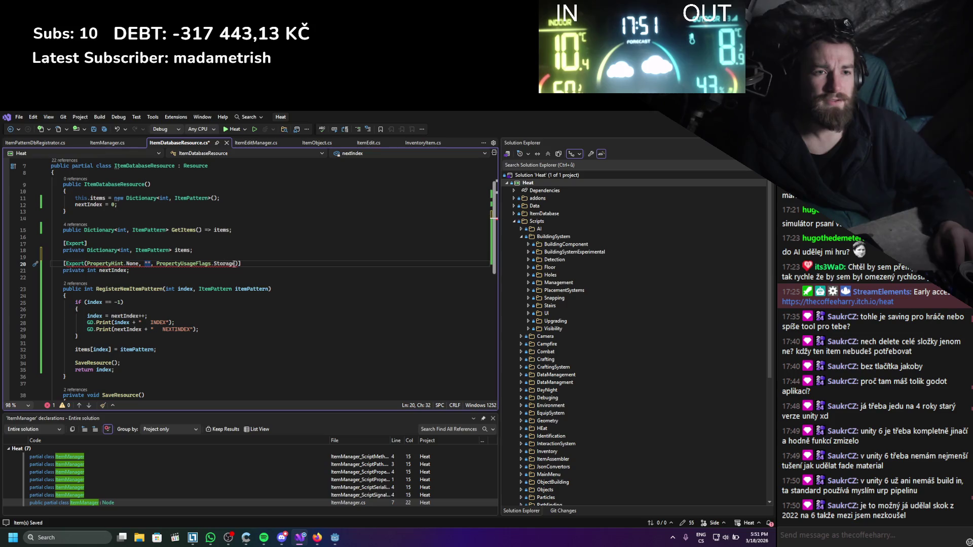
left_click(234, 264)
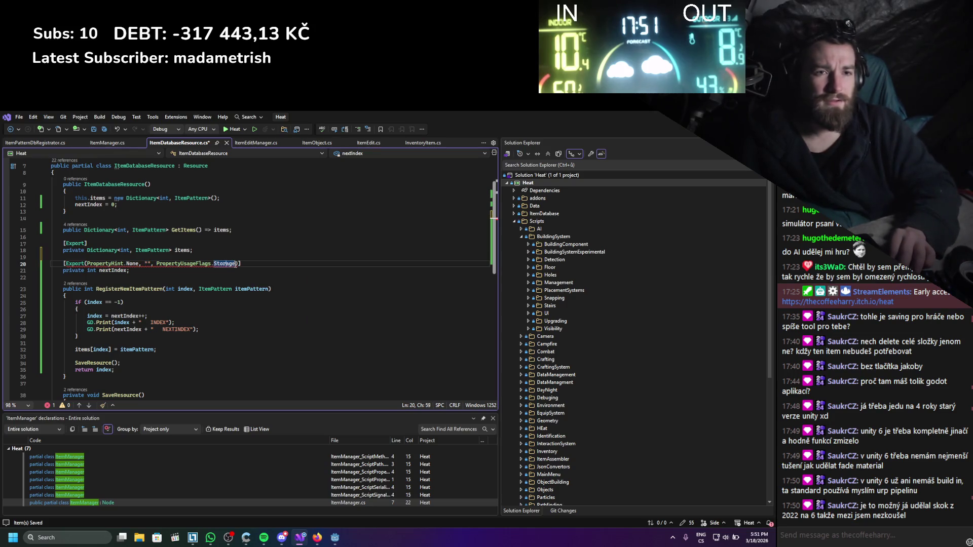
key("ctrl+Left")
key("ctrl+Left")
key("ctrl+Left")
key("BackSpace")
key("BackSpace")
key("BackSpace")
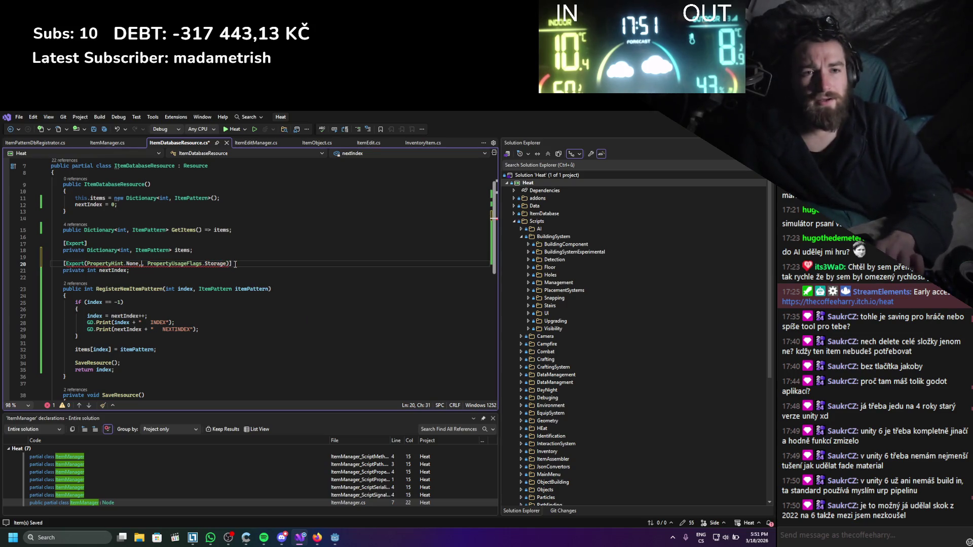
key("BackSpace")
key("ctrl+s")
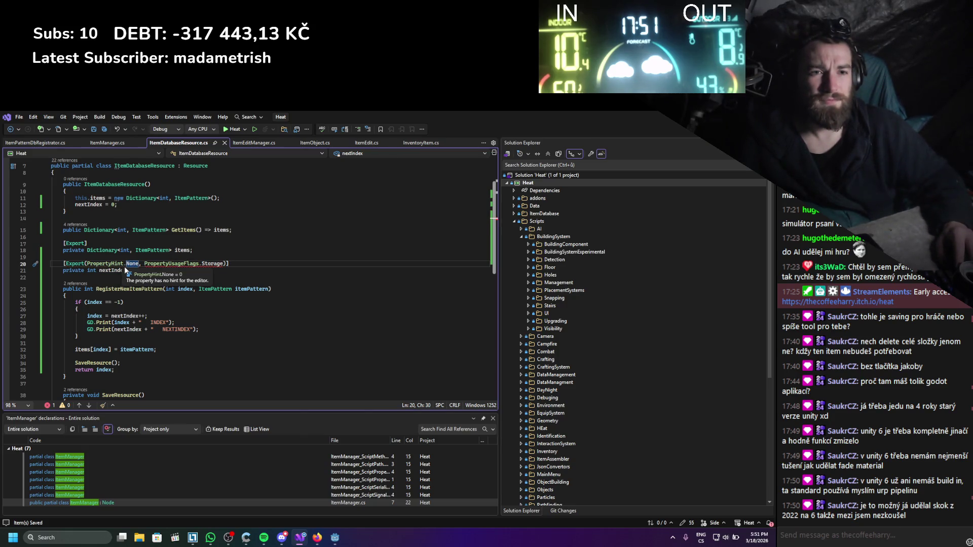
- Delete the storage usage flag so it reads [Export(PropertyHint.None)], and save
left_click_drag(126, 264, 222, 263)
key("Delete")
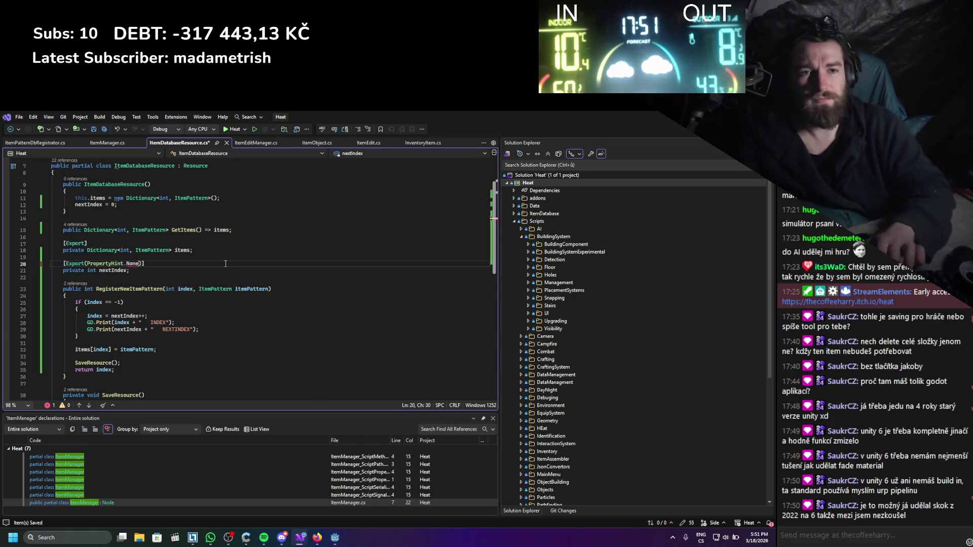
left_click(225, 264)
key("ctrl+s")
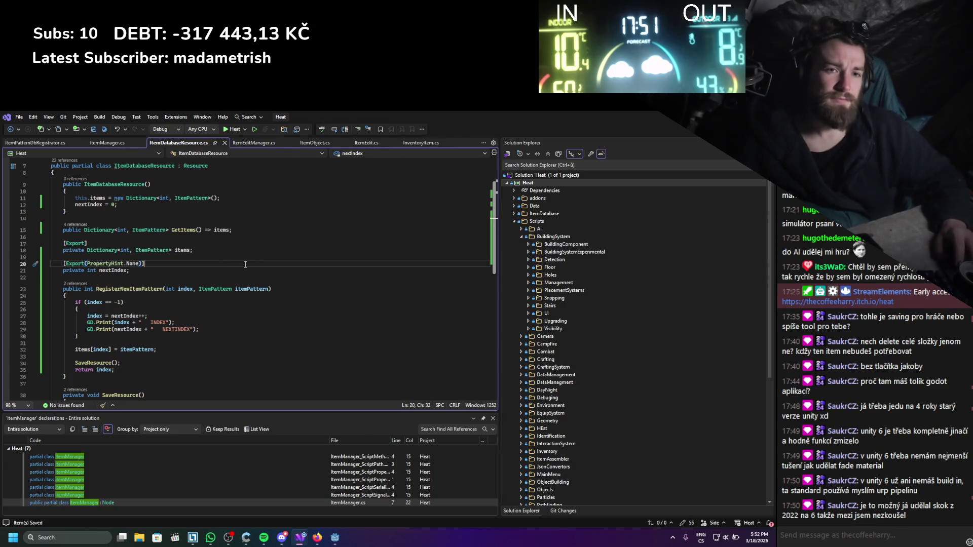
key("alt+Tab")
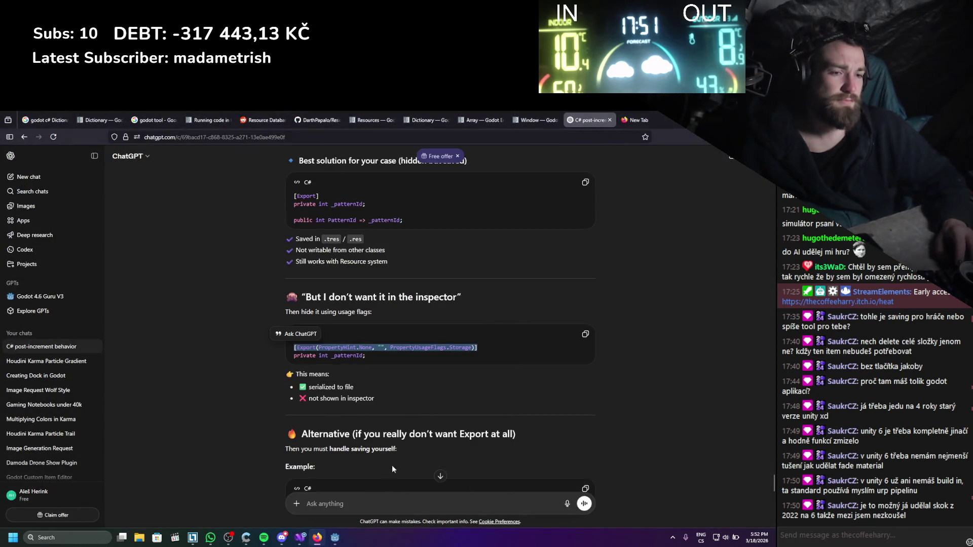
left_click(335, 538)
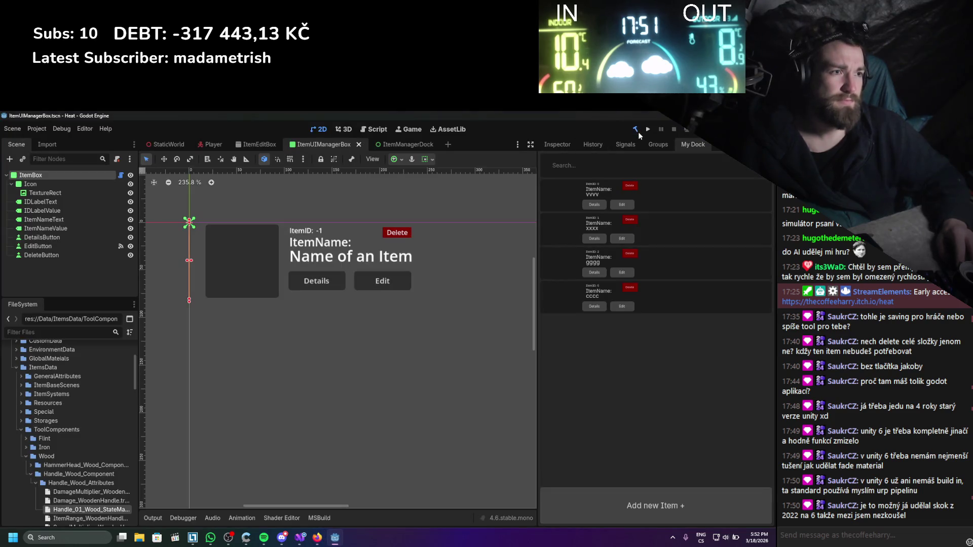
- Build the .NET project and add a new item named yxc
left_click(638, 133)
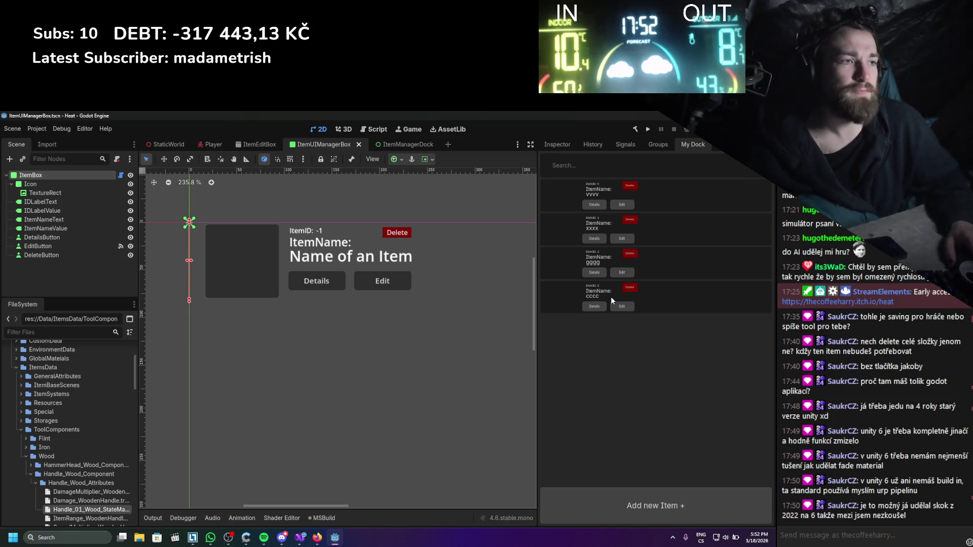
left_click(581, 501)
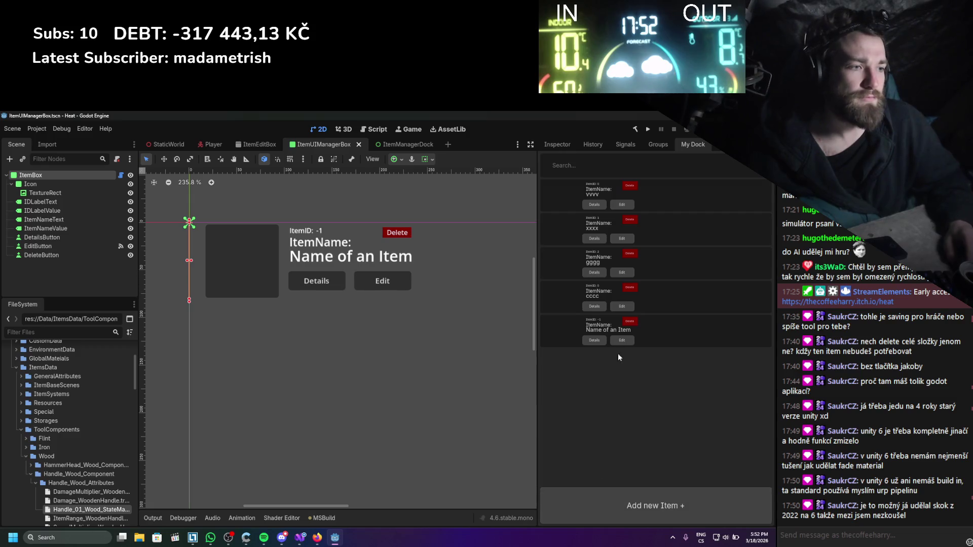
left_click(622, 340)
type("yxc")
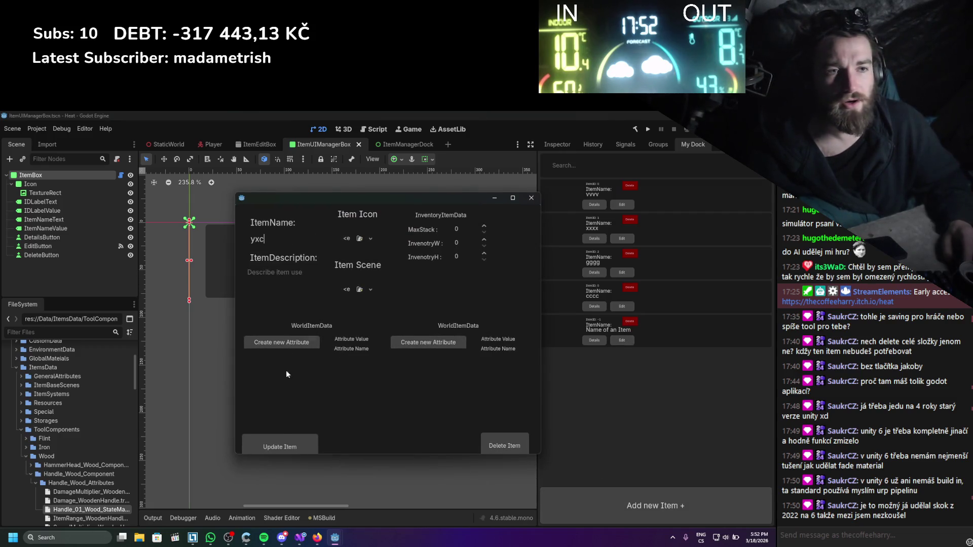
left_click(279, 434)
- Add another Name of an Item placeholder and inspect the ItemBox properties
left_click(610, 496)
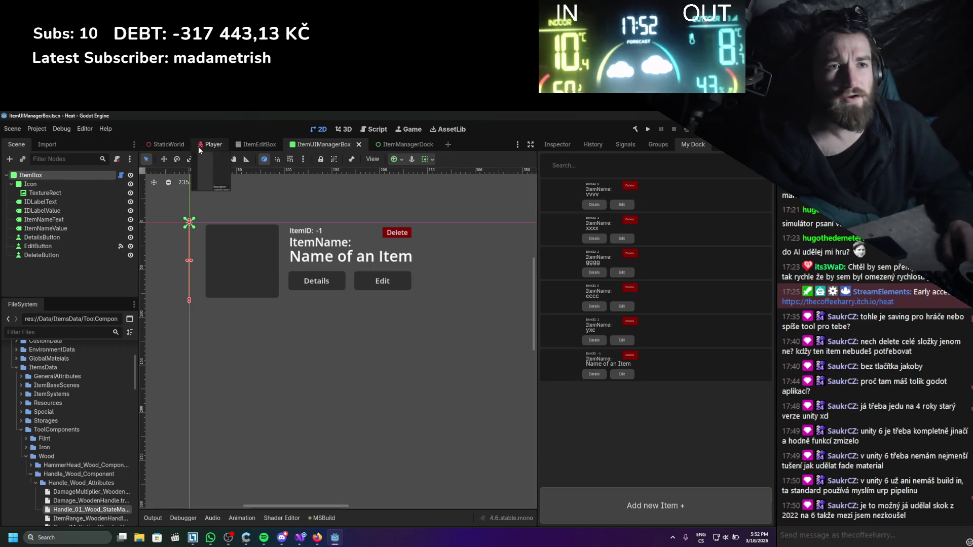
scroll(77, 449, "down", 4)
left_click(557, 145)
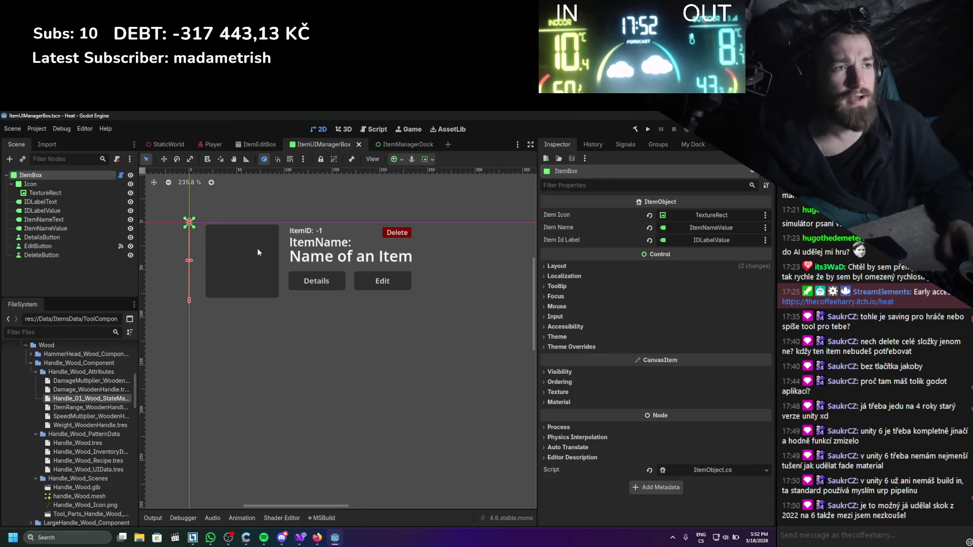
scroll(107, 368, "down", 5)
scroll(107, 368, "down", 6)
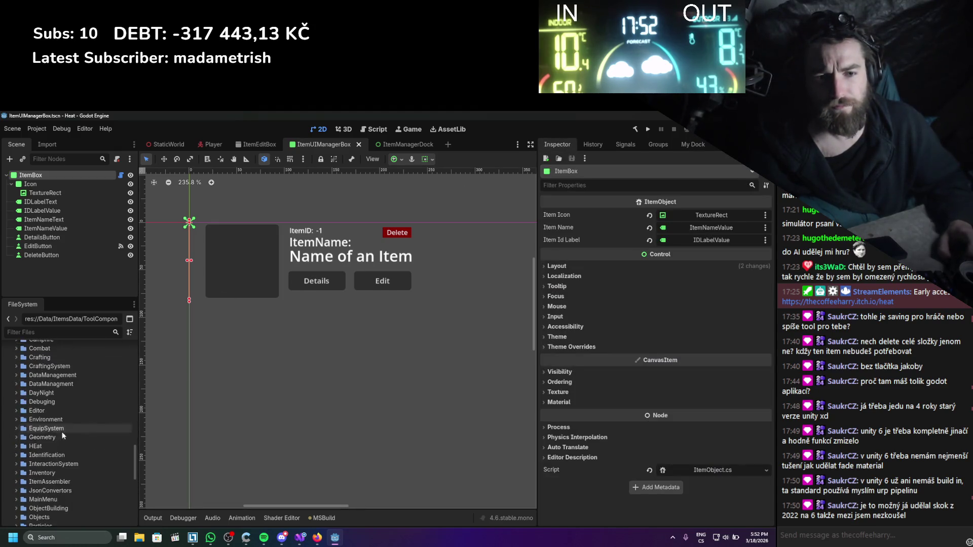
scroll(58, 435, "up", 3)
scroll(58, 439, "up", 9)
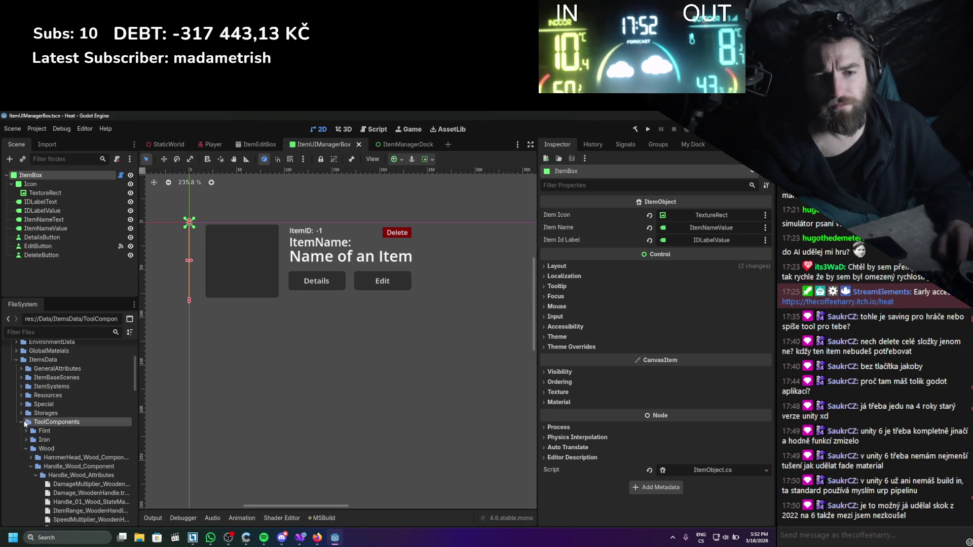
- Open ItemDatabase/ItemDatabaseMain.tres from the FileSystem panel
left_click(19, 423)
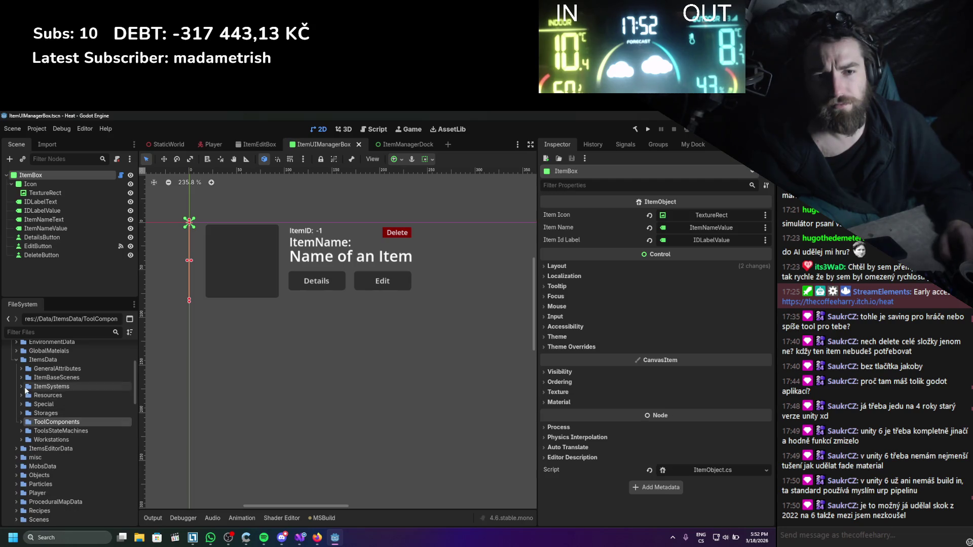
scroll(18, 426, "up", 2)
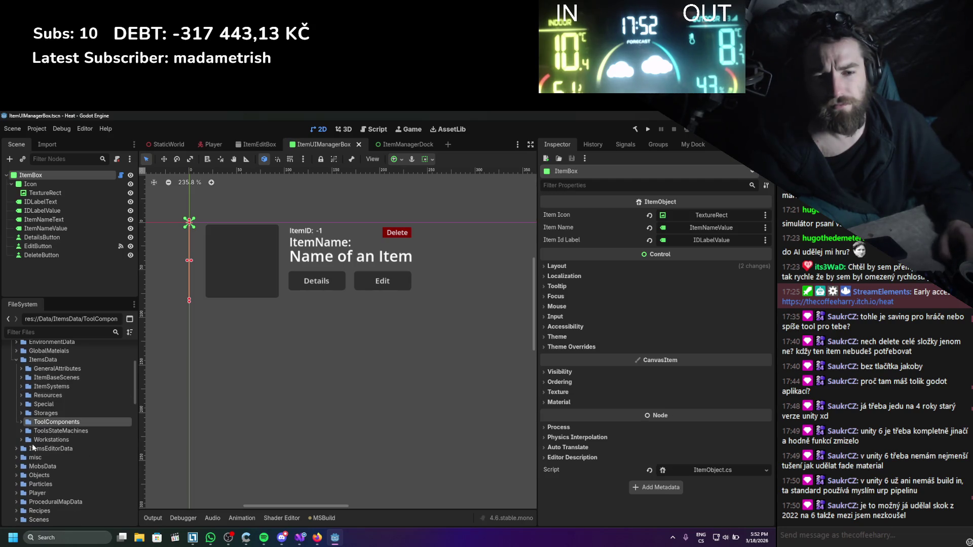
scroll(30, 456, "down", 5)
scroll(21, 466, "up", 8)
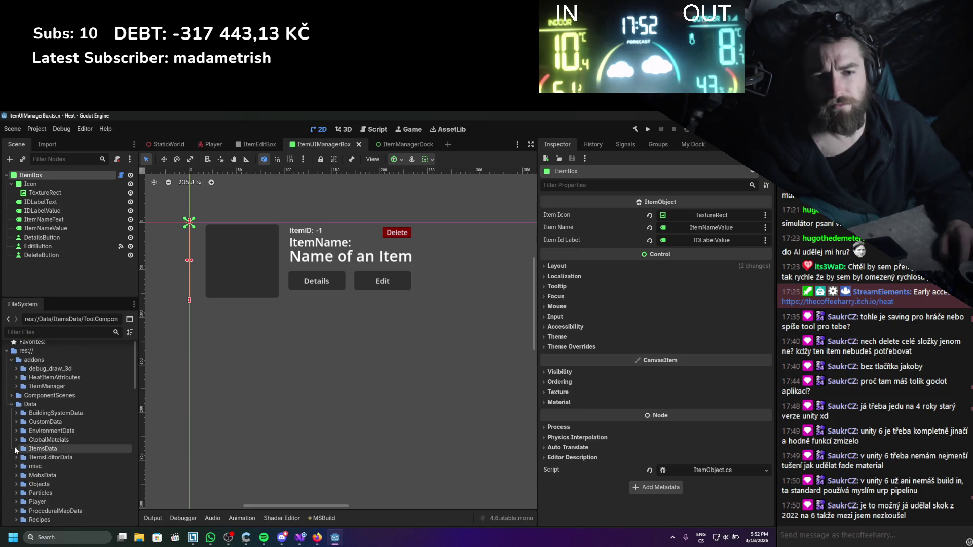
left_click(11, 411)
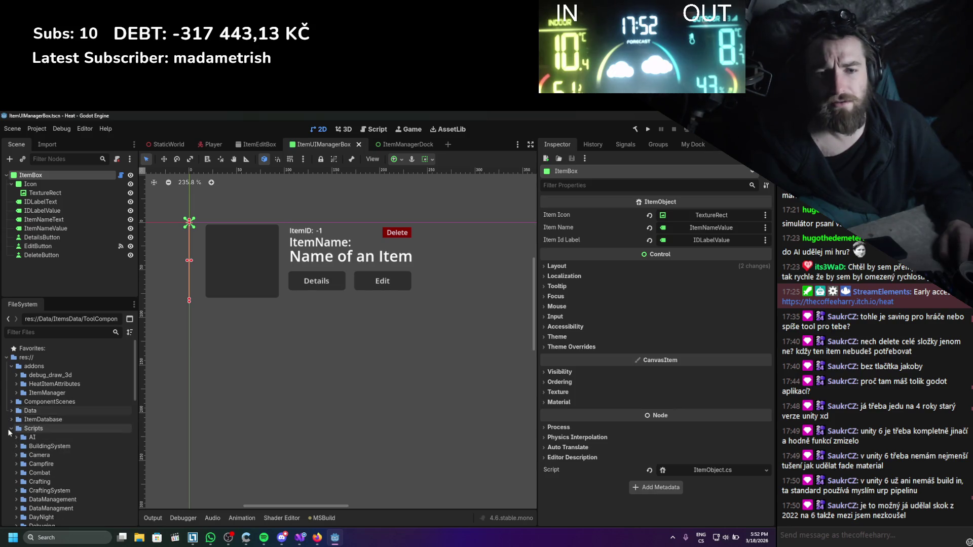
left_click(11, 428)
left_click(11, 420)
left_click(44, 437)
double_click(44, 438)
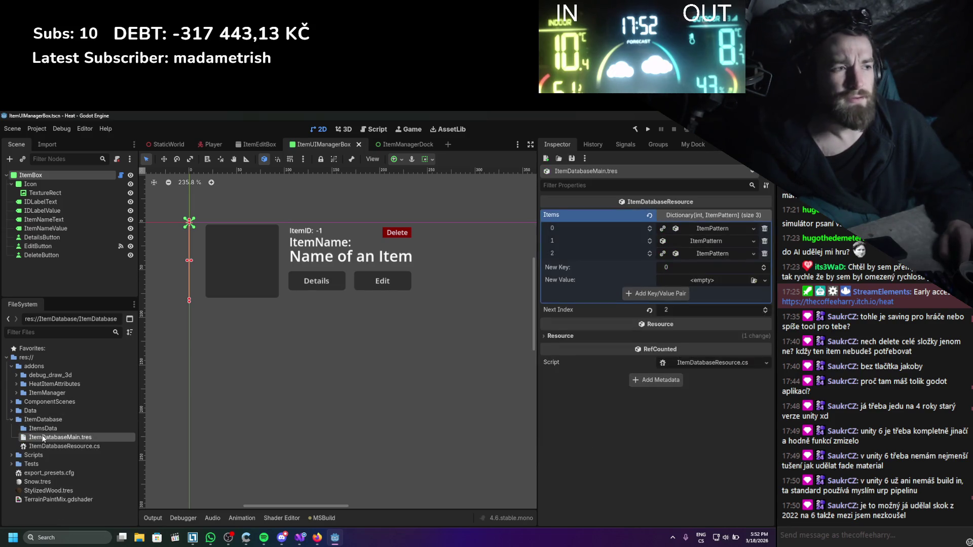
- Delete the stored Items entries, save the emptied database, and return to My Dock
key("ctrl+s")
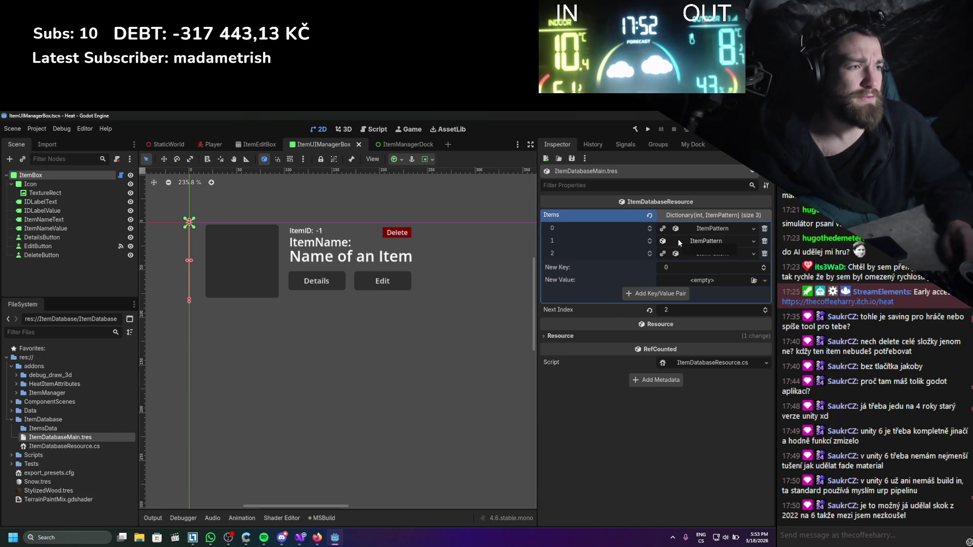
left_click(764, 233)
left_click(765, 232)
left_click(765, 232)
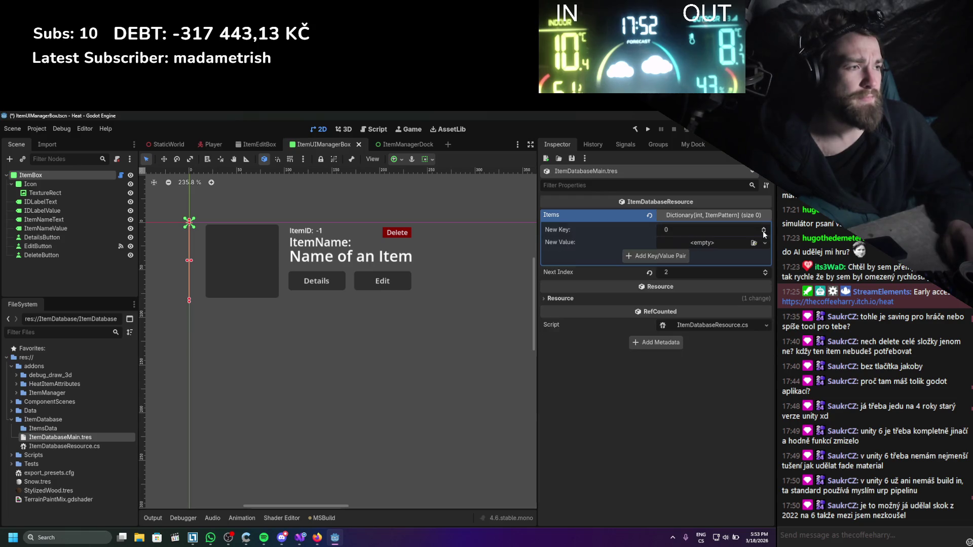
key("ctrl+s")
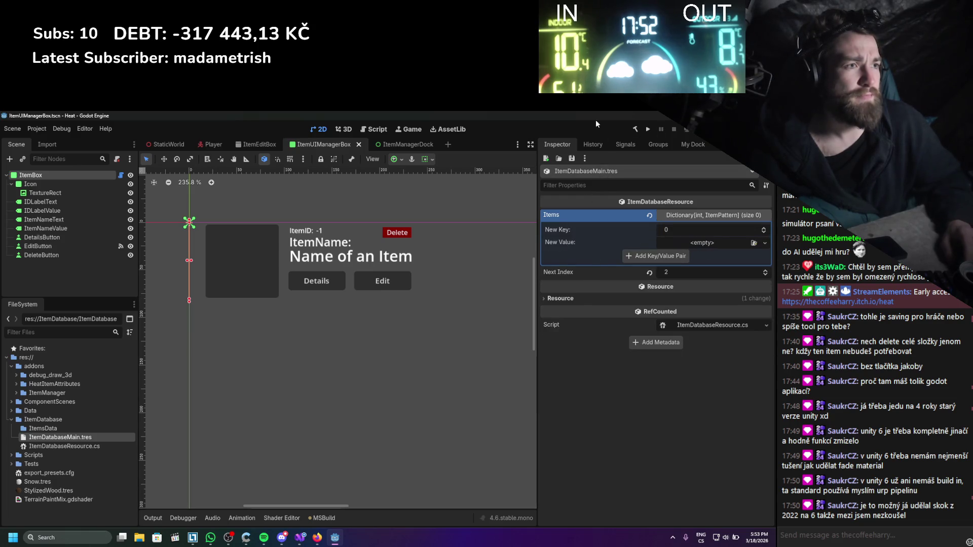
left_click(692, 144)
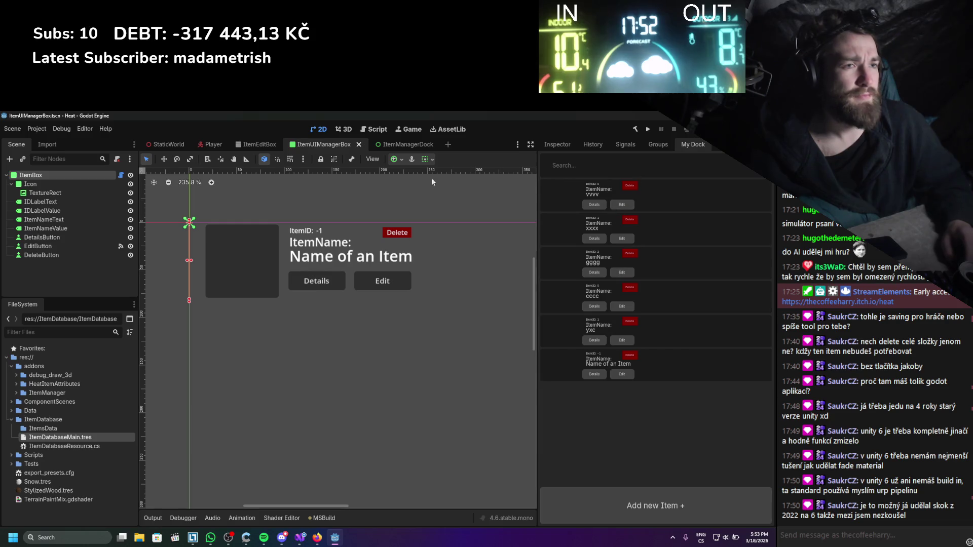
- Disable and re-enable the ItemManager plugin in Project Settings
left_click(38, 128)
left_click(56, 142)
left_click(194, 153)
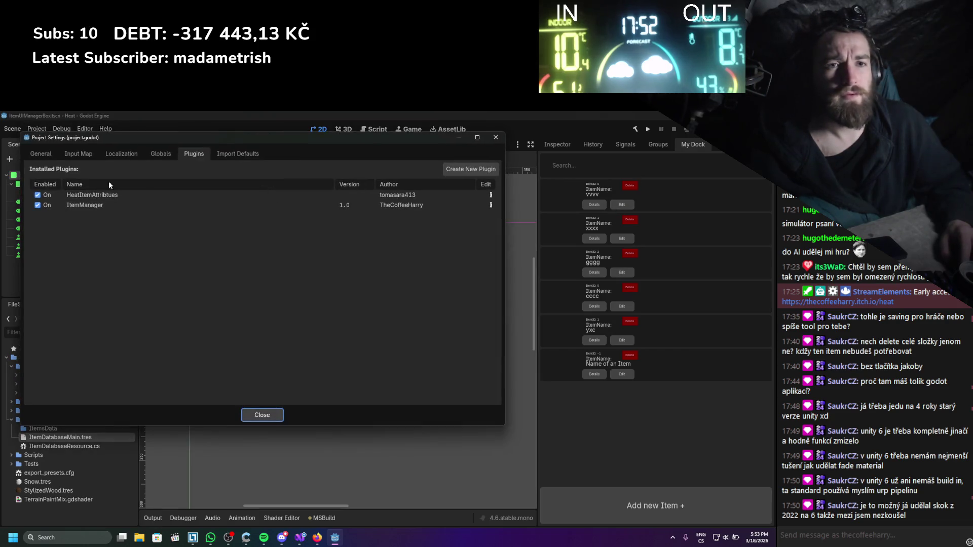
left_click(37, 204)
left_click(37, 205)
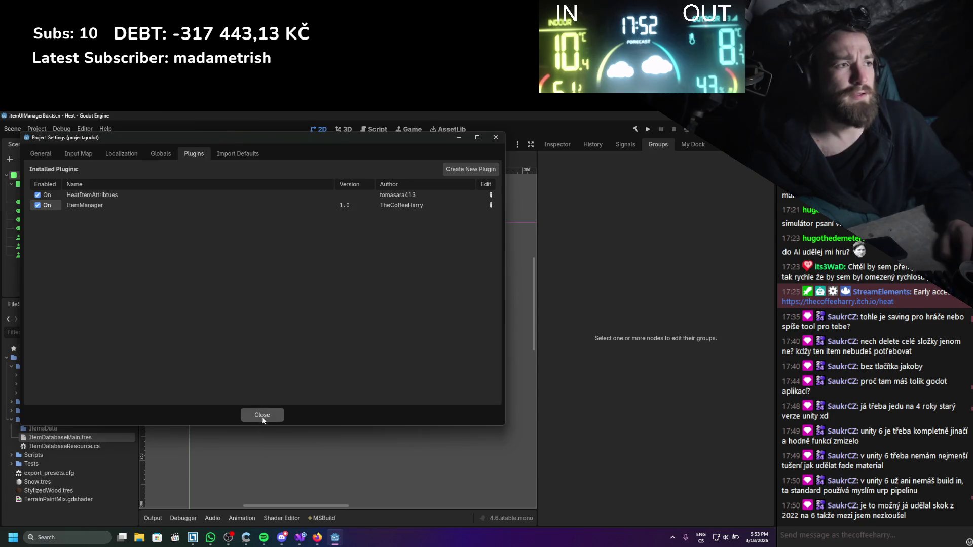
left_click(262, 415)
left_click(693, 145)
- Add two new items named asd and xxxx, then save the scene
left_click(677, 509)
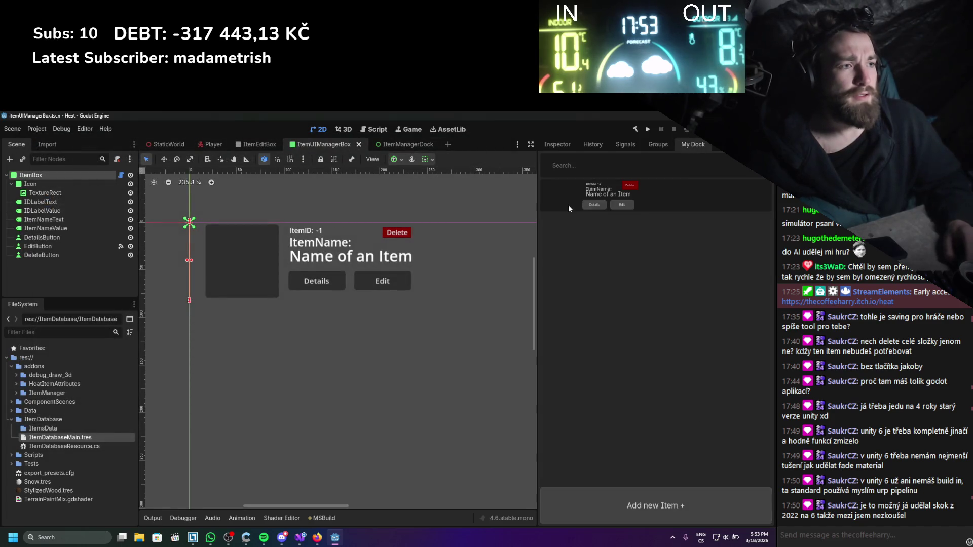
left_click(603, 204)
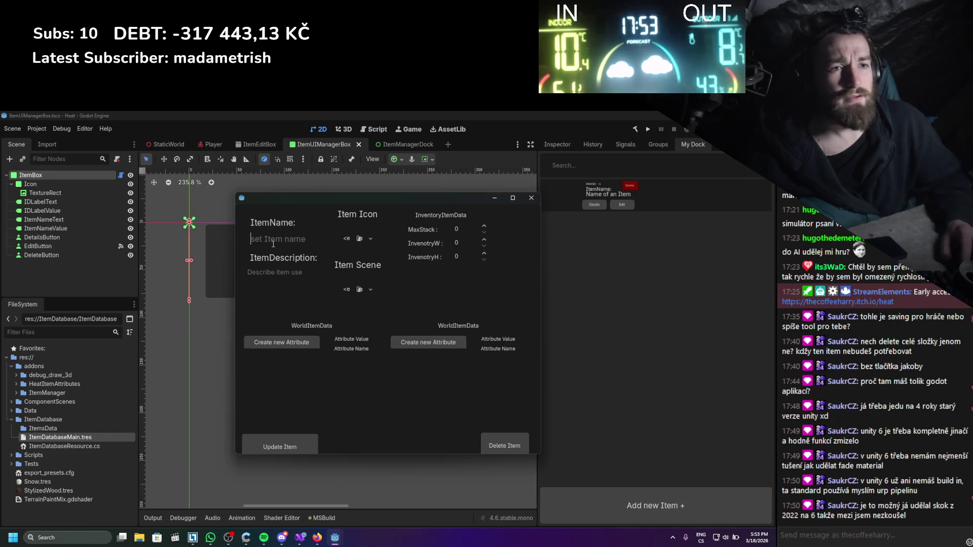
type("asd")
left_click(274, 446)
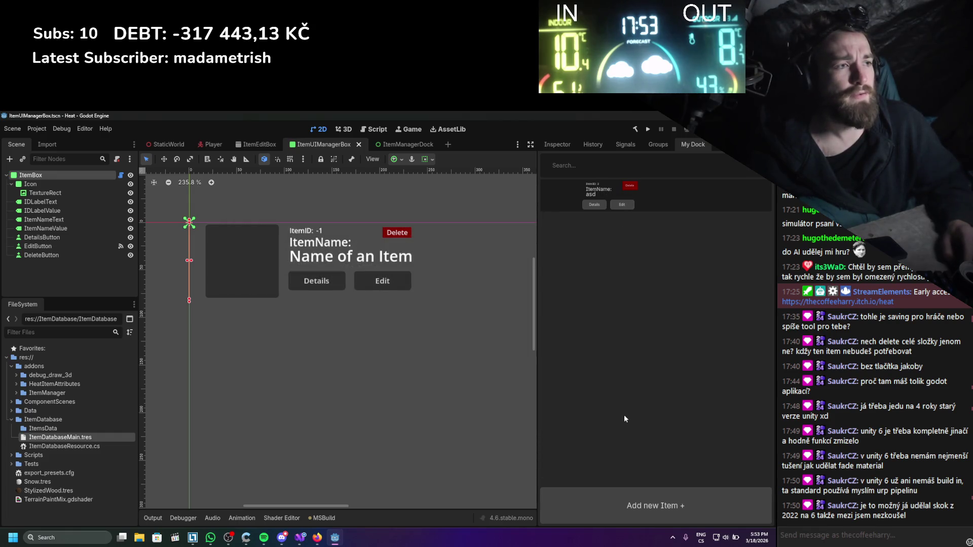
left_click(613, 501)
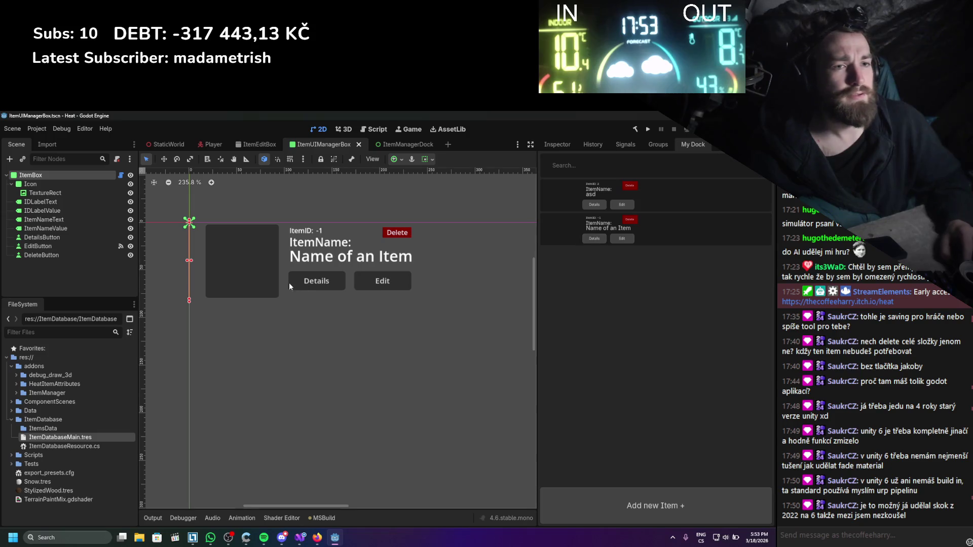
left_click(630, 241)
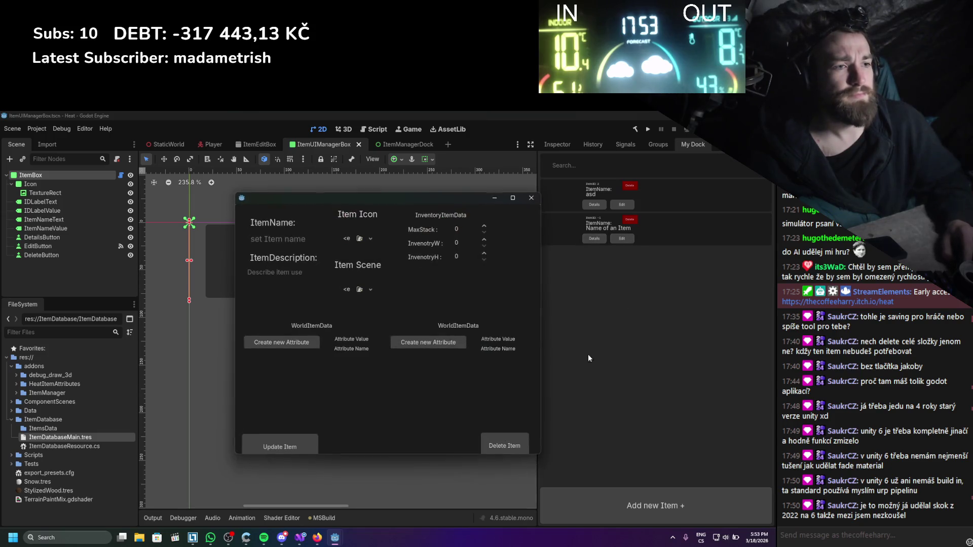
left_click(304, 246)
type("xxxx")
left_click(281, 447)
key("ctrl+s")
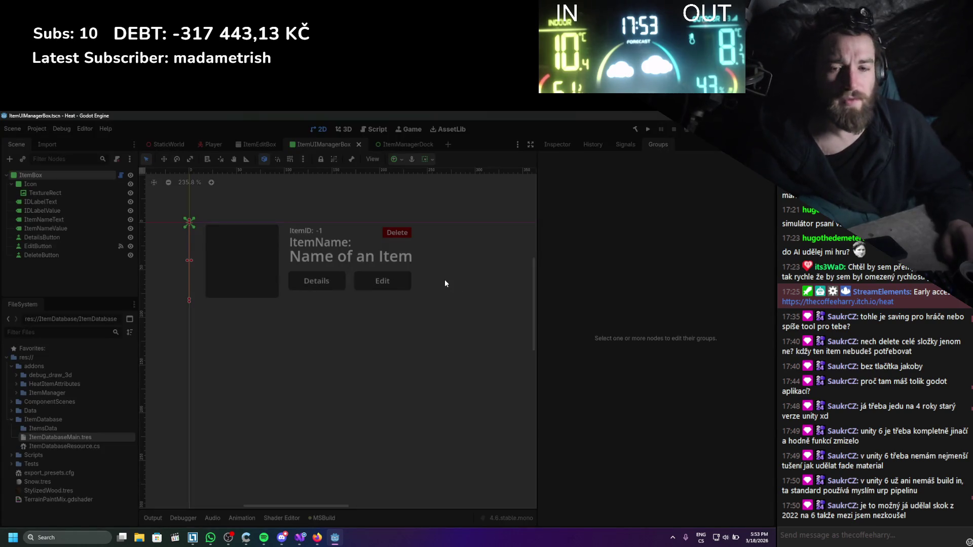
- Relaunch the Godot editor from the desktop shortcut, allowing it past the security warning
key("alt+Tab")
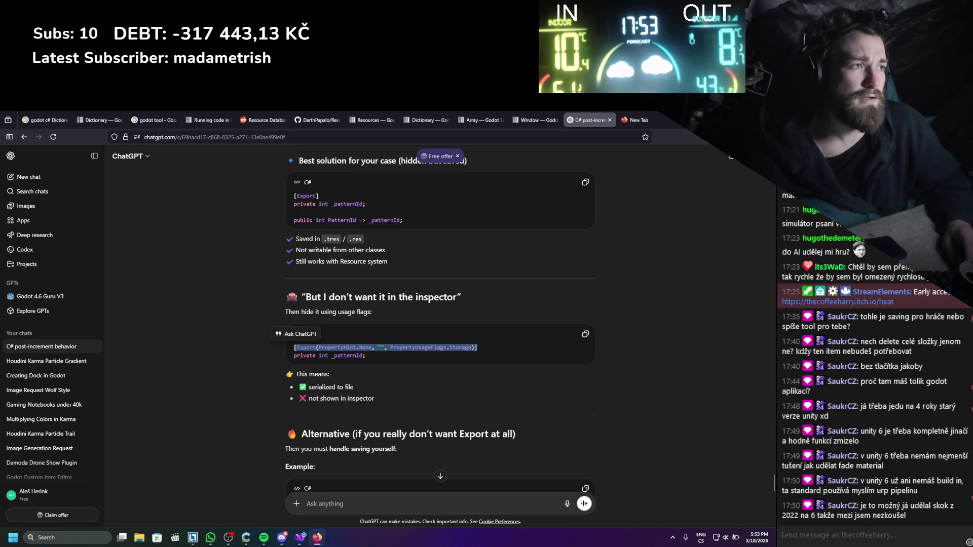
left_click(317, 537)
double_click(320, 131)
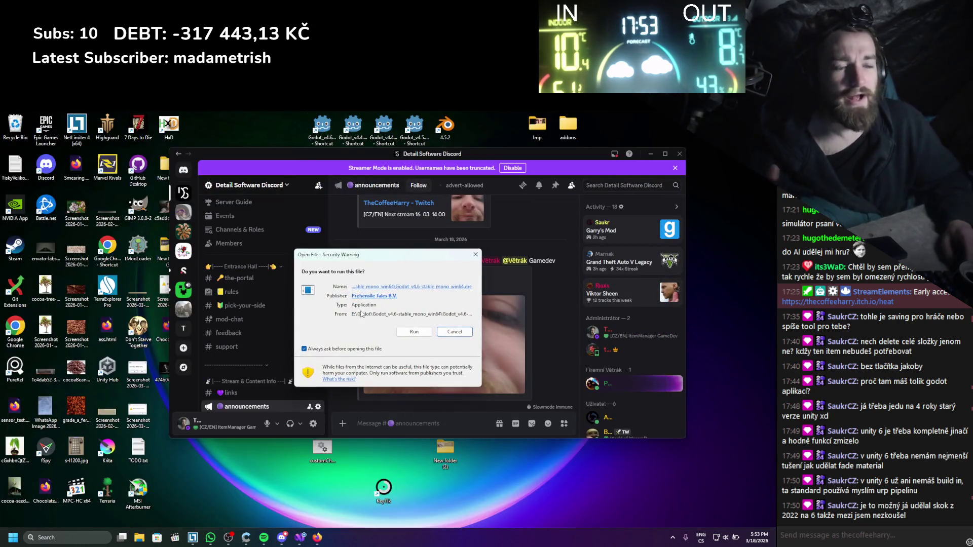
left_click(397, 333)
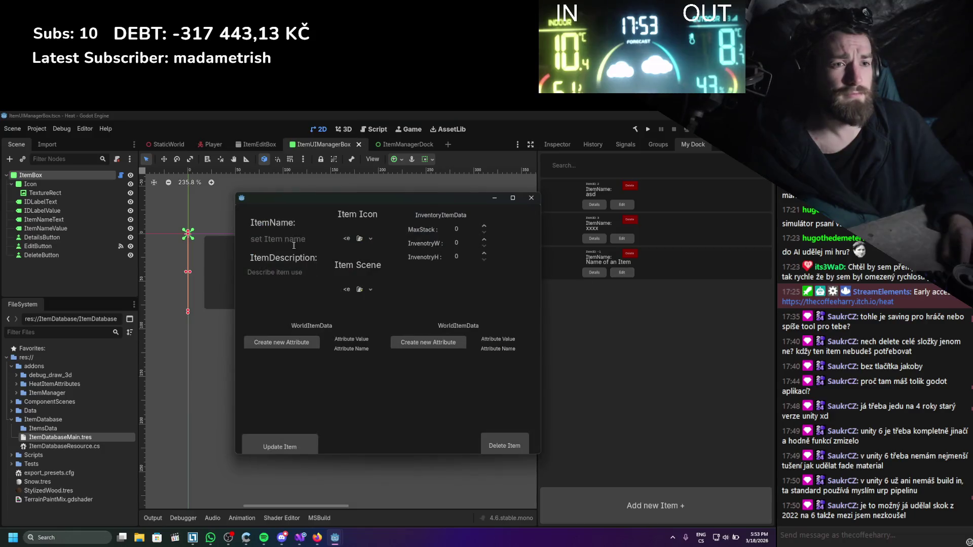
- Type vvvv in the item edit window, close it, and add another Name of an Item placeholder
type("vvvv")
left_click(276, 441)
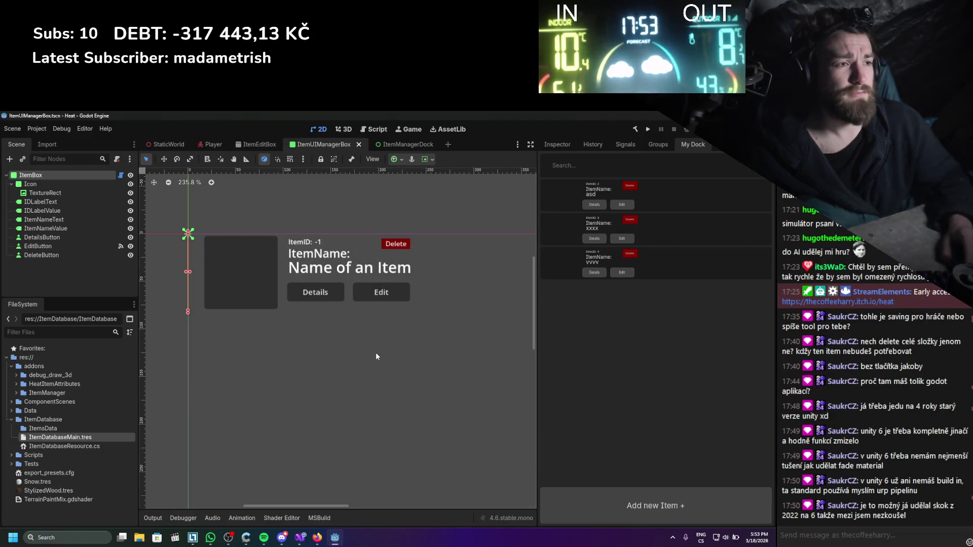
left_click(589, 498)
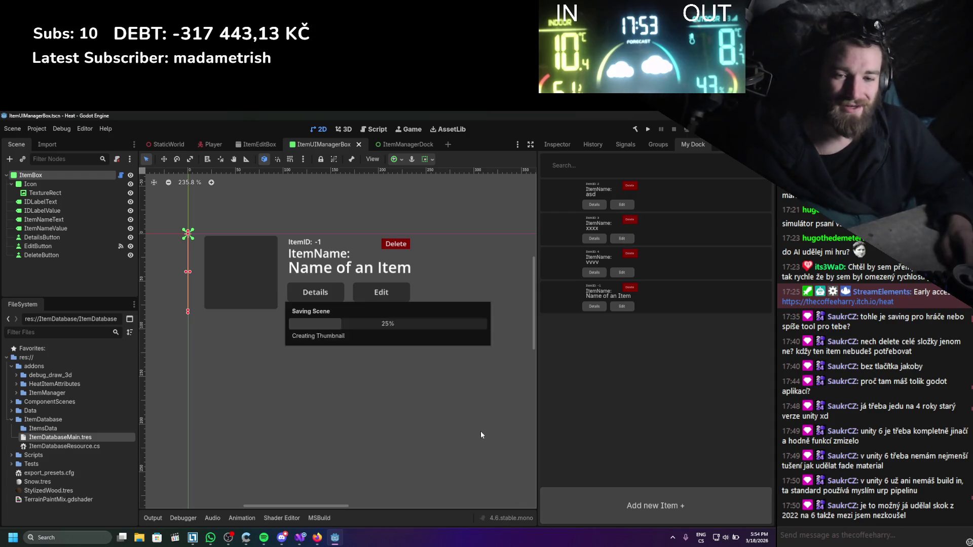
left_click(303, 536)
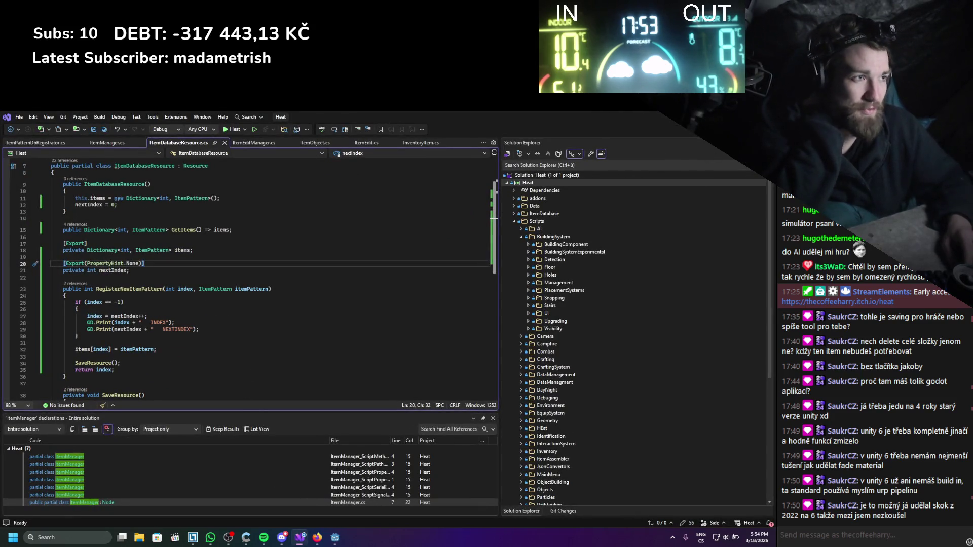
- Switch from Visual Studio back to the Godot editor showing the item dock
key("alt+Tab")
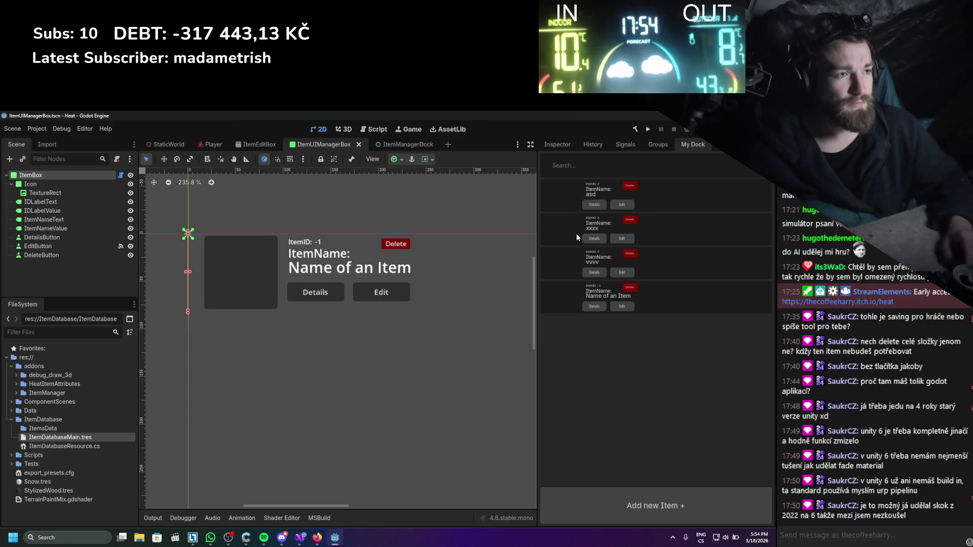
left_click(614, 306)
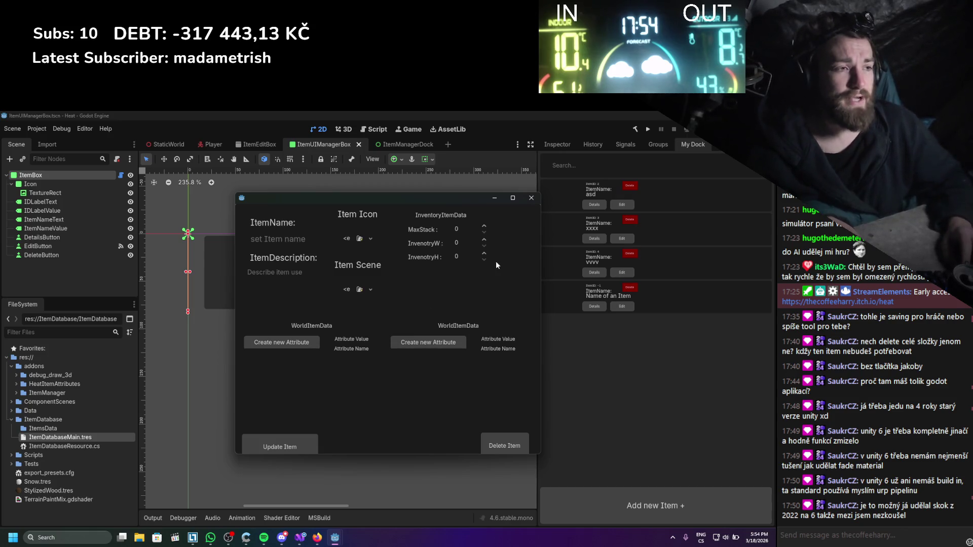
double_click(263, 346)
double_click(405, 342)
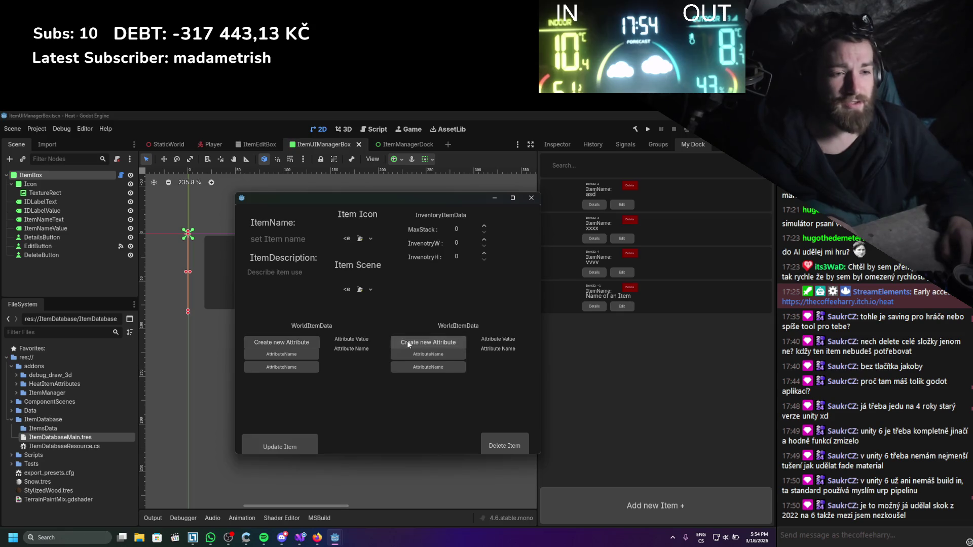
left_click(407, 341)
left_click(281, 343)
left_click(280, 355)
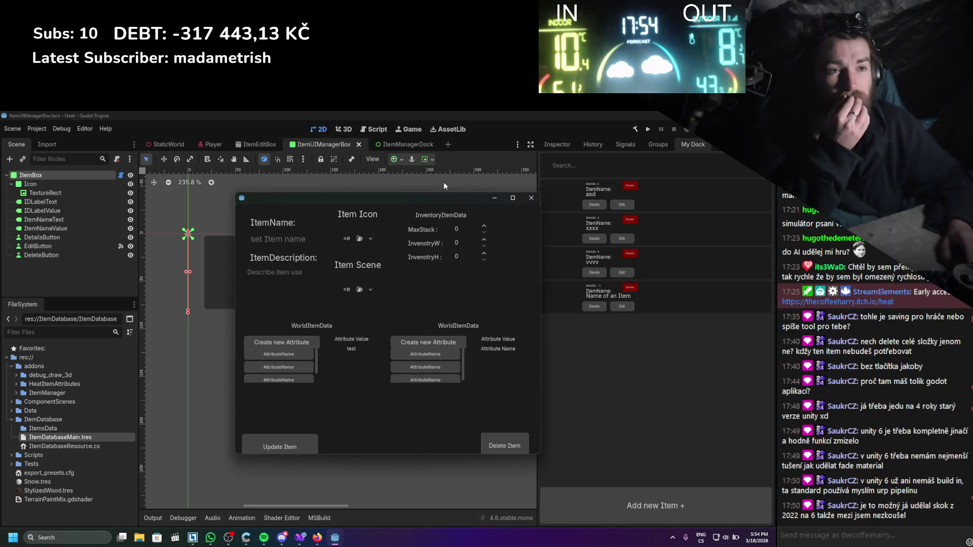
left_click(531, 198)
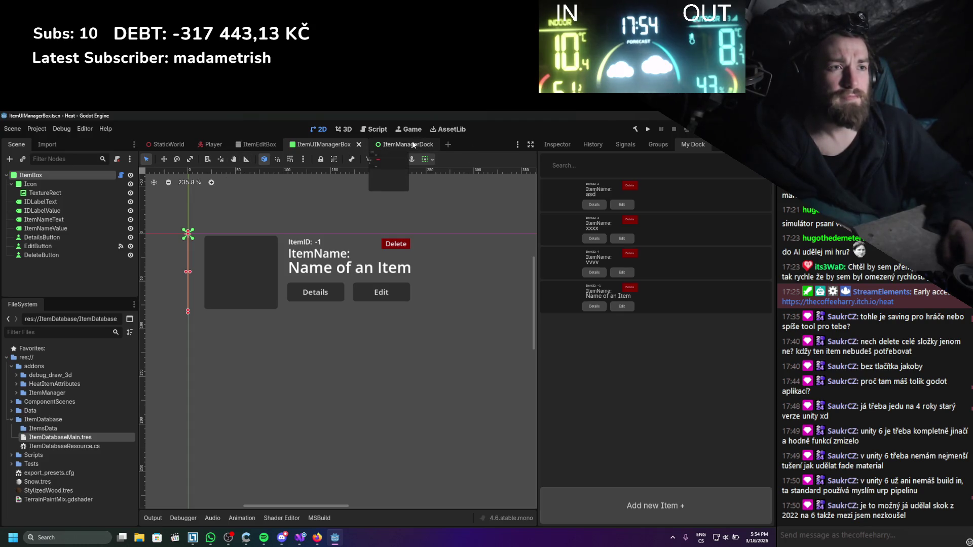
- Open the ItemEditBox scene from the ItemManager/Item folder in FileSystem
left_click(74, 333)
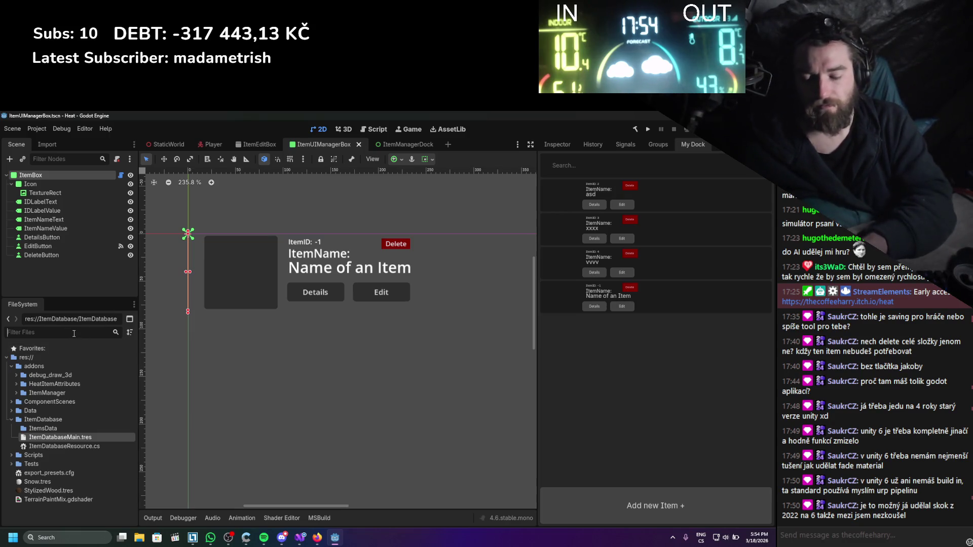
type("itematt")
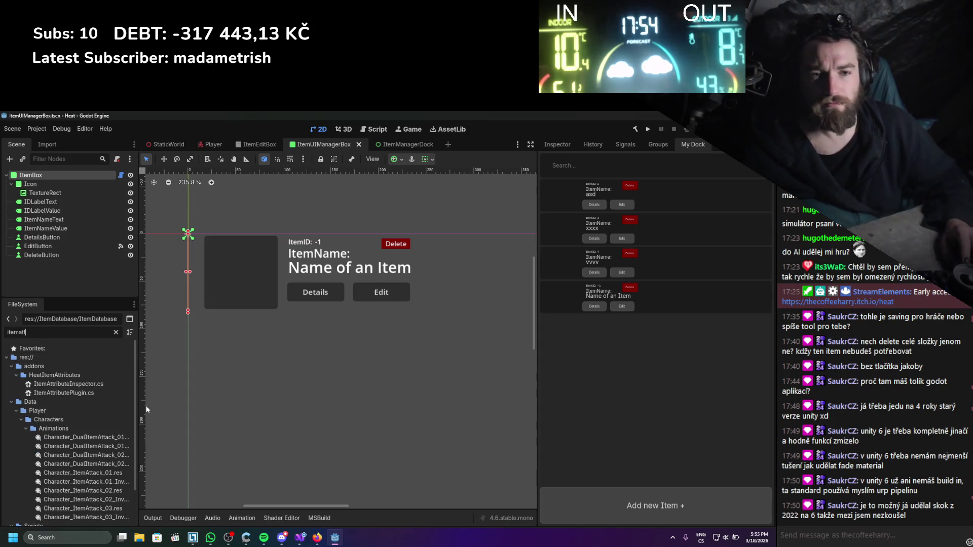
left_click(20, 420)
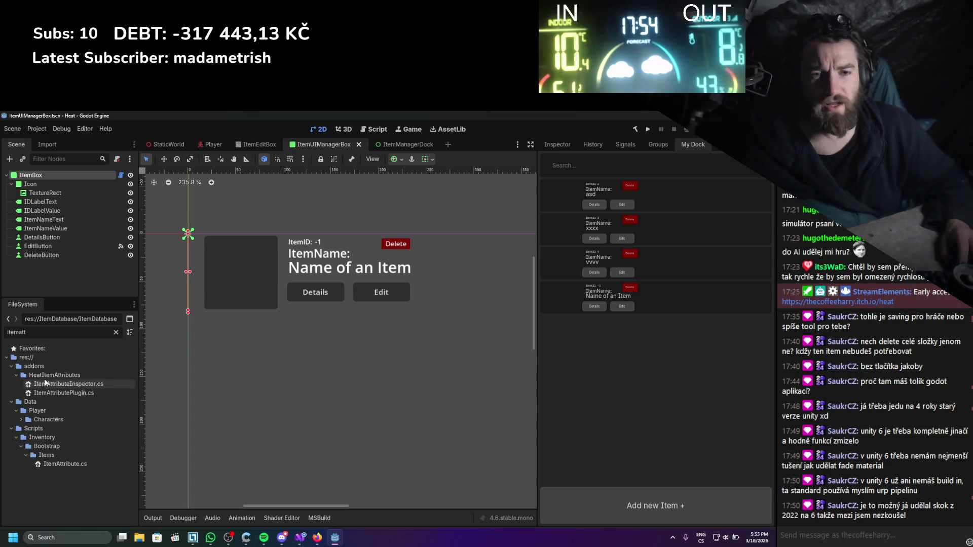
left_click(116, 332)
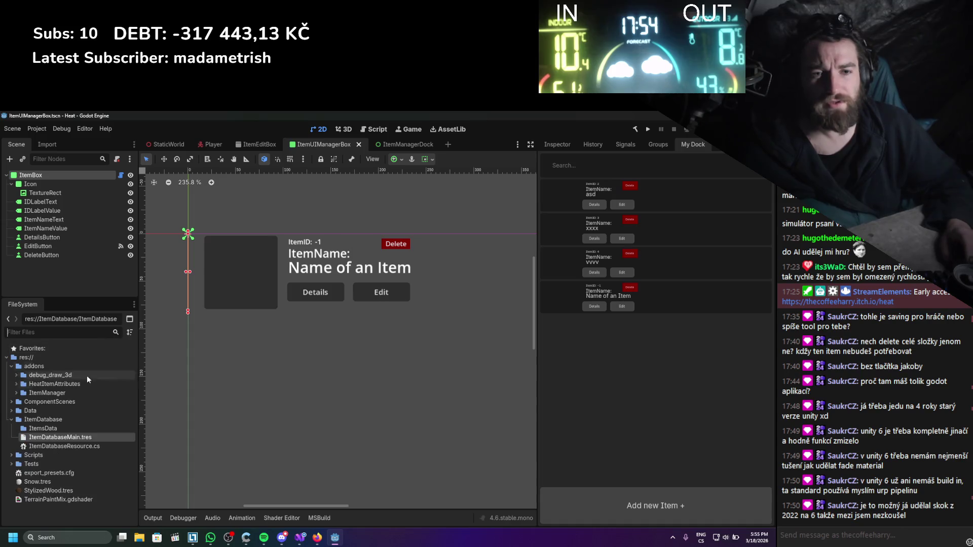
left_click(16, 393)
left_click(21, 411)
double_click(69, 419)
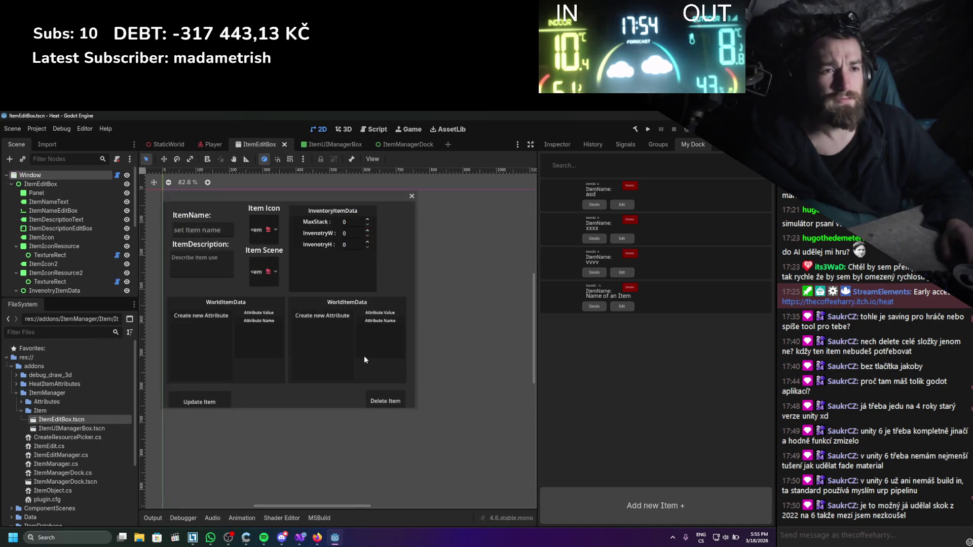
- Change the left WorldItemData heading's text to CustomAttributes
scroll(269, 312, "up", 2)
left_click(256, 311)
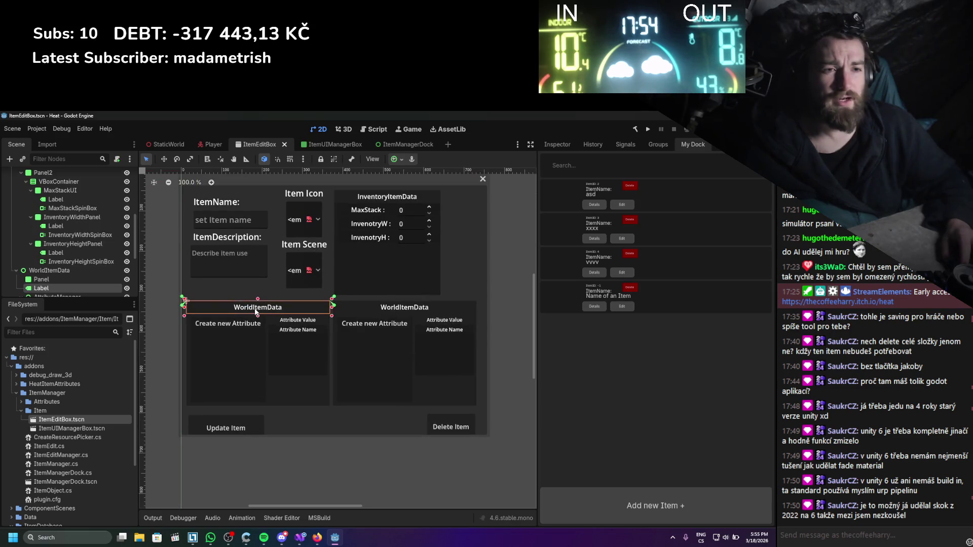
left_click(557, 144)
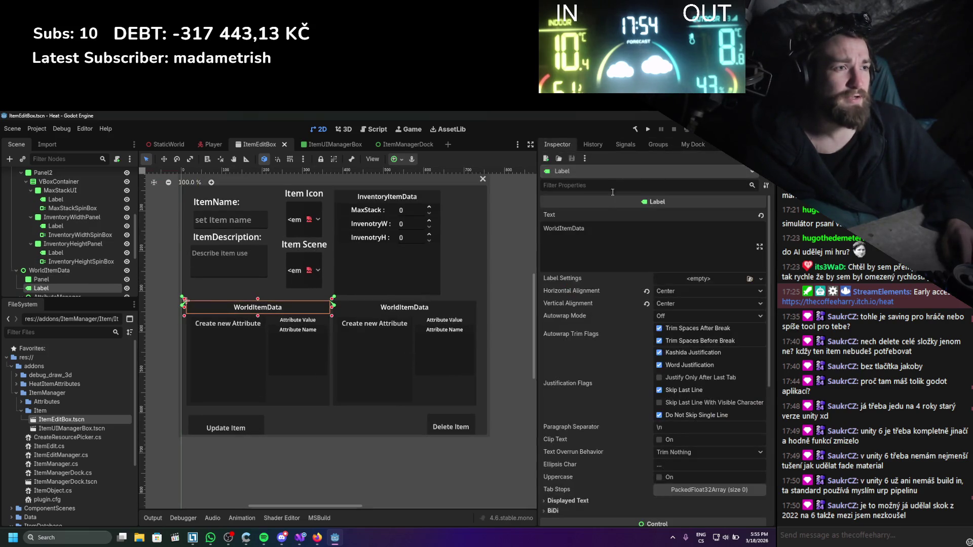
double_click(594, 223)
type("Cu")
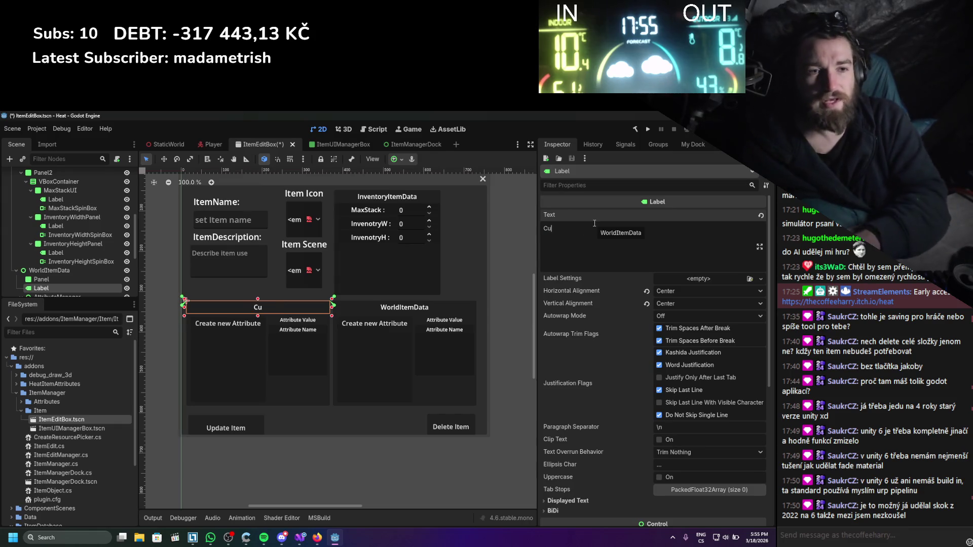
type("stomAttribut")
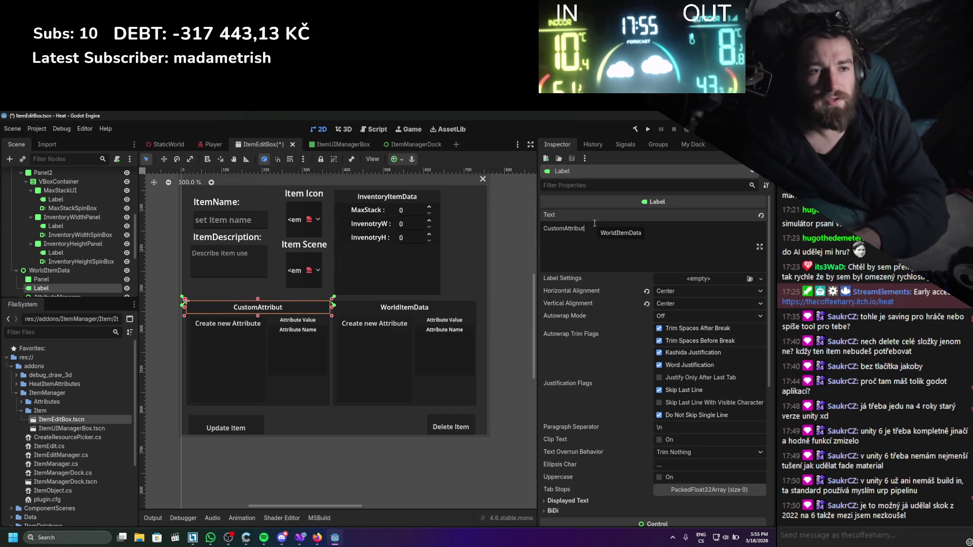
type("es")
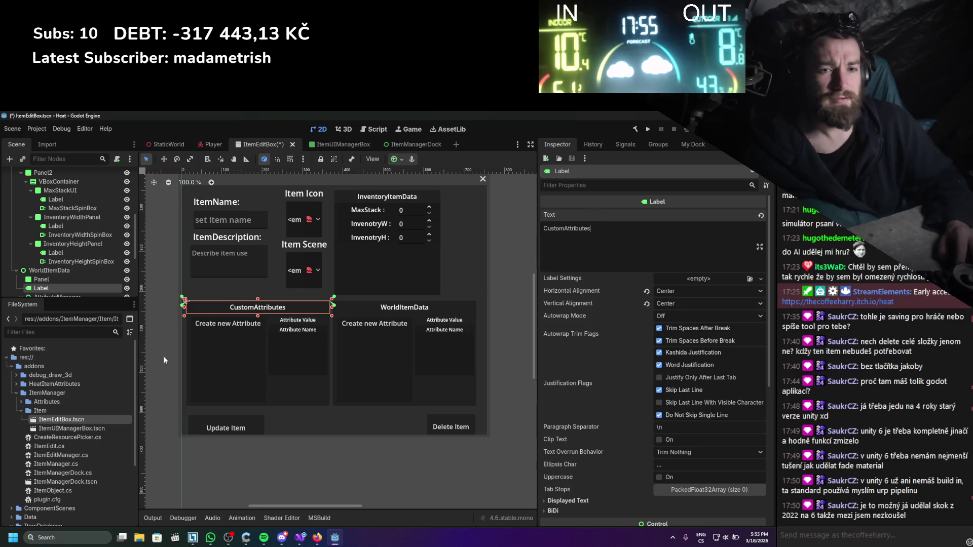
left_click(388, 294)
- Change the right WorldItemData heading's text to GlobalAttributes
left_click(391, 310)
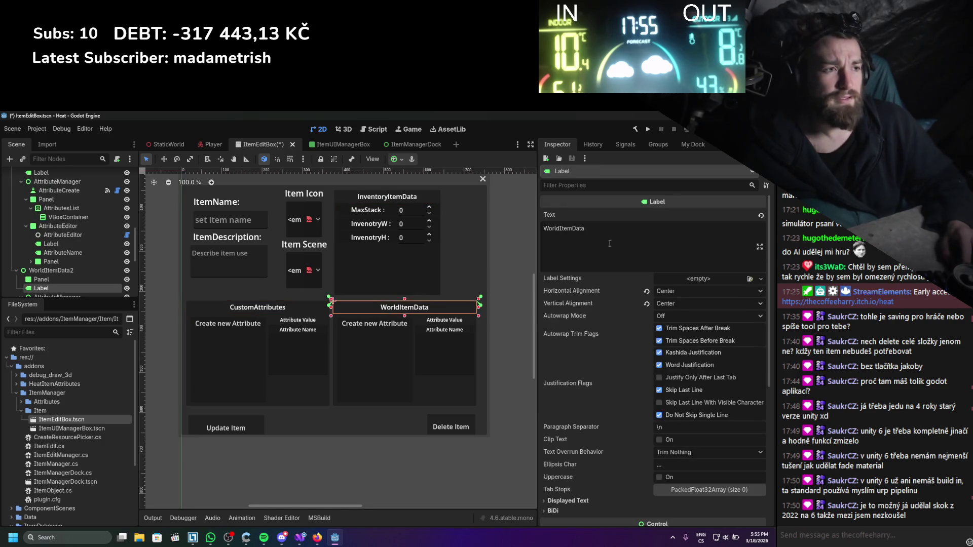
left_click_drag(586, 228, 532, 227)
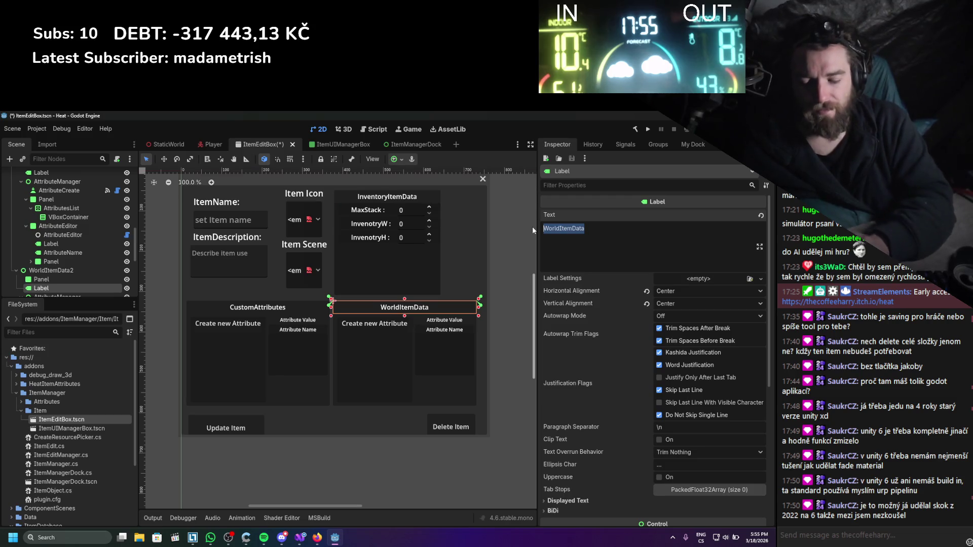
type("GlobalAttribute")
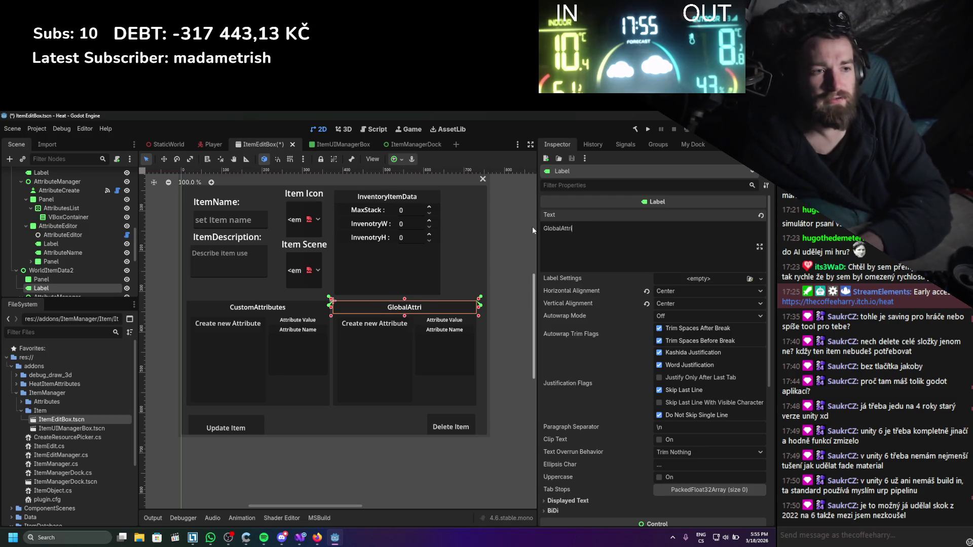
key("Return")
key("BackSpace")
type("s")
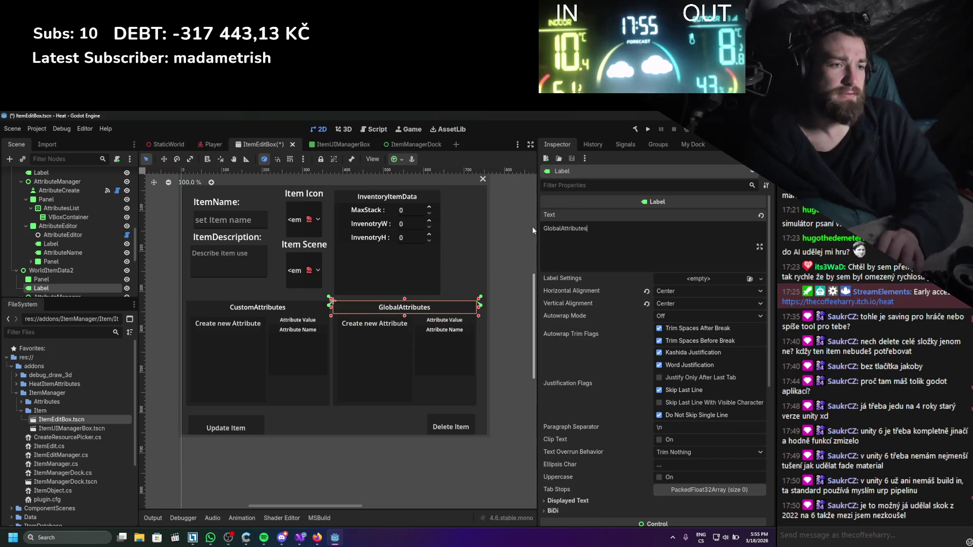
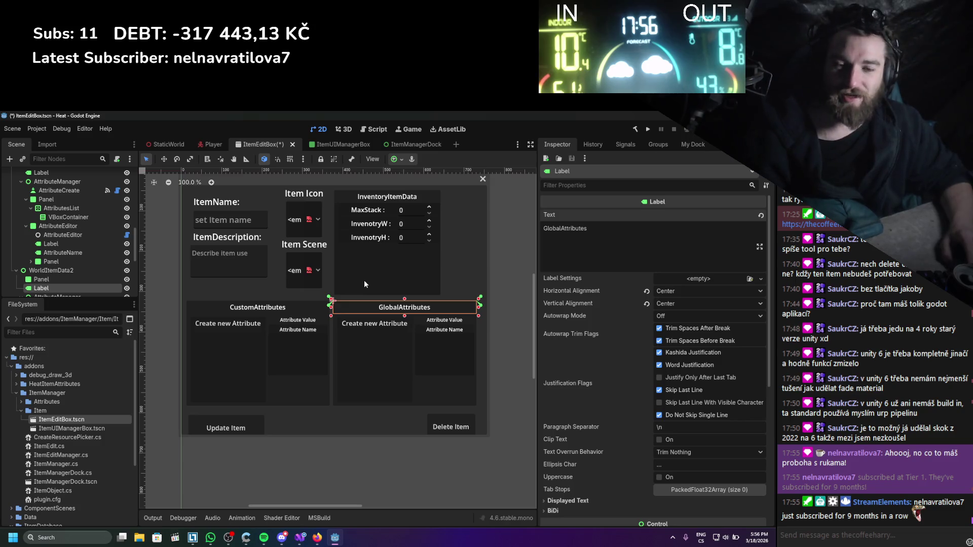
- Save the ItemEditBox scene and select the CustomAttributes Attribute Value label
key("ctrl+s")
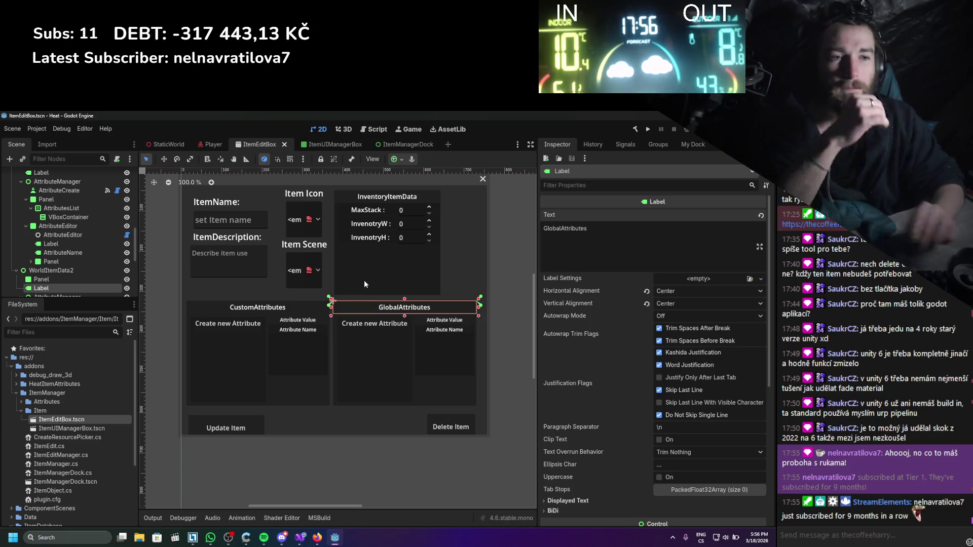
left_click(292, 323)
scroll(276, 343, "up", 1)
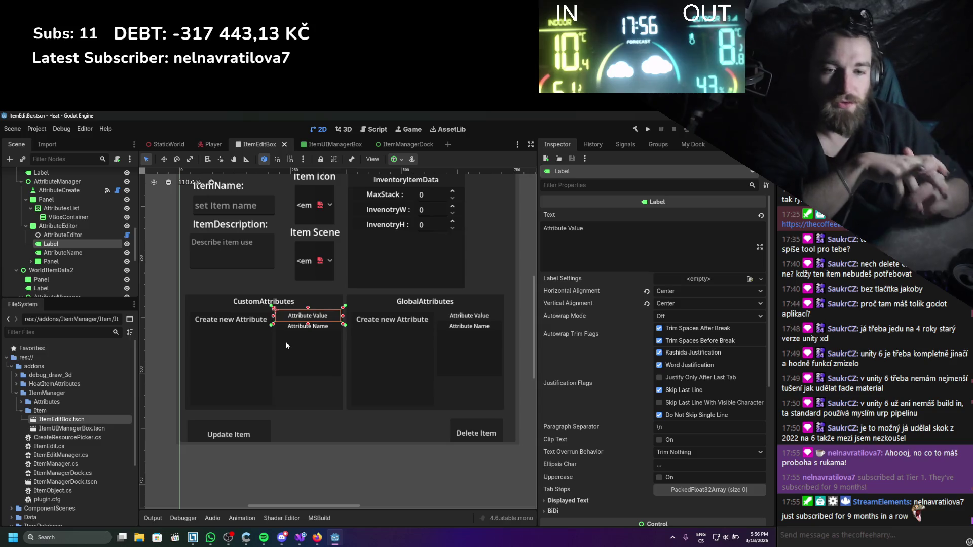
scroll(115, 404, "down", 5)
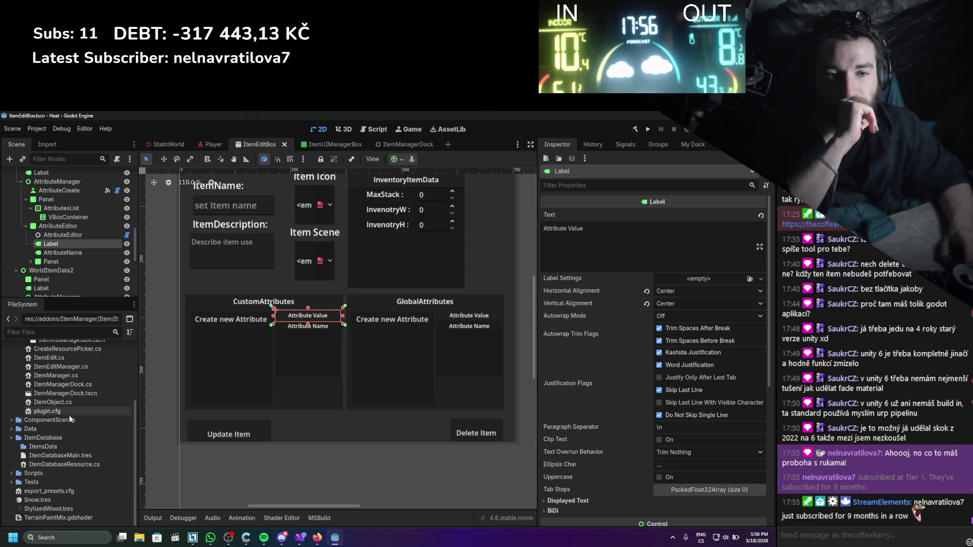
- In FileSystem, collapse the ItemDatabase folder and expand the Data folder
left_click(11, 438)
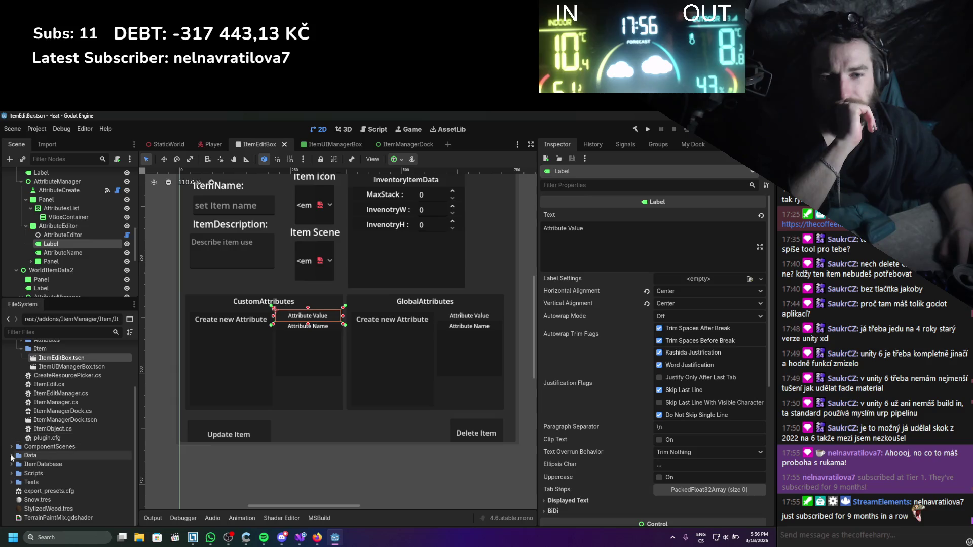
left_click(12, 456)
scroll(12, 451, "down", 2)
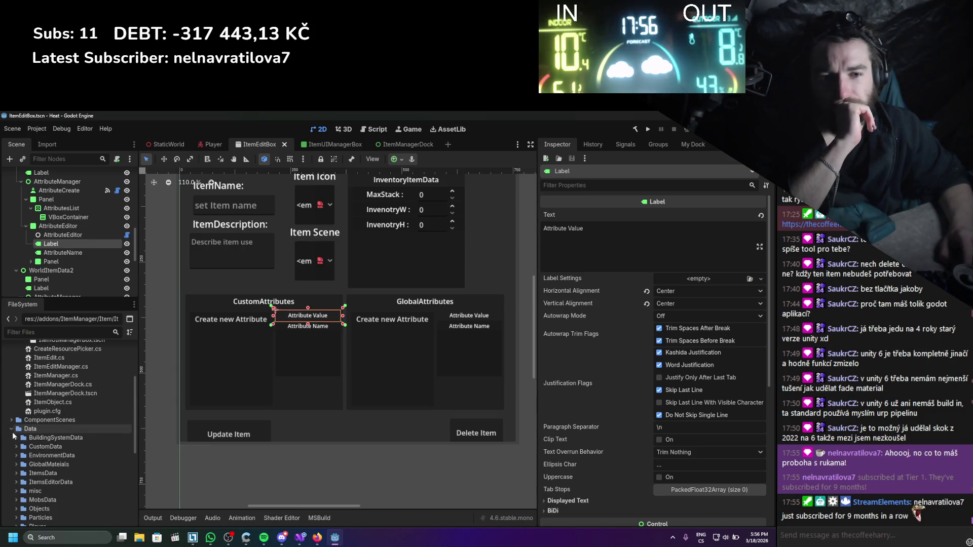
scroll(19, 467, "down", 5)
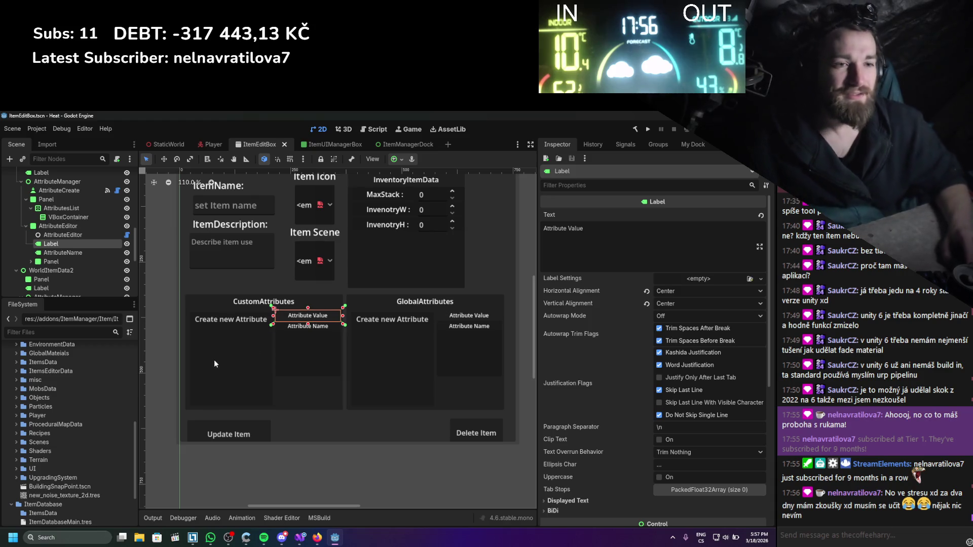
- Zoom the canvas and view the AttributeEditor node's exported fields in the Inspector
scroll(254, 352, "up", 4)
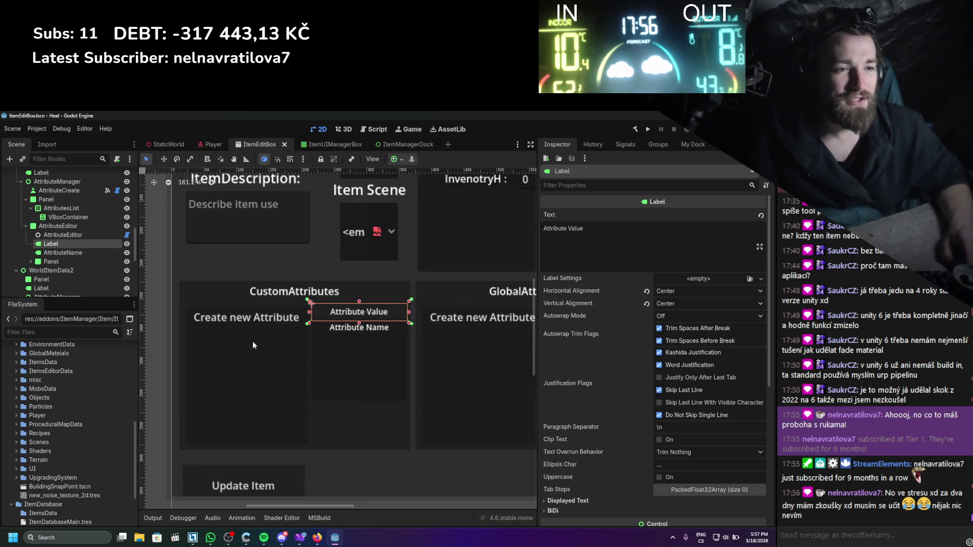
scroll(252, 340, "down", 4)
scroll(247, 304, "up", 3)
left_click(75, 236)
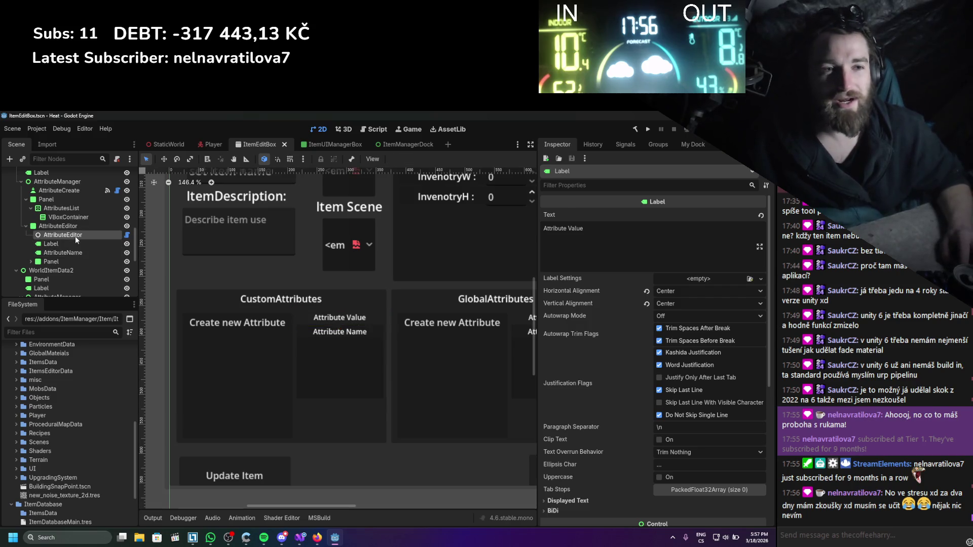
left_click(80, 226)
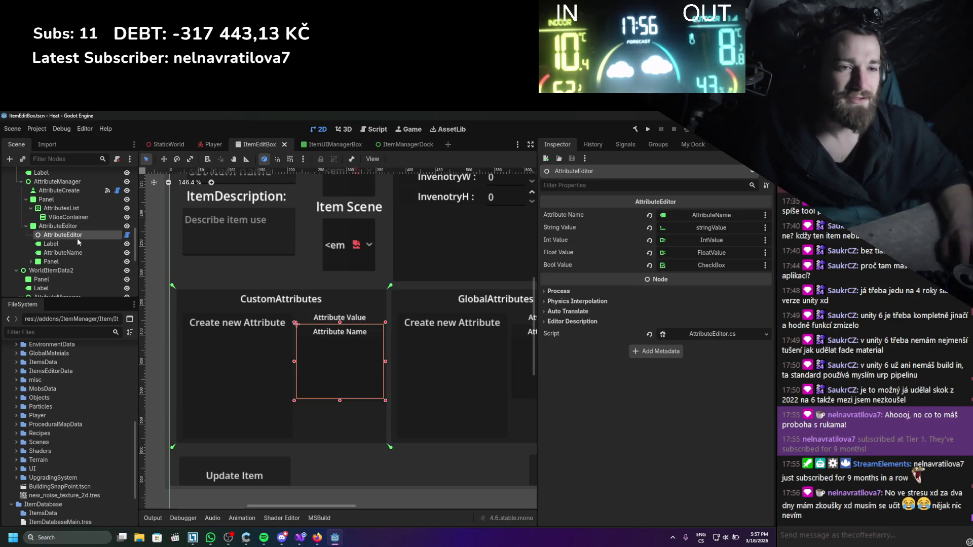
- Select the AttributeName label, then check the taskbar music playback controls
left_click(74, 253)
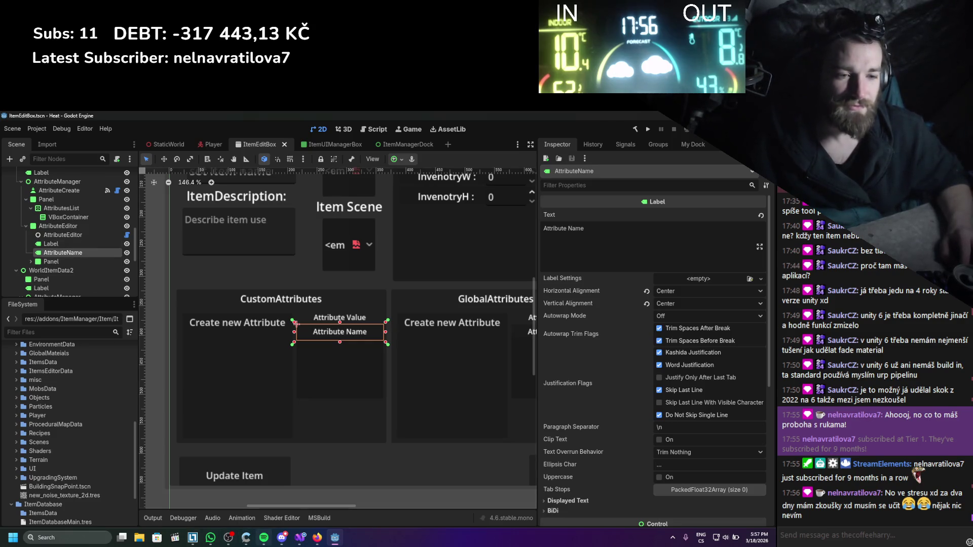
left_click(264, 537)
left_click(263, 538)
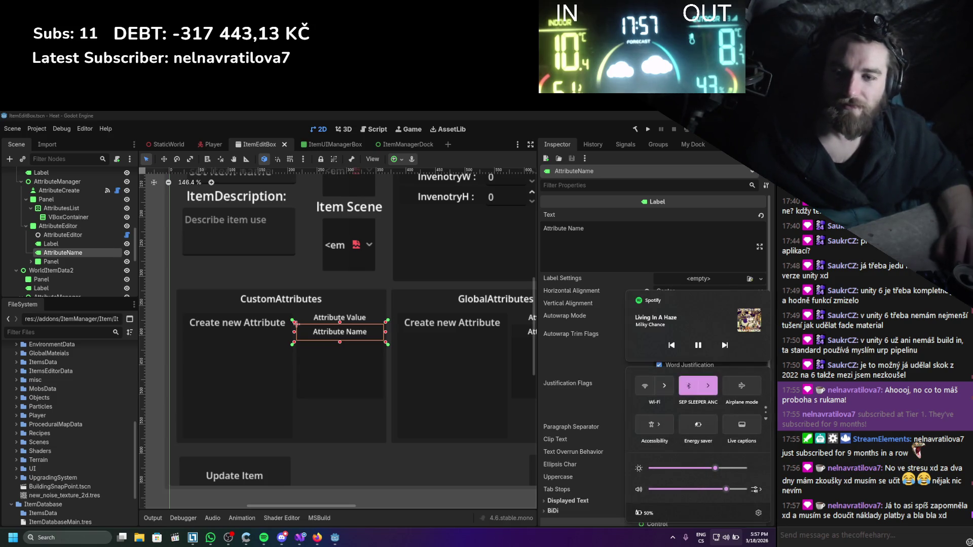
- Close the Windows quick settings flyout after adjusting volume, and nudge the canvas left
key("Escape")
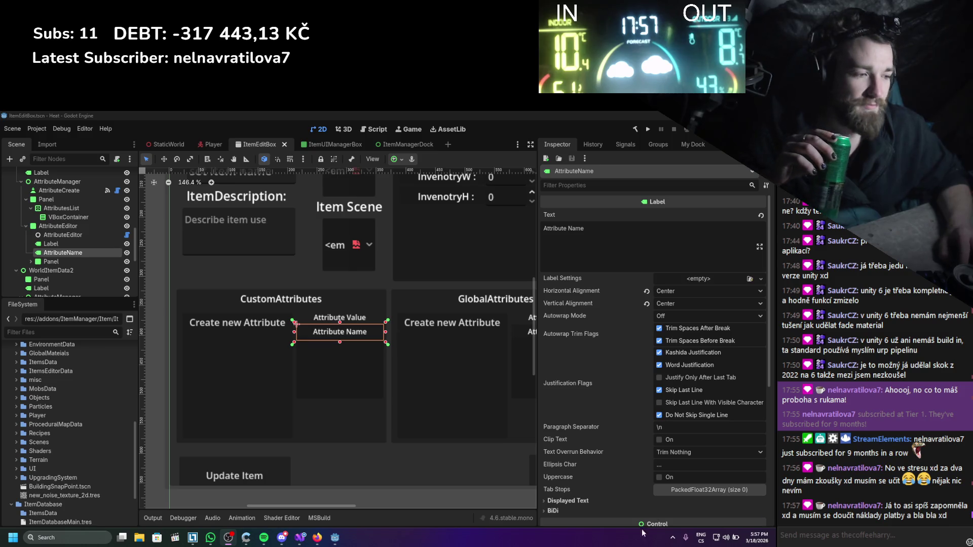
left_click(726, 537)
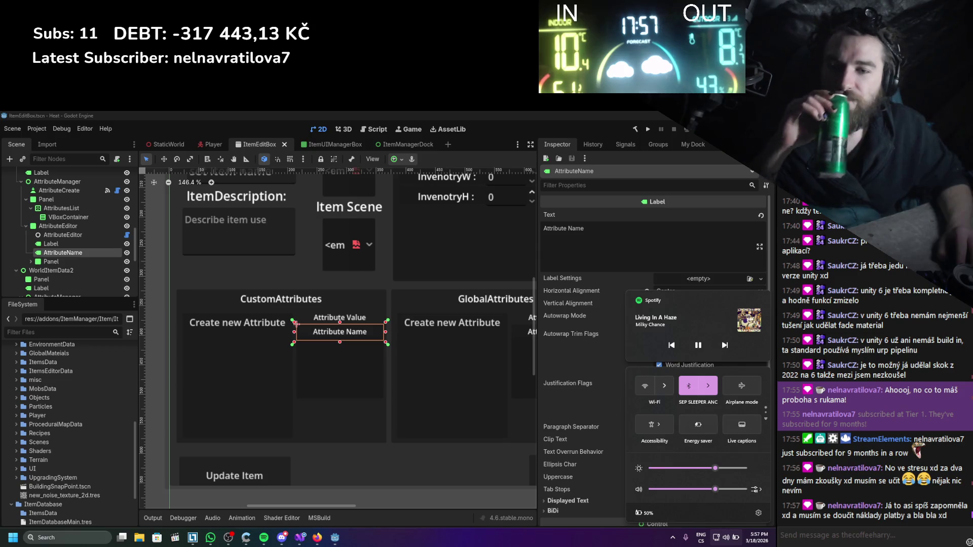
key("Escape")
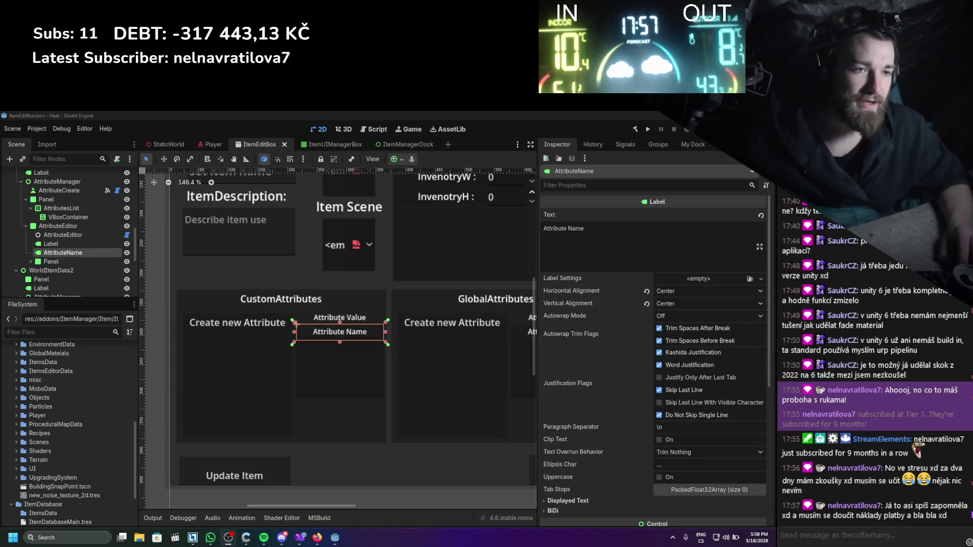
left_click_drag(344, 302, 329, 298)
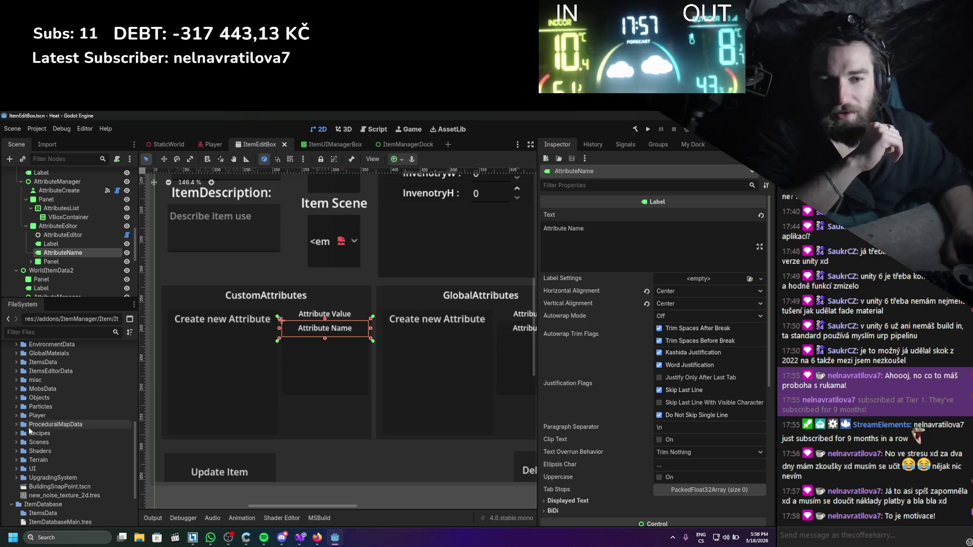
- Expand Data > ItemsData > ToolComponents > Wood, widen the left docks, and show My Dock
scroll(15, 430, "up", 5)
scroll(10, 435, "up", 3)
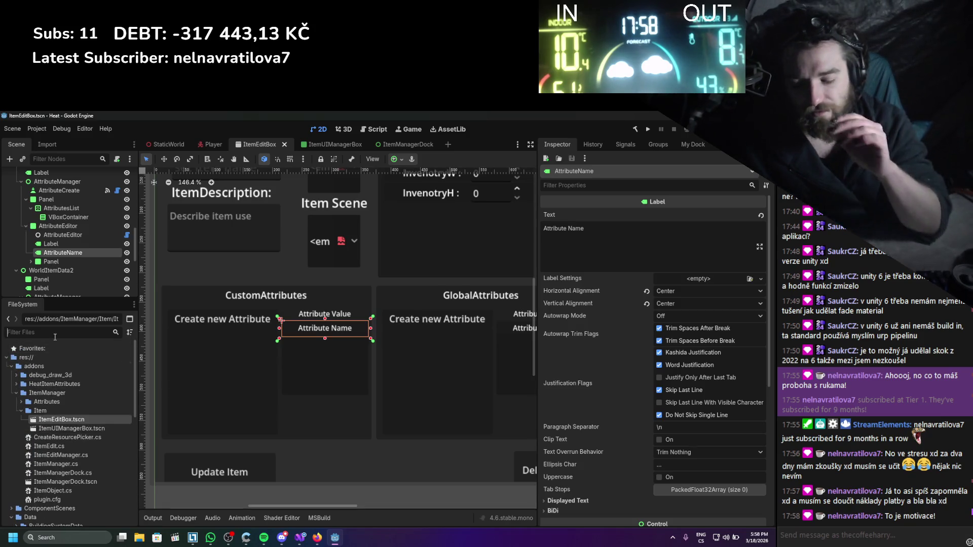
scroll(55, 394, "down", 5)
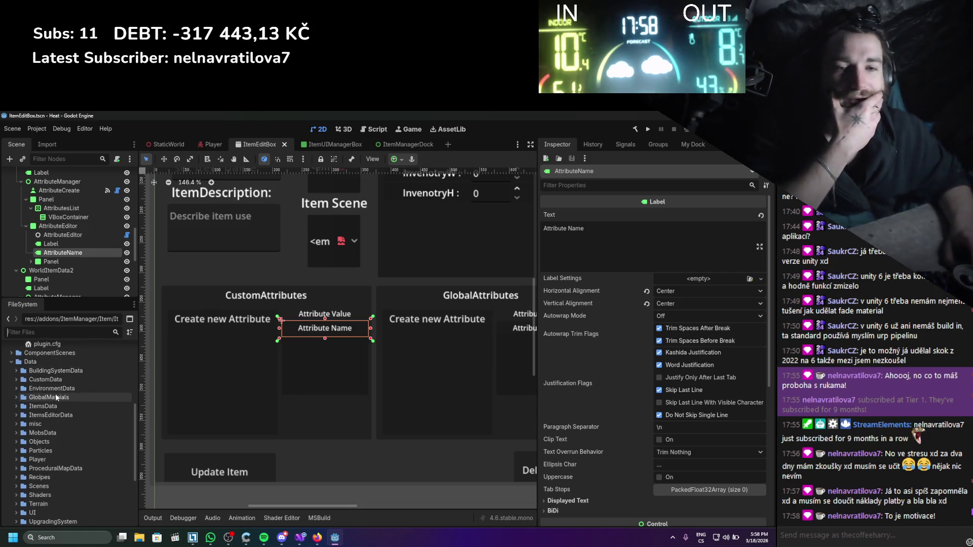
scroll(38, 390, "down", 4)
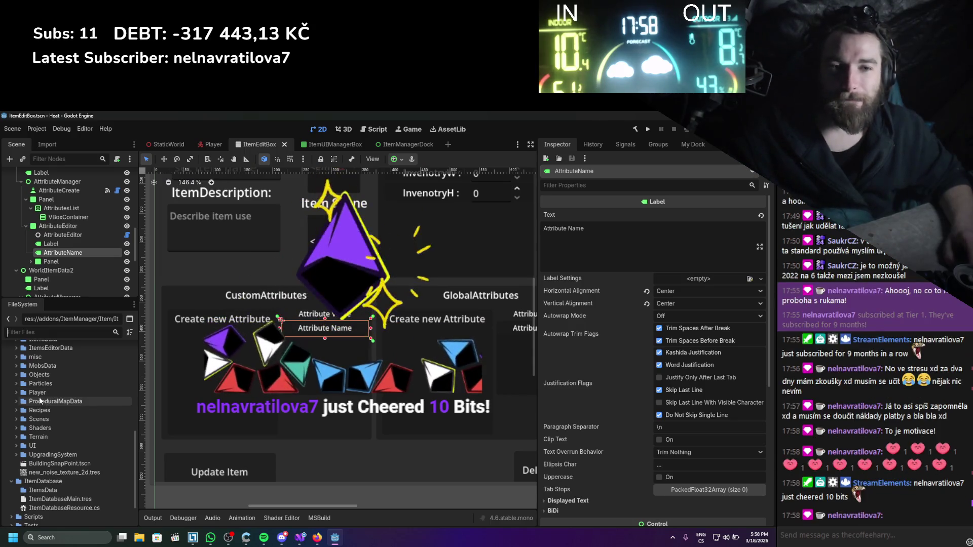
scroll(38, 395, "up", 5)
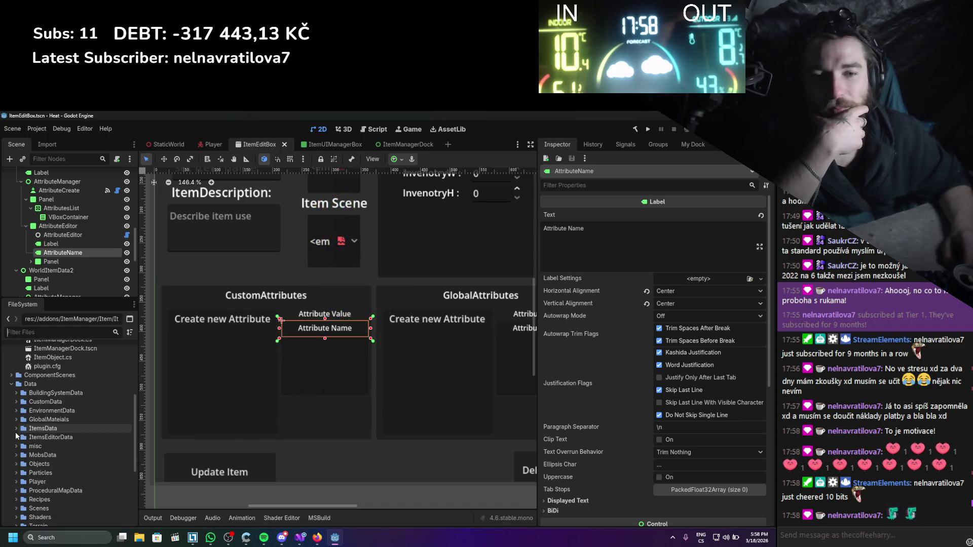
left_click(15, 430)
scroll(37, 420, "down", 3)
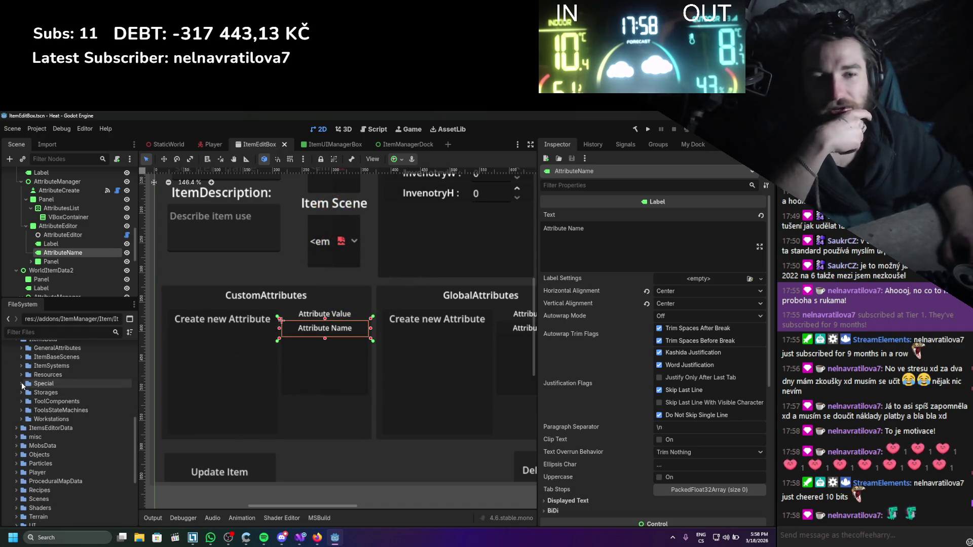
scroll(18, 401, "up", 1)
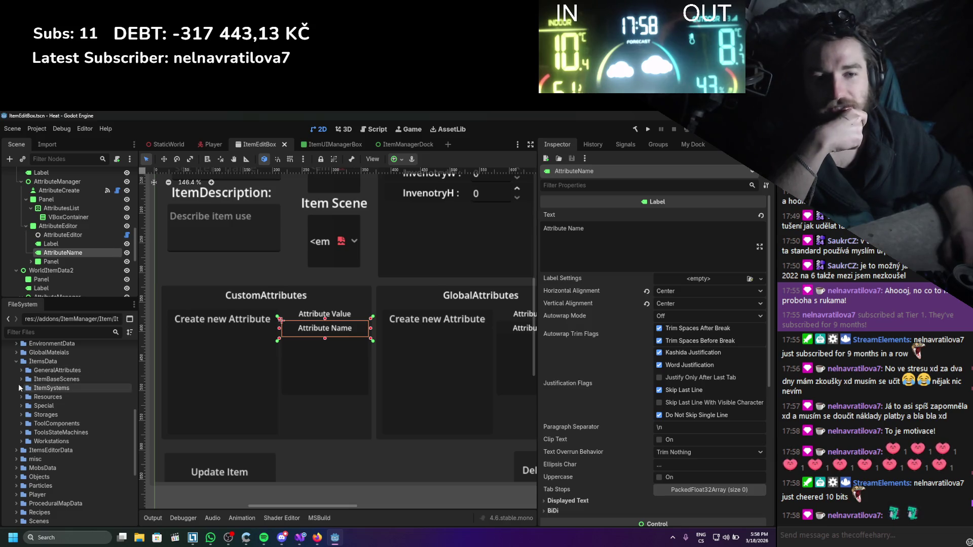
left_click(22, 424)
scroll(24, 428, "down", 2)
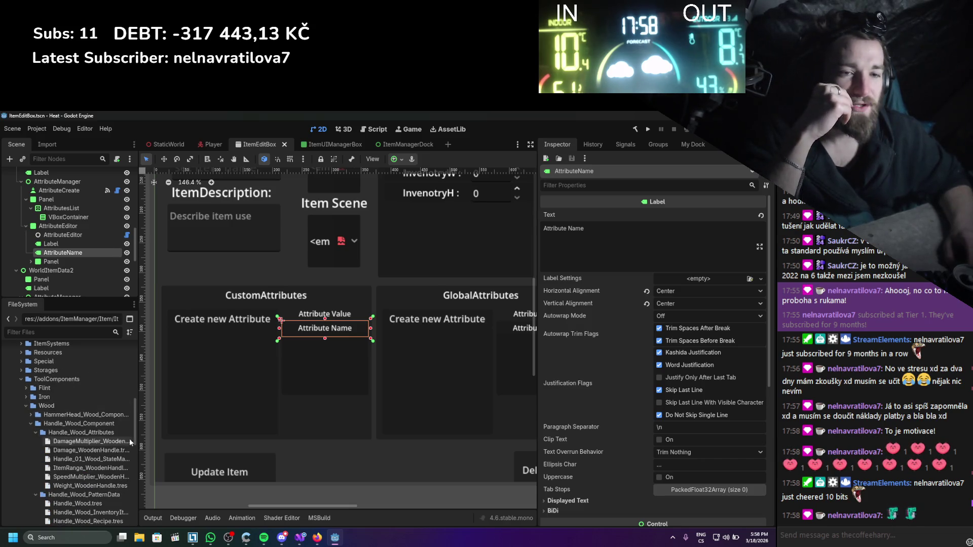
mouse_move(139, 396)
left_mouse_down()
mouse_move(205, 390)
mouse_move(187, 384)
left_mouse_up()
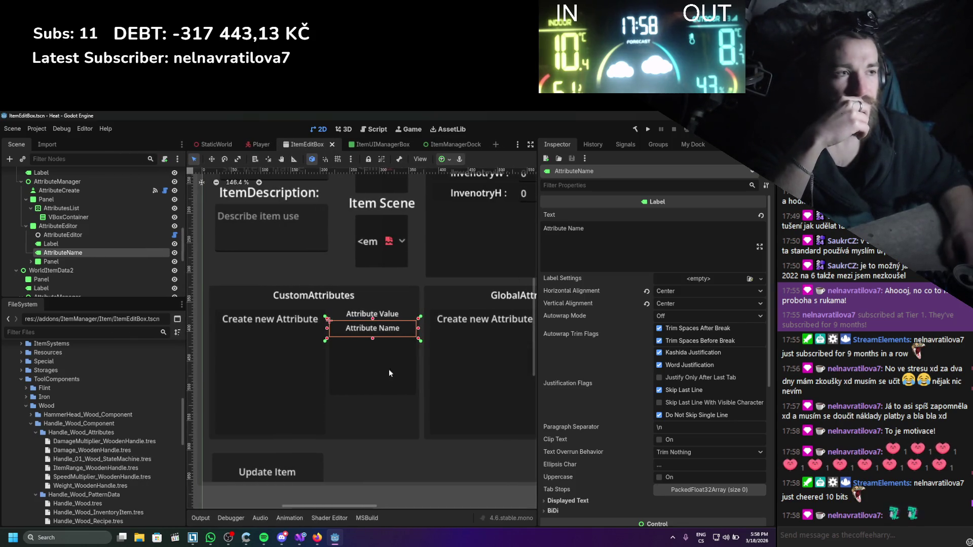
left_click(692, 145)
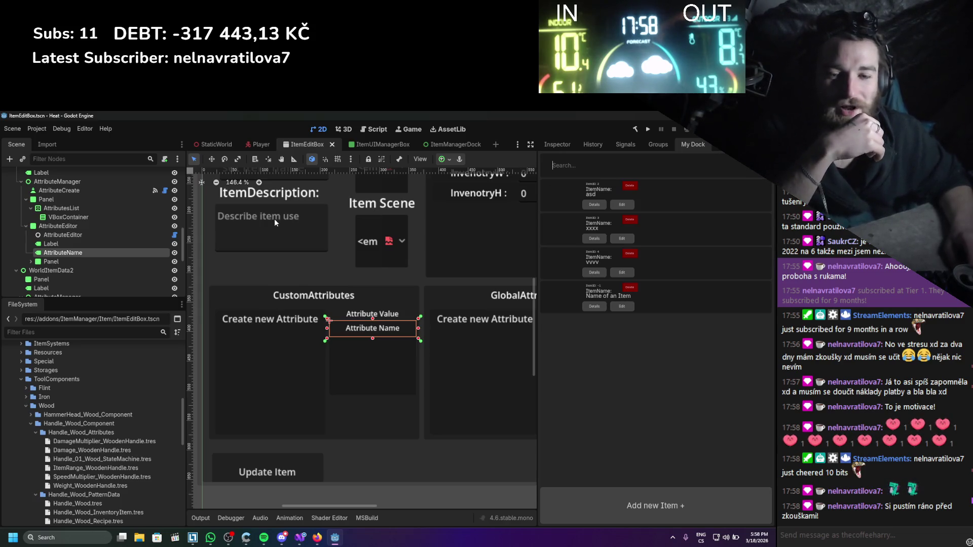
- Inspect DamageMultiplier_WoodenHandle.tres, a FLOAT attribute with value 0.8
scroll(106, 400, "down", 3)
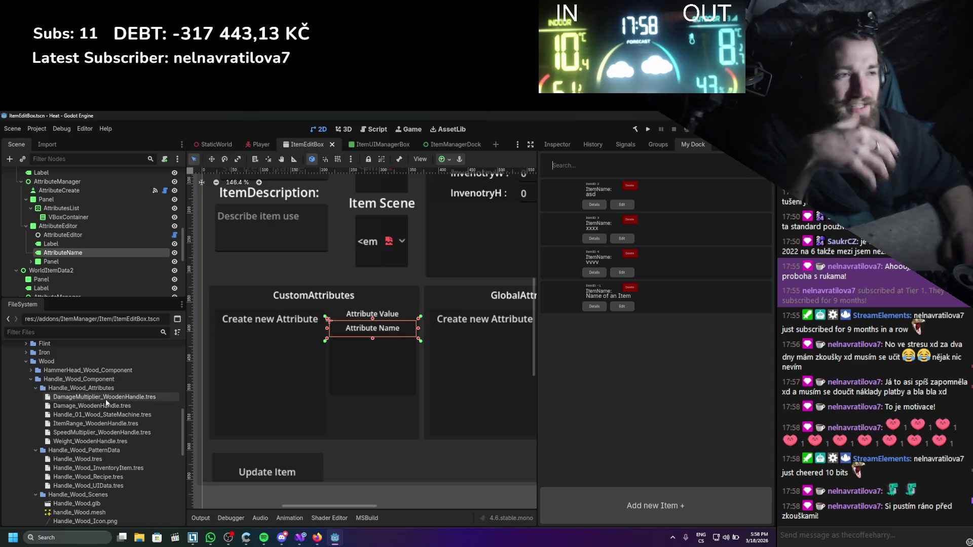
left_click(107, 398)
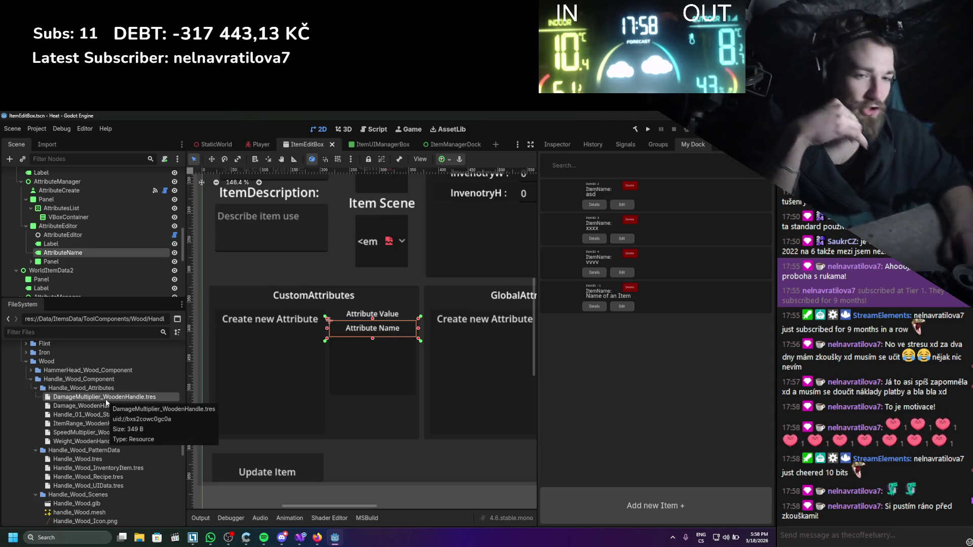
left_click(553, 144)
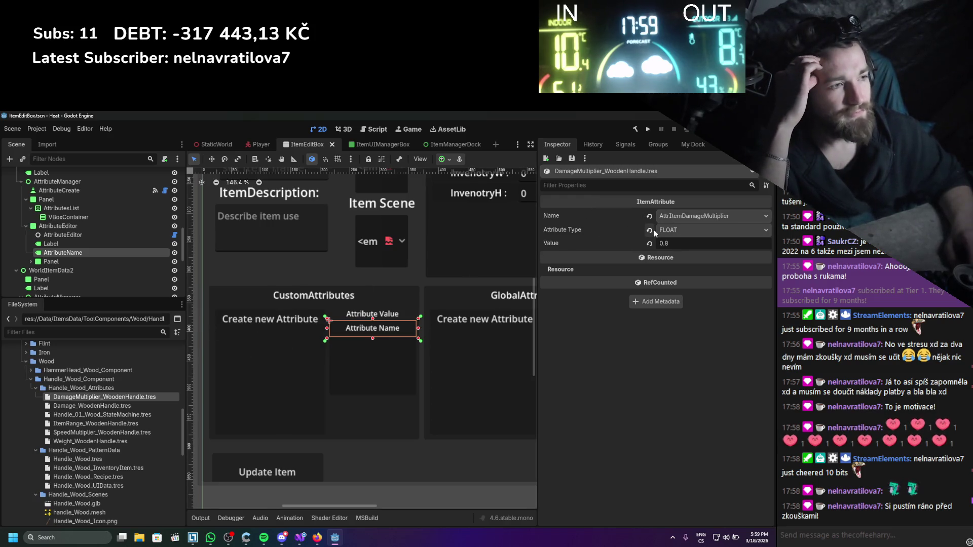
scroll(315, 301, "up", 1)
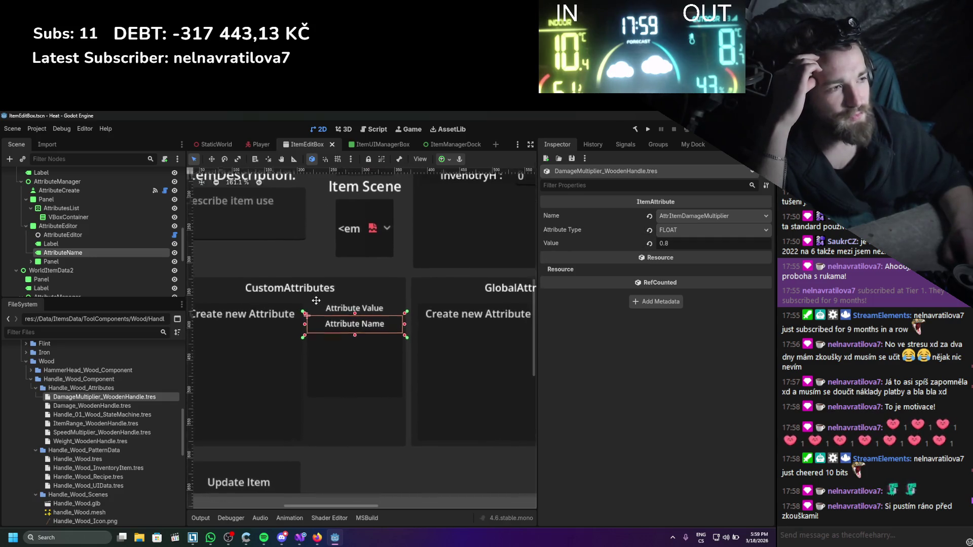
scroll(411, 249, "down", 2)
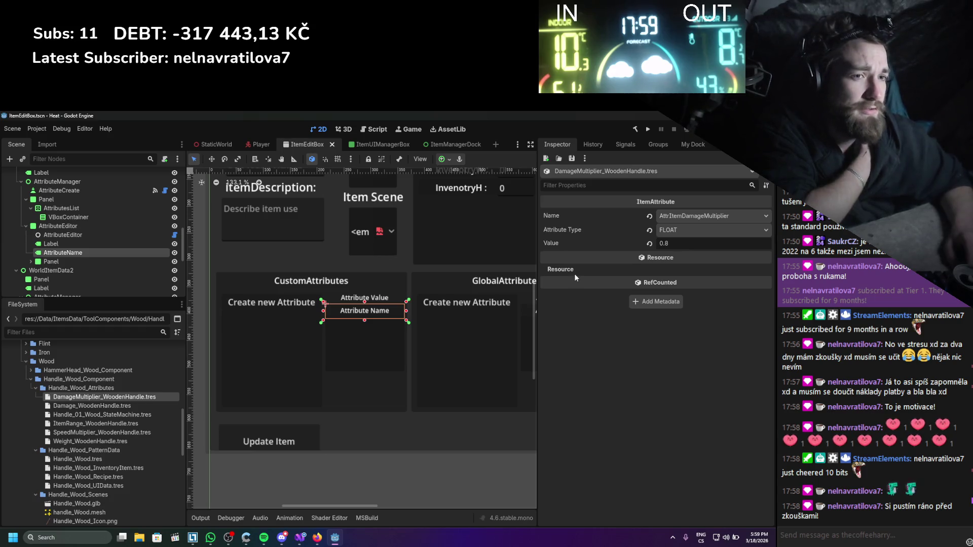
- Select the Create new Attribute button, then switch over to Visual Studio
left_click(271, 306)
scroll(294, 365, "up", 2)
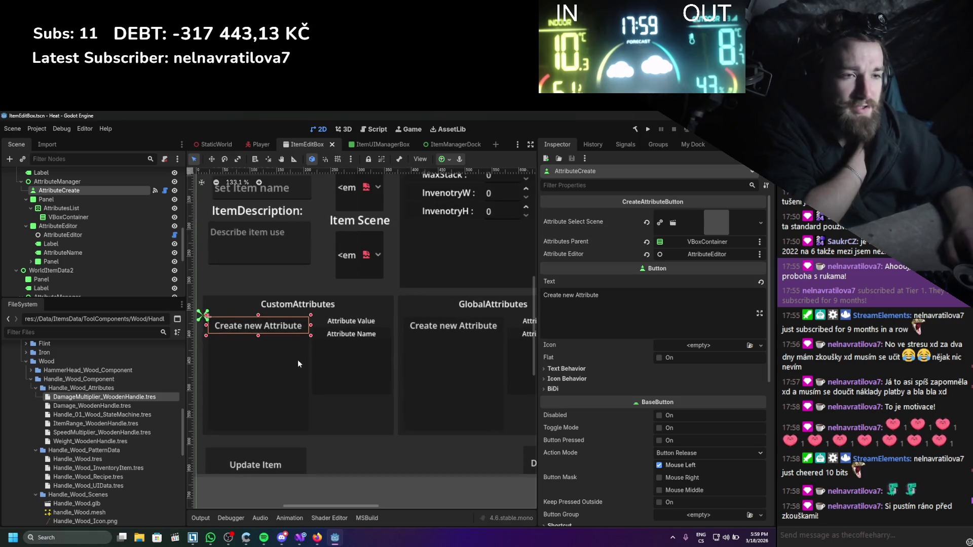
left_click(300, 538)
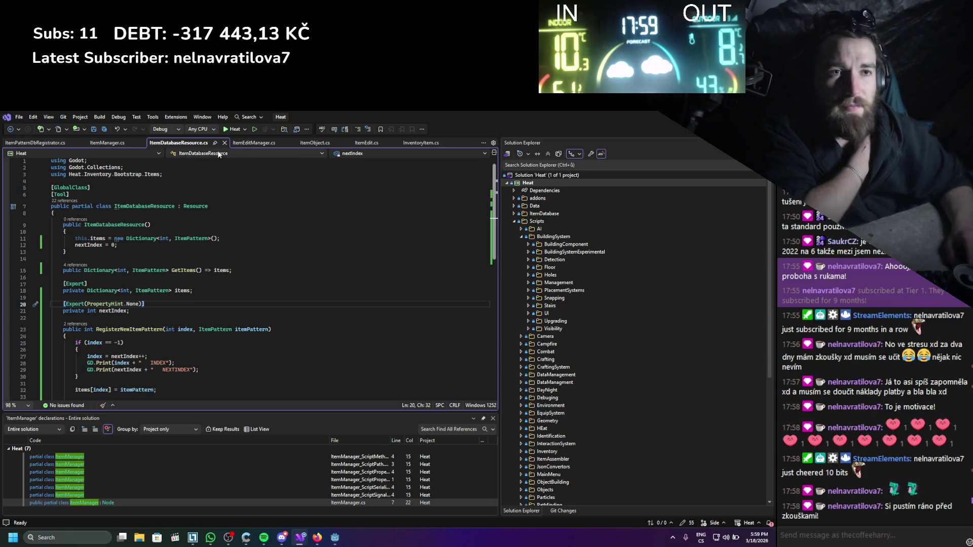
- Close ItemDatabaseResource.cs and every other tab except ItemEdit.cs
left_click(224, 143)
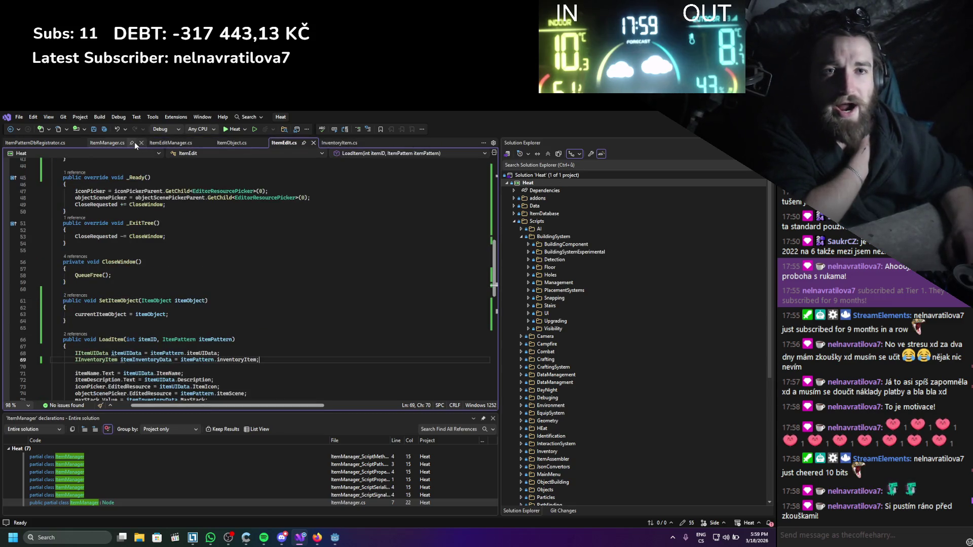
scroll(203, 234, "up", 4)
right_click(293, 145)
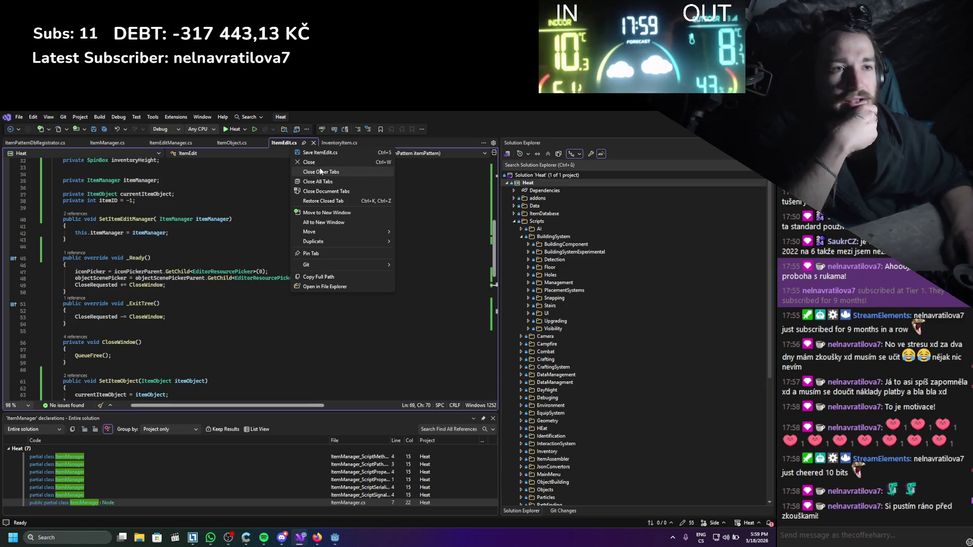
key("Escape")
scroll(190, 317, "up", 7)
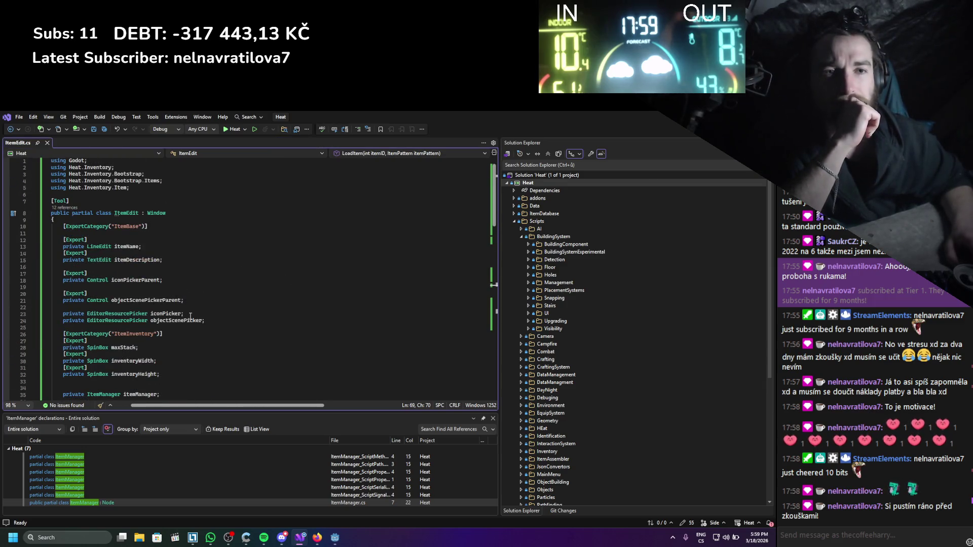
scroll(191, 317, "down", 6)
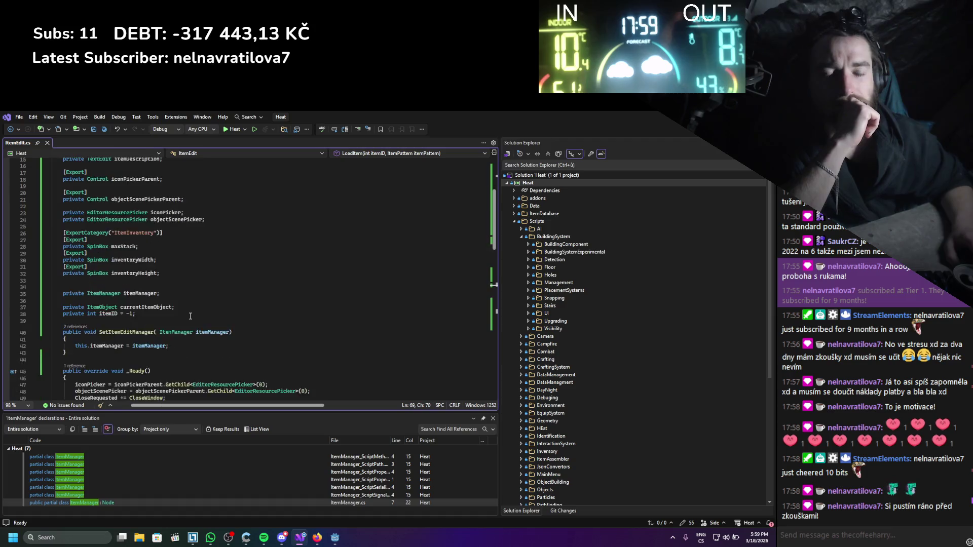
scroll(191, 317, "down", 2)
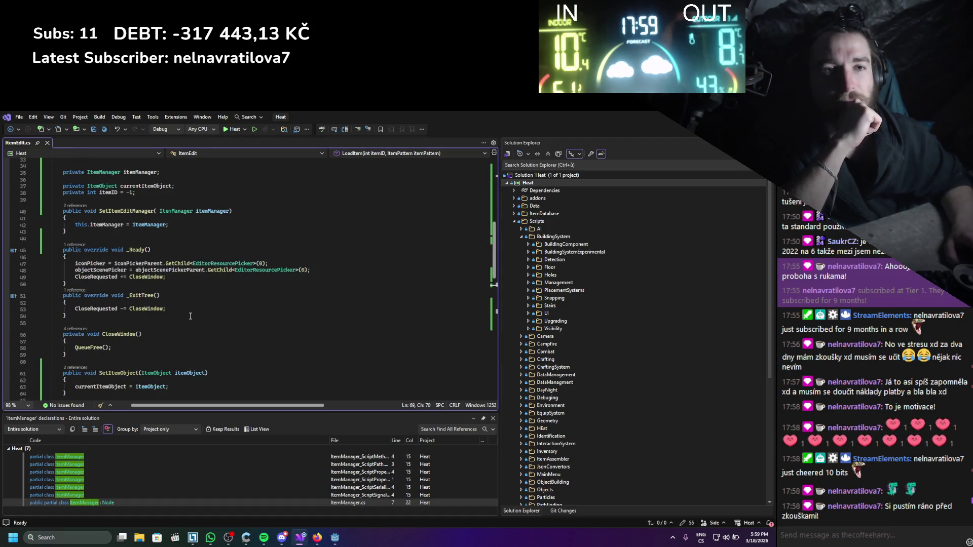
scroll(190, 316, "up", 11)
scroll(191, 314, "down", 12)
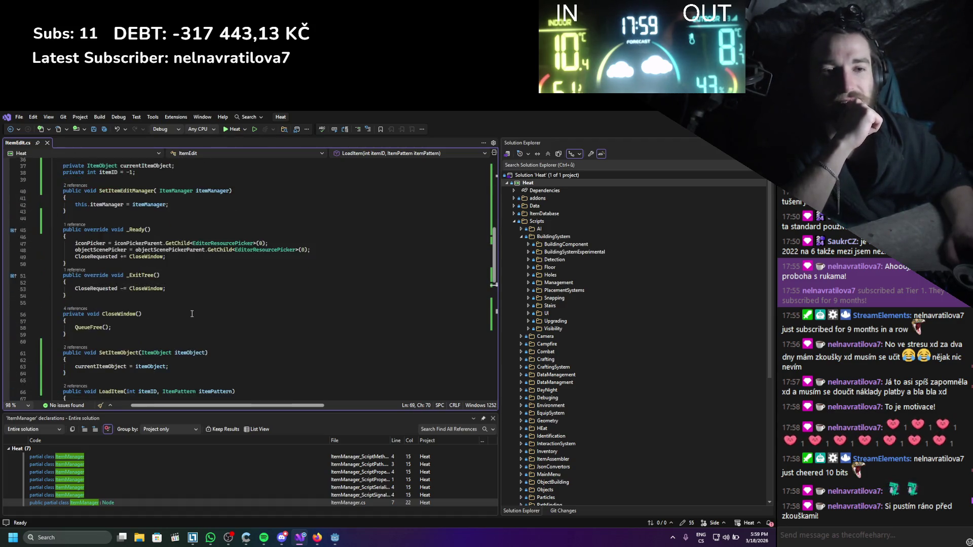
scroll(192, 314, "down", 5)
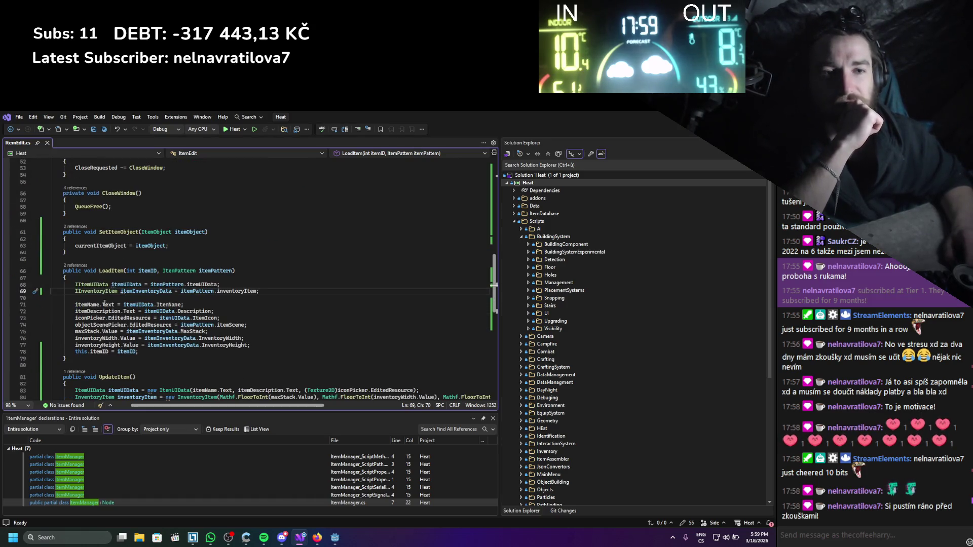
- Go to the ItemPattern class declaration and check its attributes array type
double_click(214, 272)
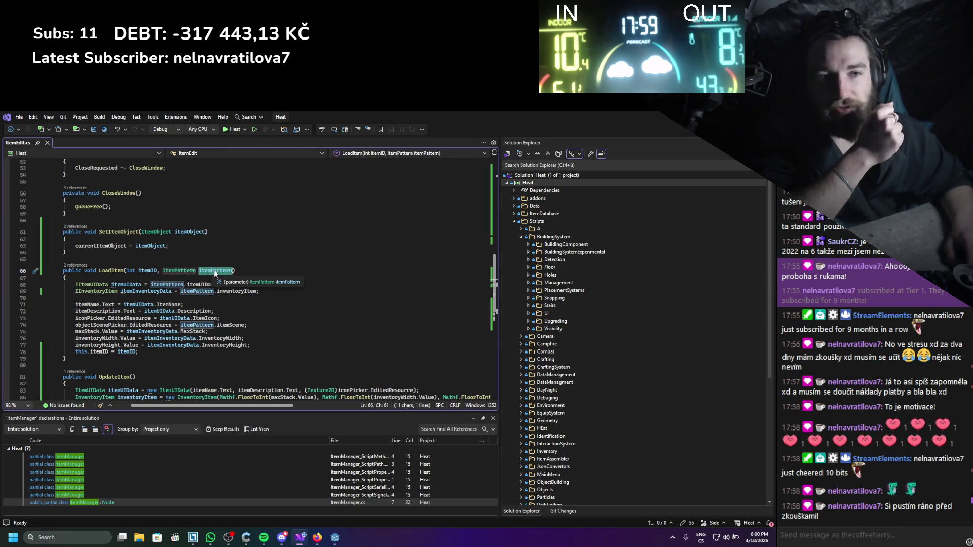
left_click(191, 272)
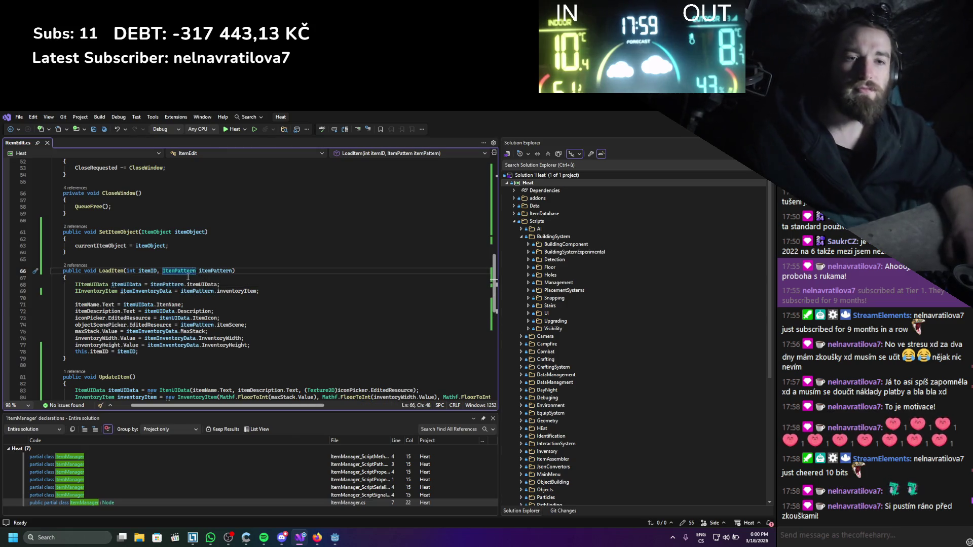
double_click(186, 272)
key("F12")
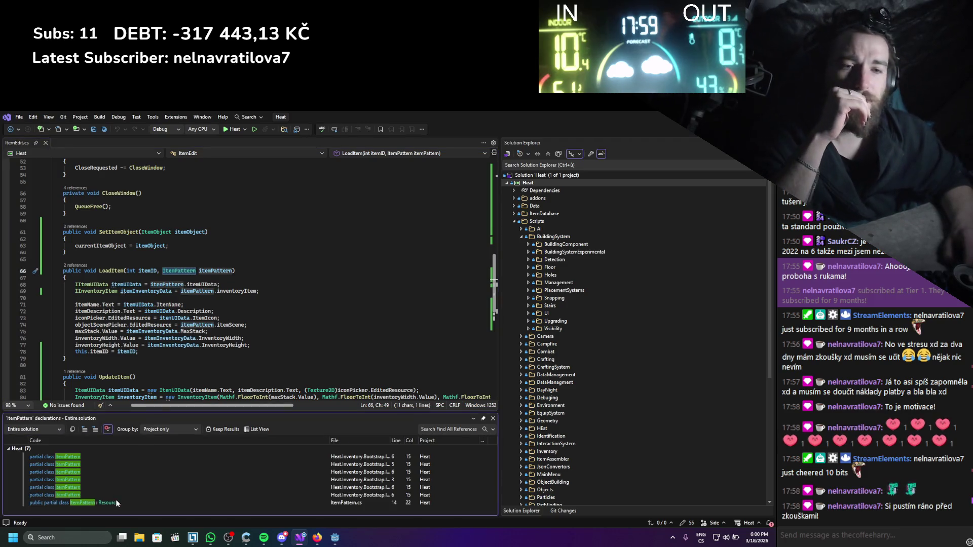
left_click(115, 500)
left_click_drag(128, 294, 195, 296)
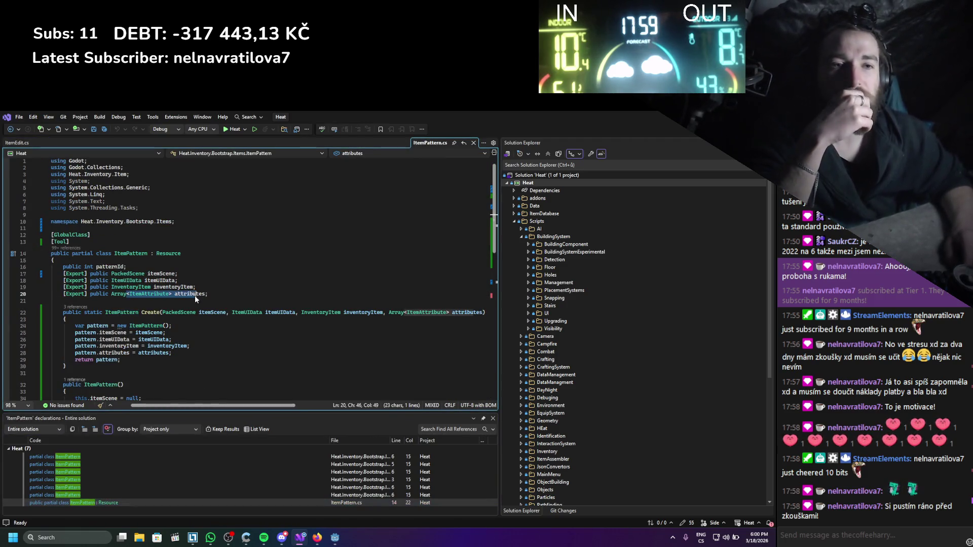
left_click(493, 419)
- Close ItemPattern.cs and return to ItemEdit.cs
left_click(473, 143)
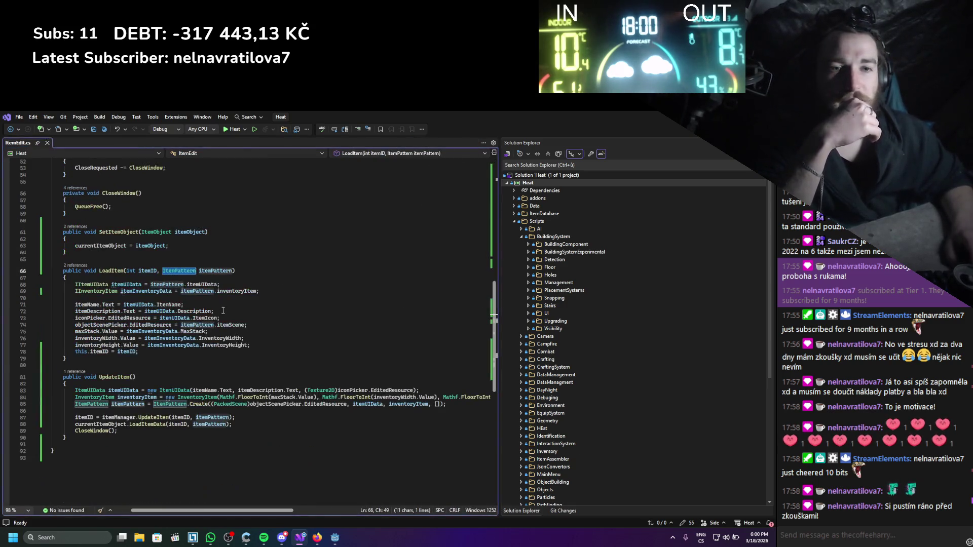
scroll(193, 334, "up", 12)
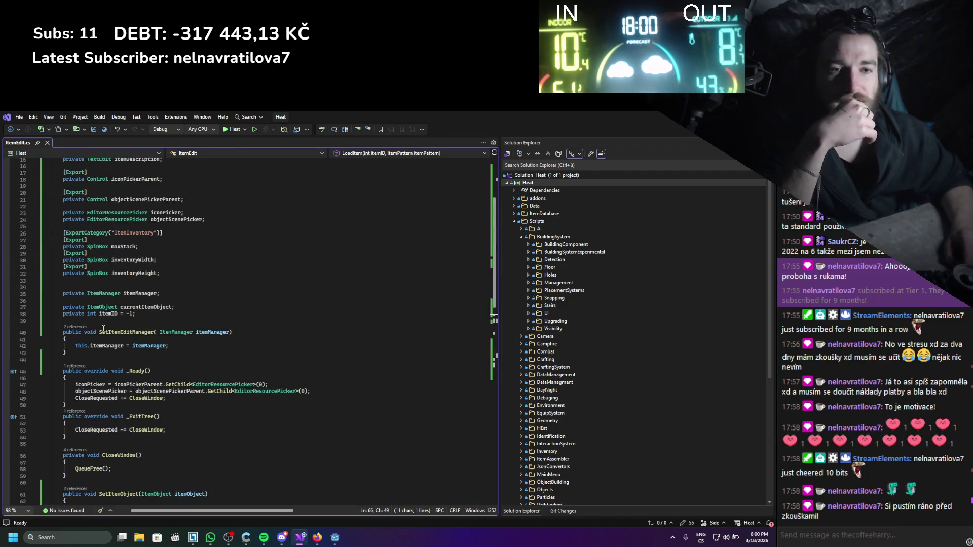
scroll(178, 387, "down", 6)
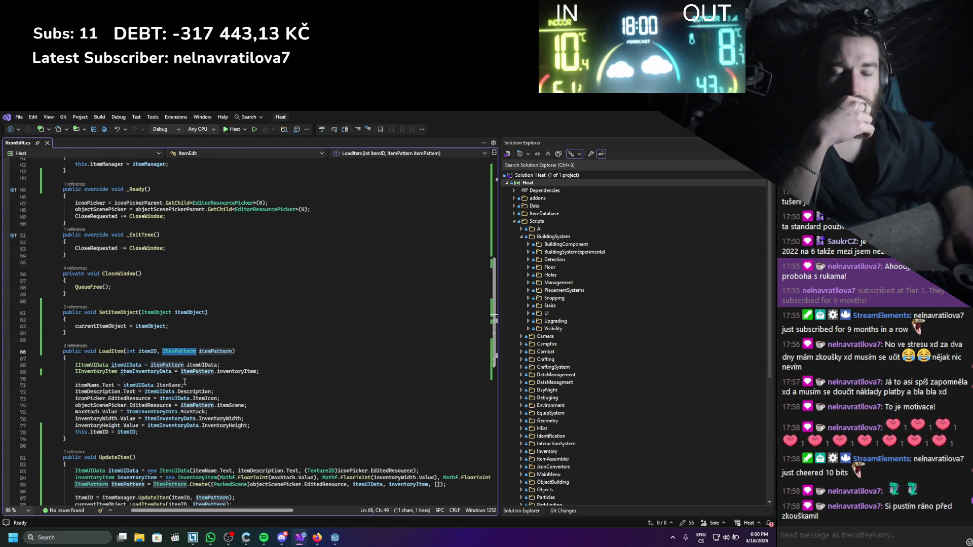
scroll(185, 382, "up", 7)
scroll(192, 389, "up", 3)
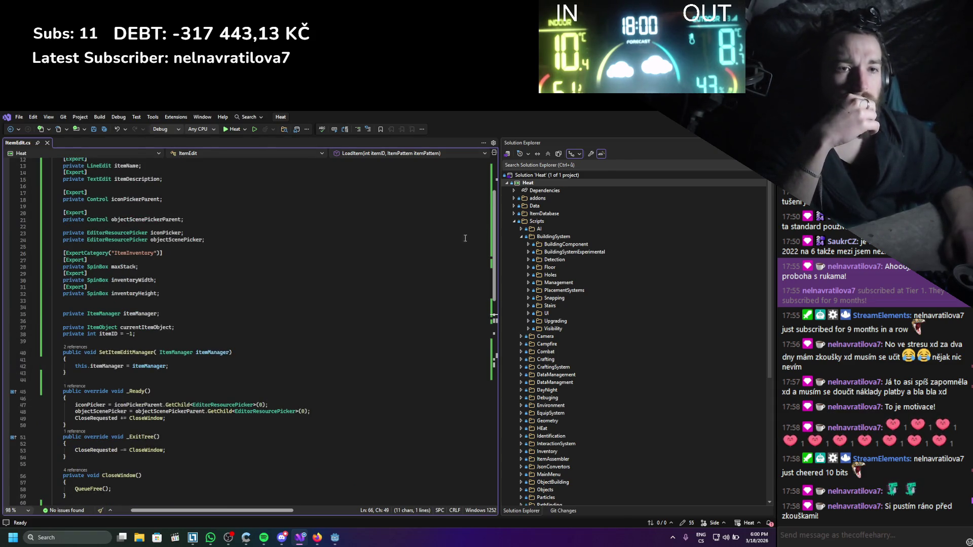
- Below the itemID field, start a private List<ItemAttribute> field declaration
left_click(137, 342)
key("Return")
key("Return")
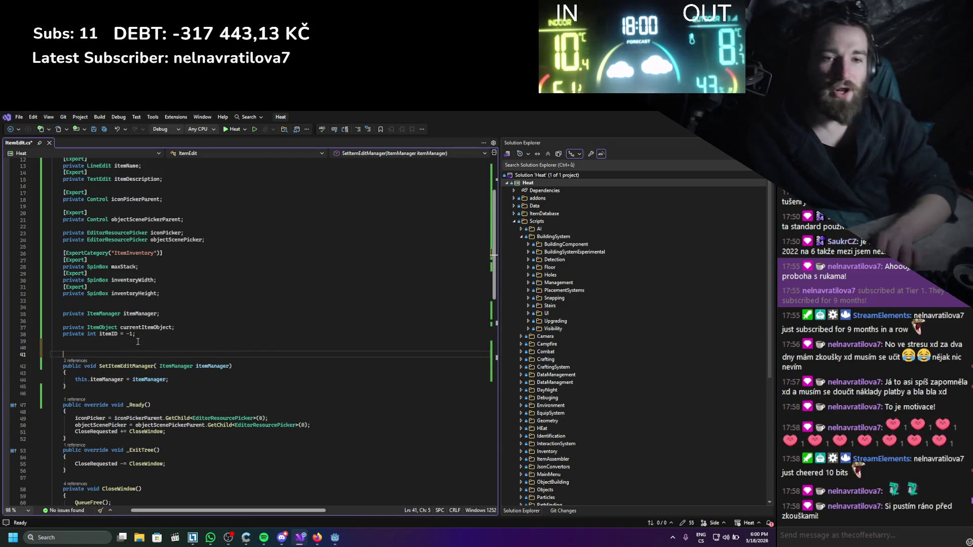
key("Up")
type("private ")
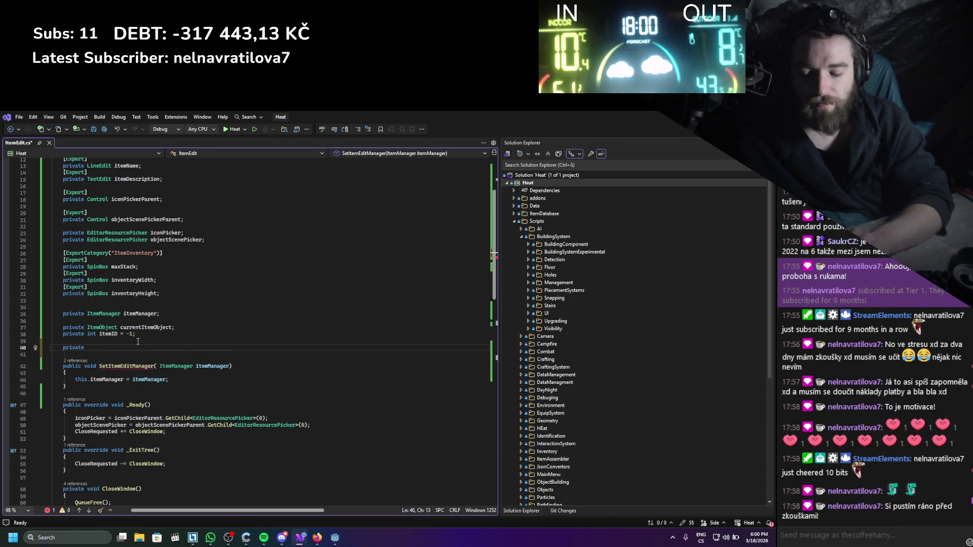
type("List")
key("Tab")
key("Left")
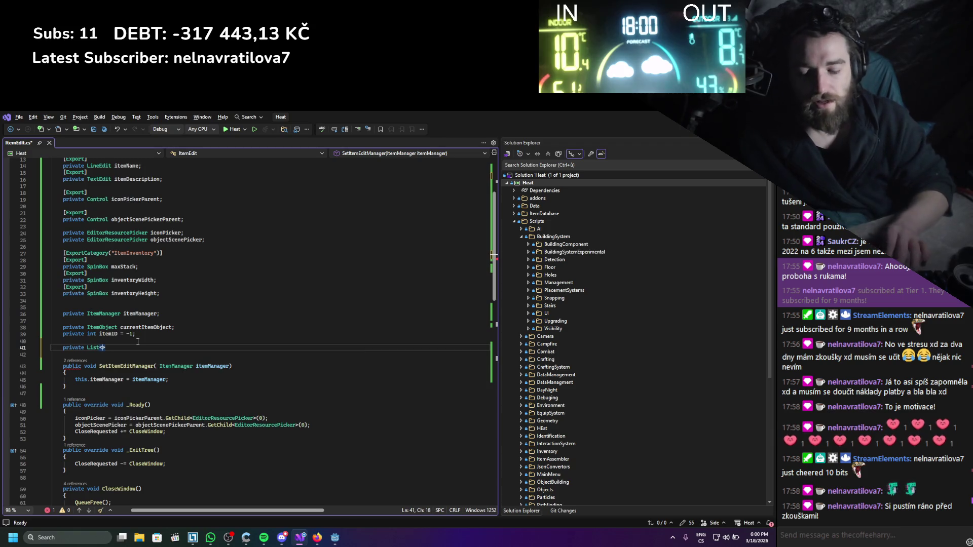
type("ItemAttribute")
key("Right")
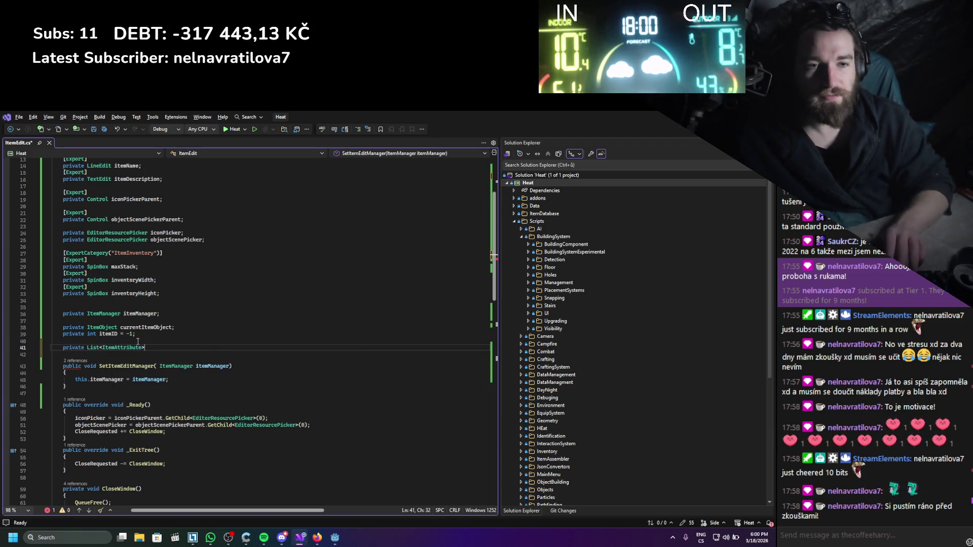
- Name the field itemAttributes and initialise it to a new empty List<ItemAttribute>
type("item")
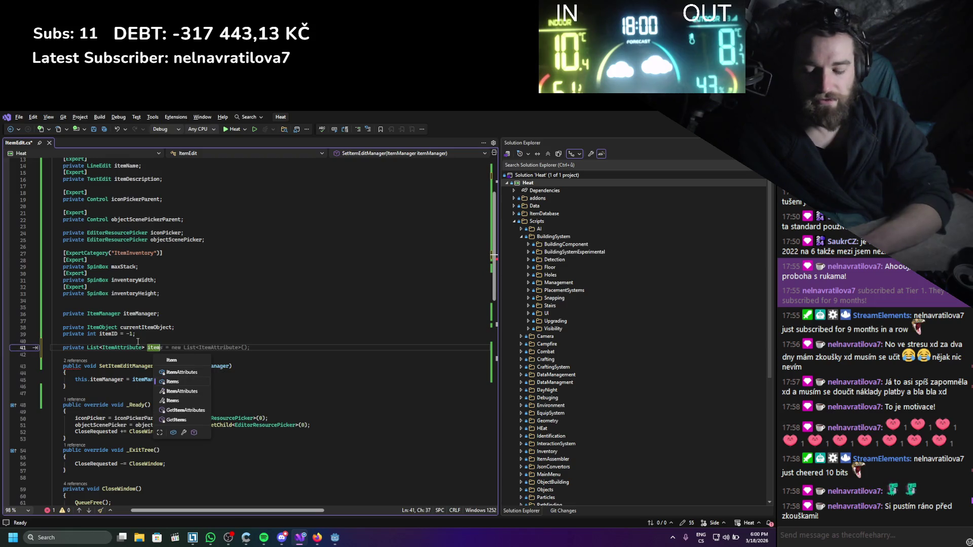
type("Attrib")
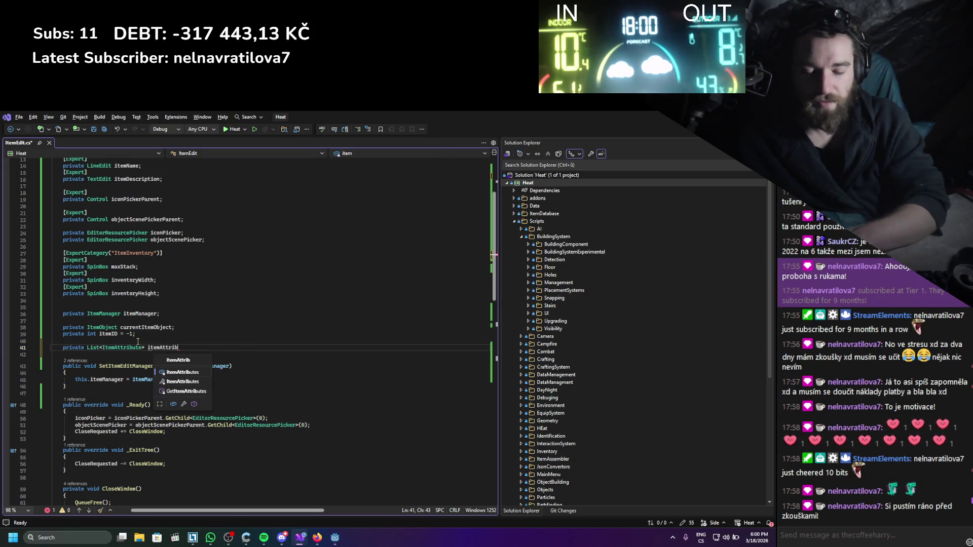
type("utes(")
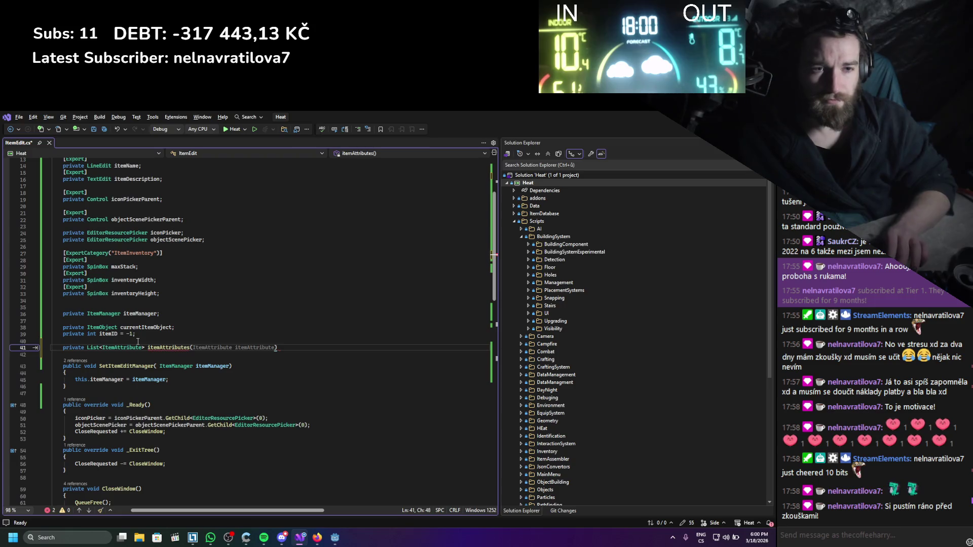
type(")")
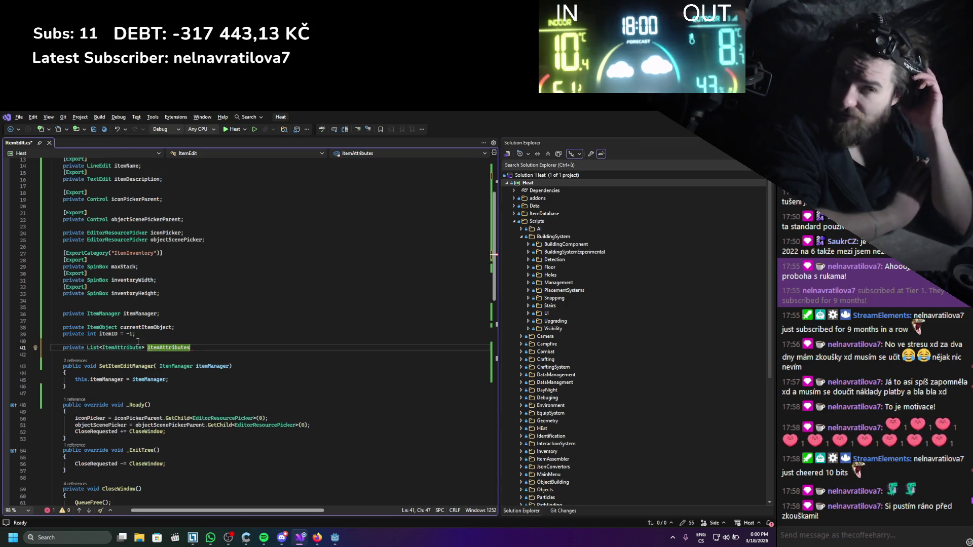
type("= new")
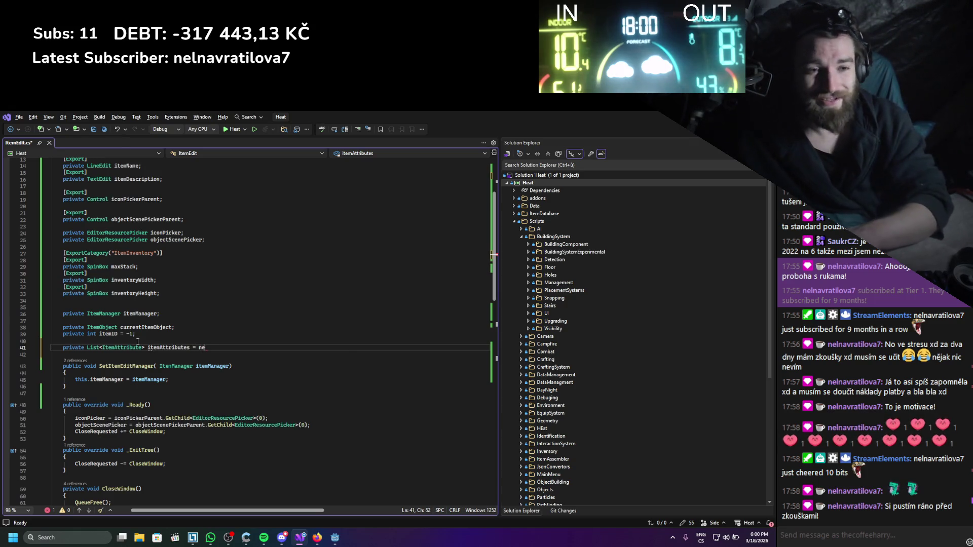
key("Tab")
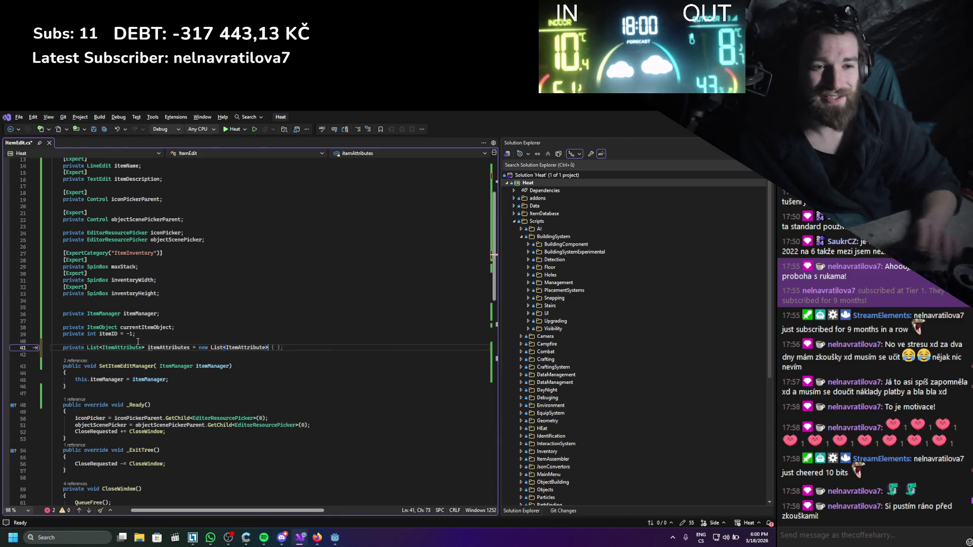
double_click(182, 349)
key("ctrl+c")
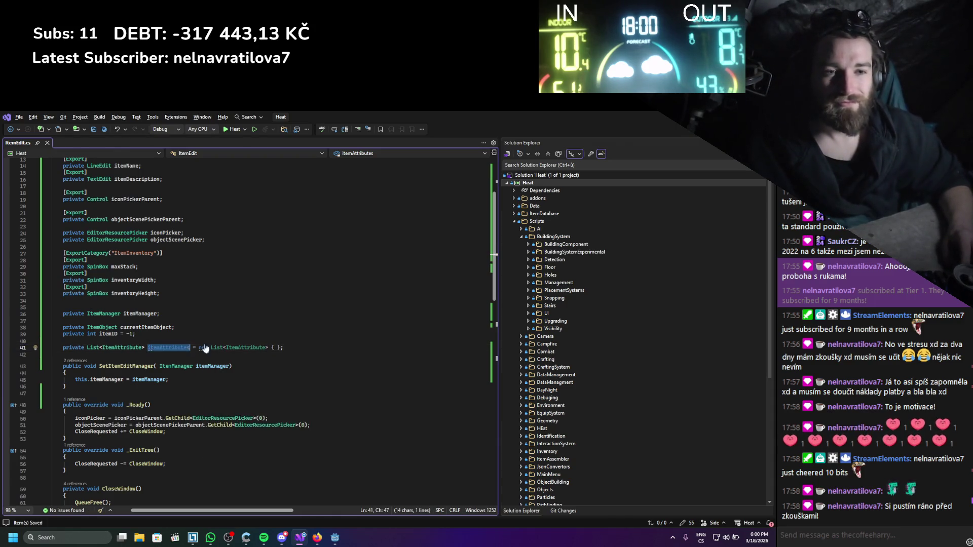
scroll(241, 373, "down", 13)
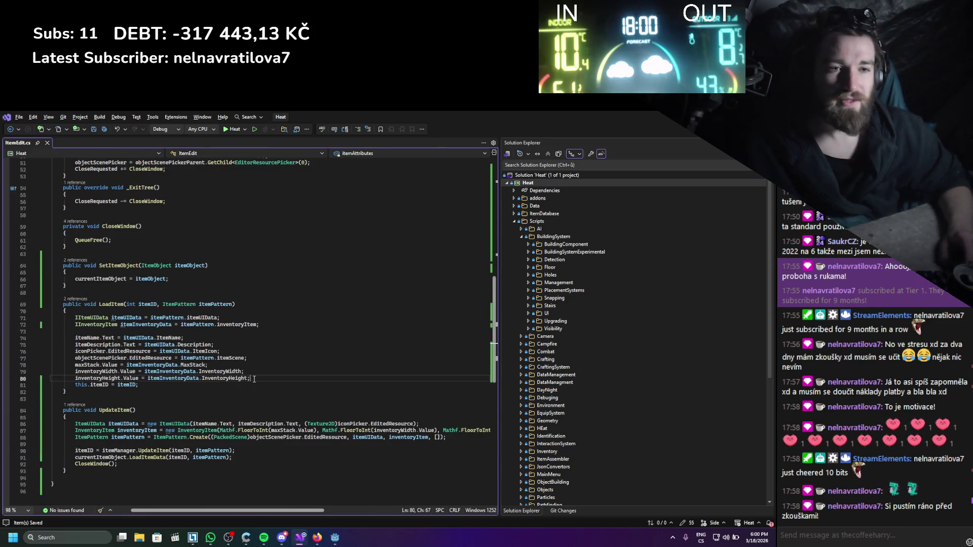
- In LoadItem, add itemAttributes = itemPattern.attributes; after the inventoryHeight assignment
key("Return")
key("ctrl+v")
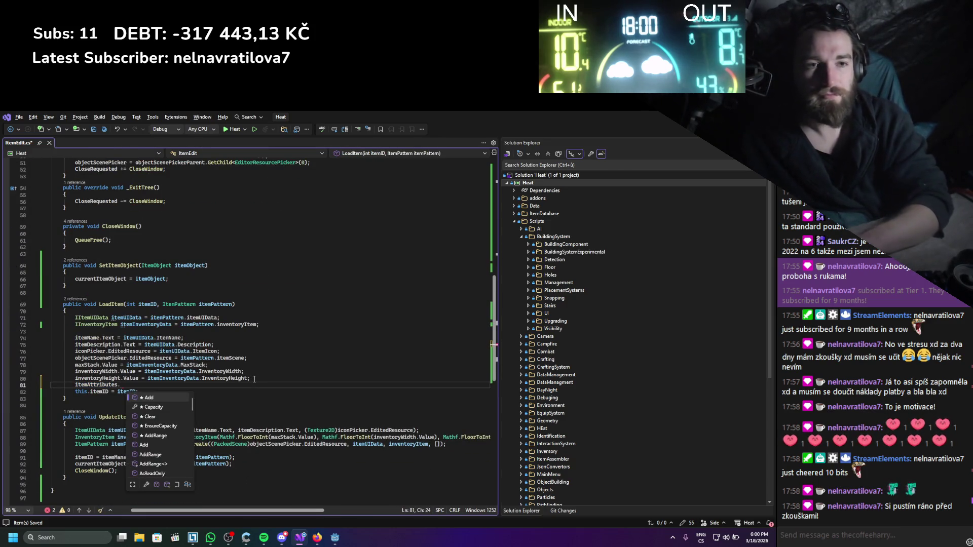
type("u")
key("BackSpace")
key("BackSpace")
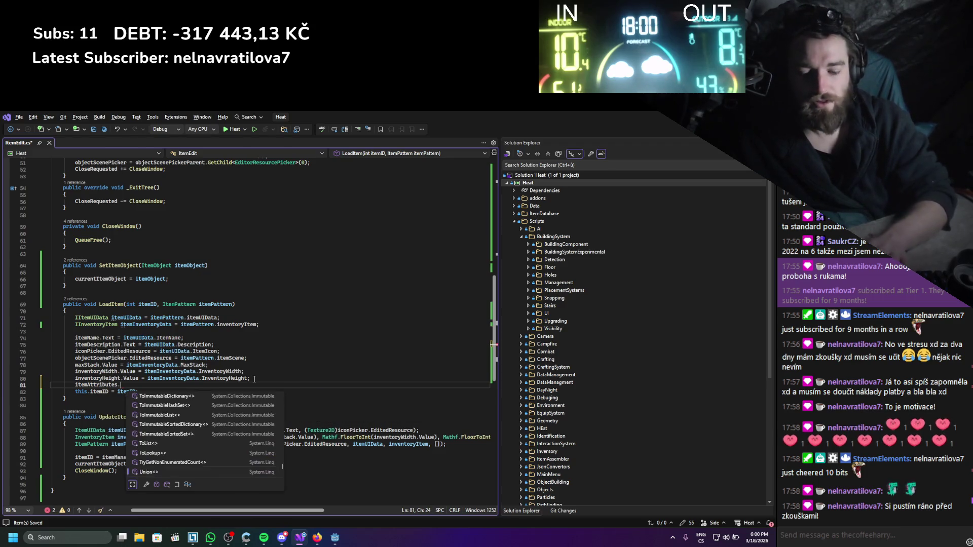
type("= it")
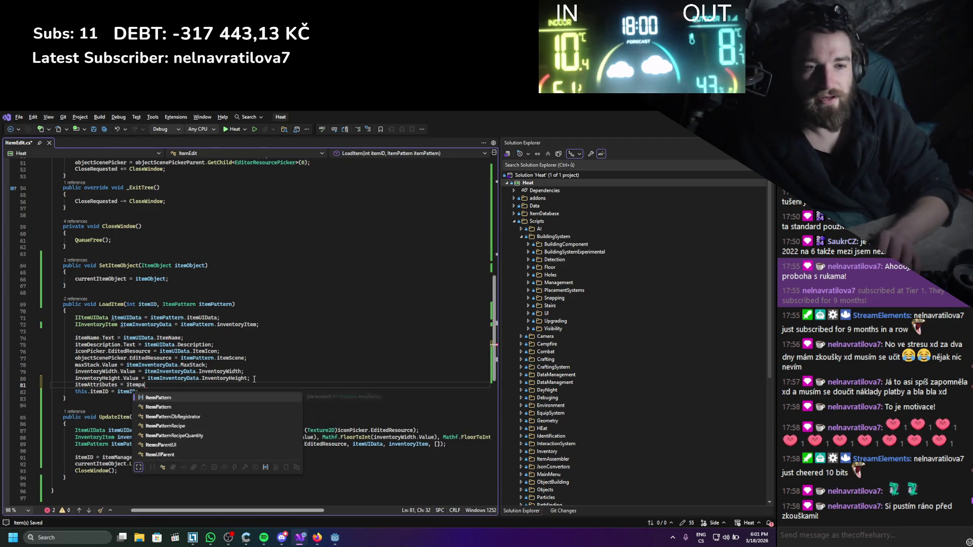
type("emPattern.")
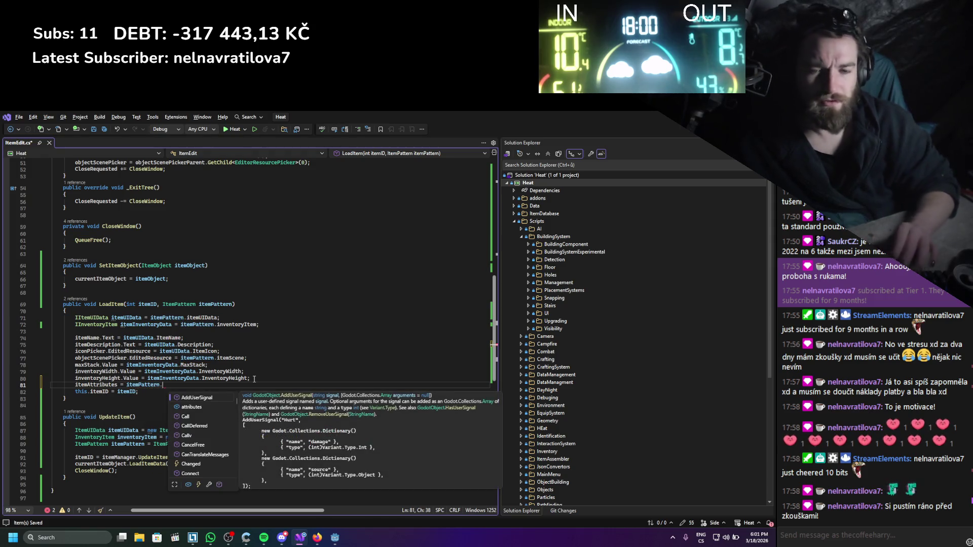
key("Escape")
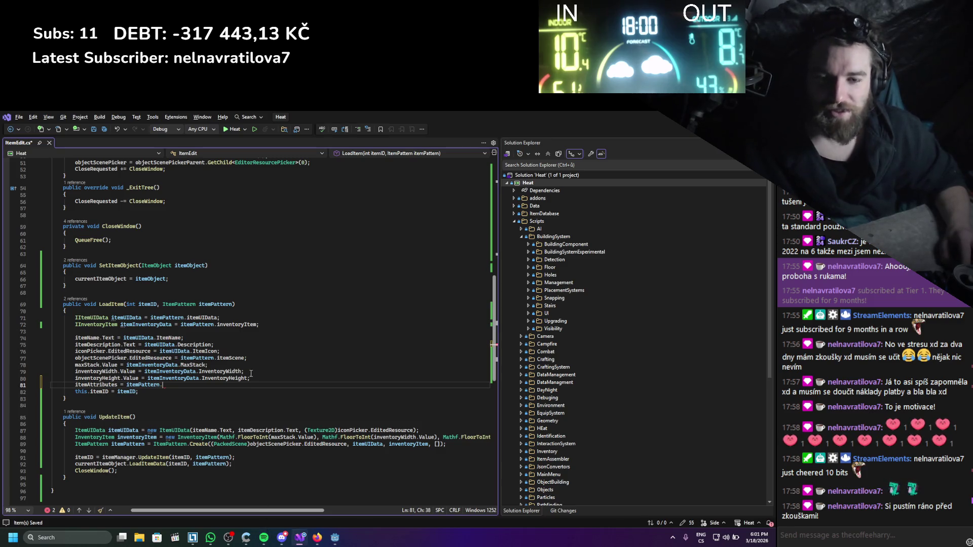
type("attr")
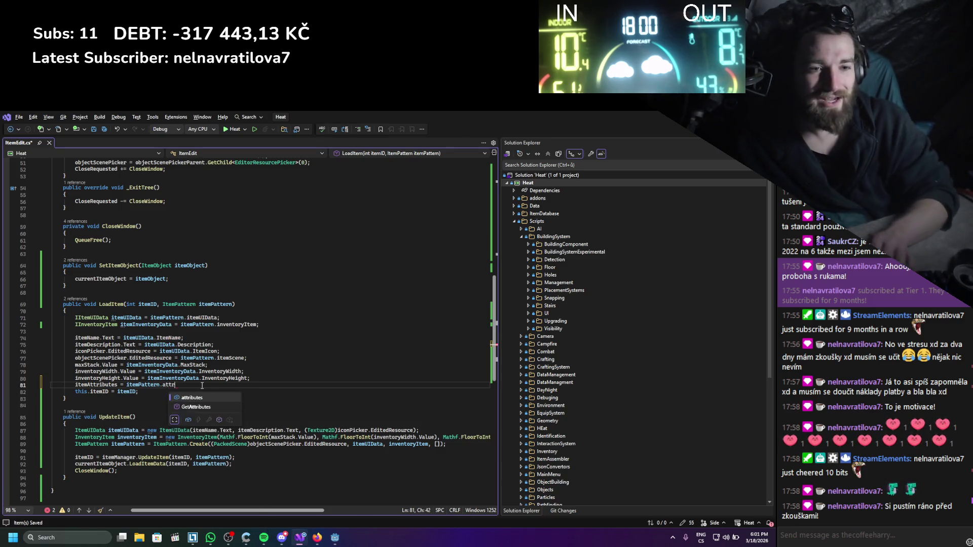
key("Tab")
type(";")
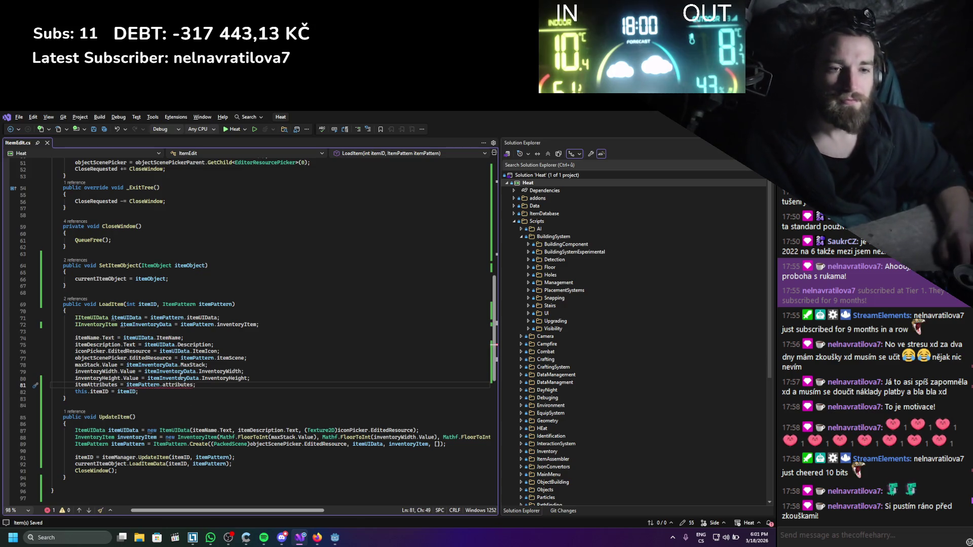
key("Down")
key("Down")
mouse_move(173, 389)
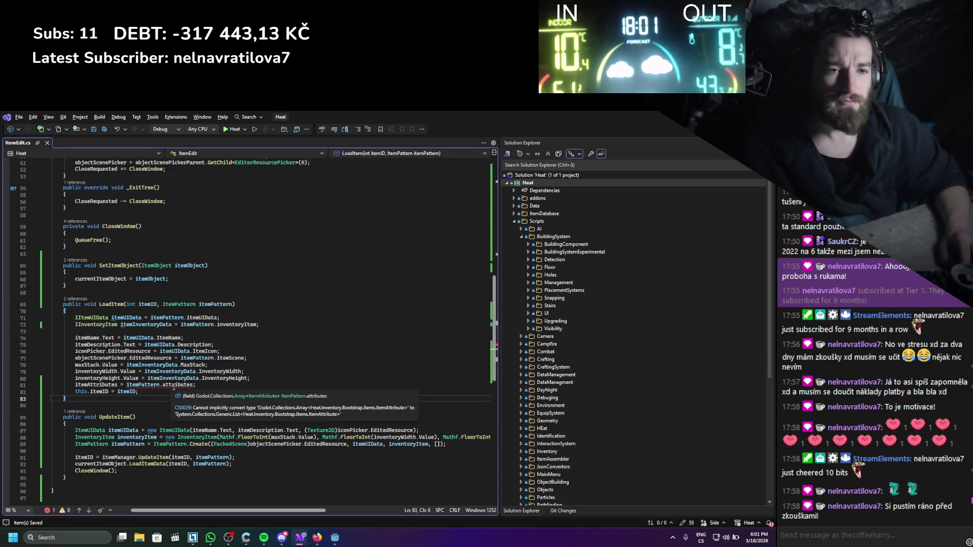
- Replace List with Godot Array in the itemAttributes declaration and its initializer
scroll(174, 388, "up", 12)
double_click(94, 328)
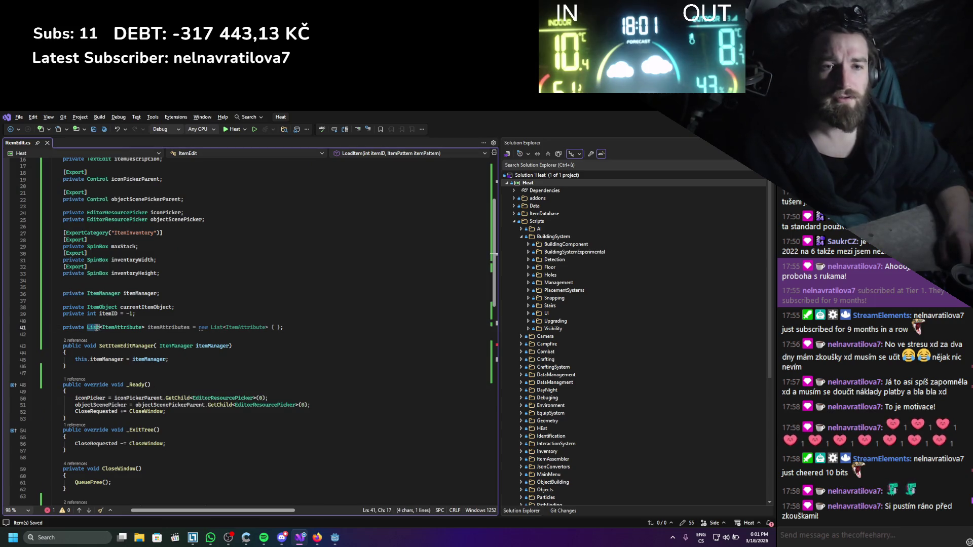
type("Arr")
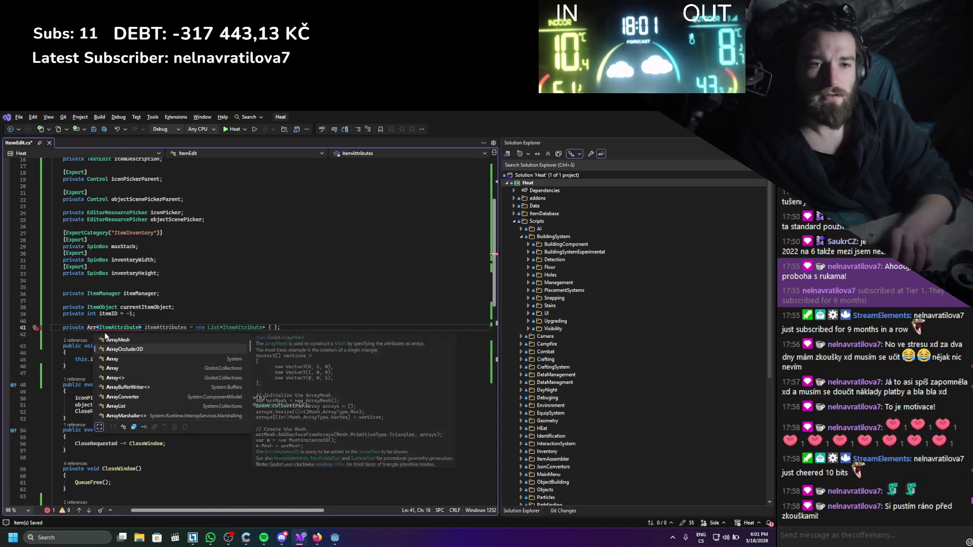
key("Down")
key("Down")
key("Tab")
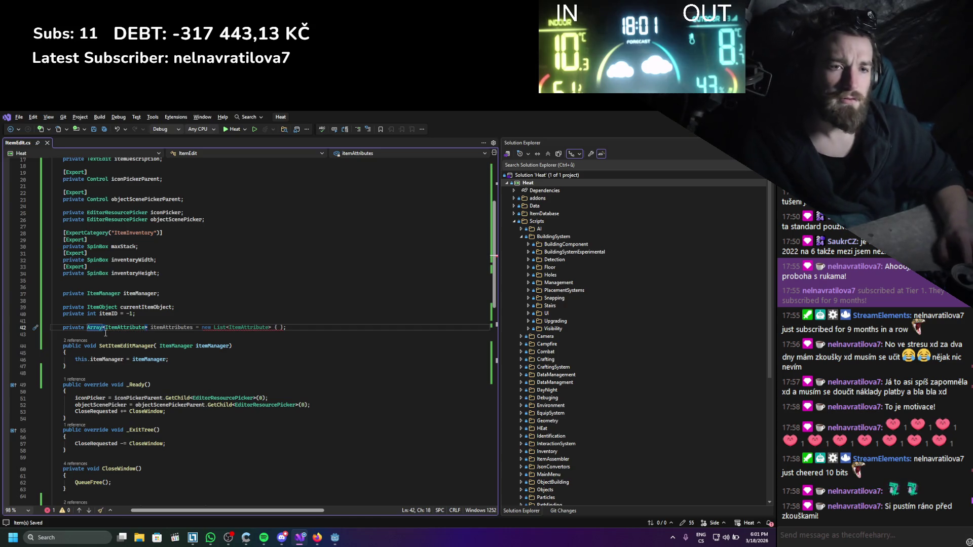
key("ctrl+w")
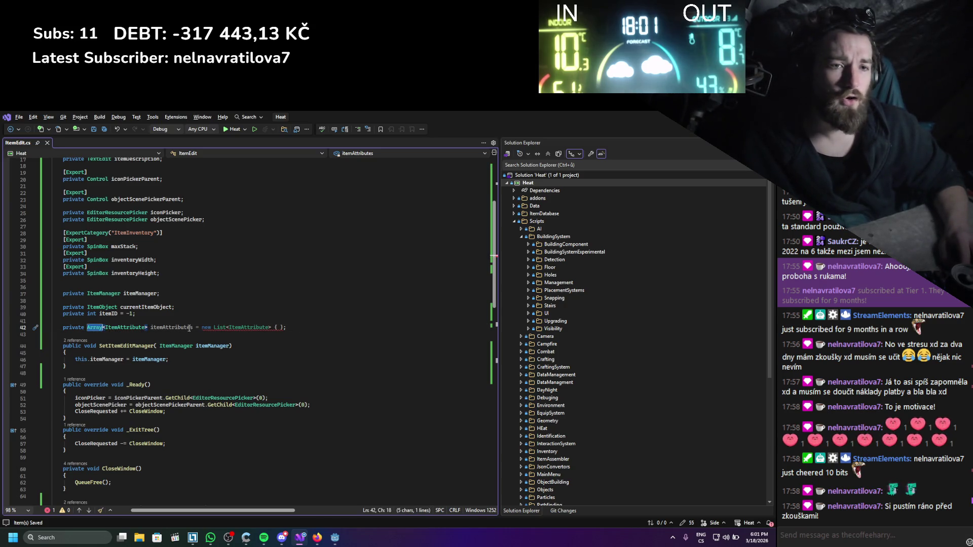
double_click(218, 328)
type("Array")
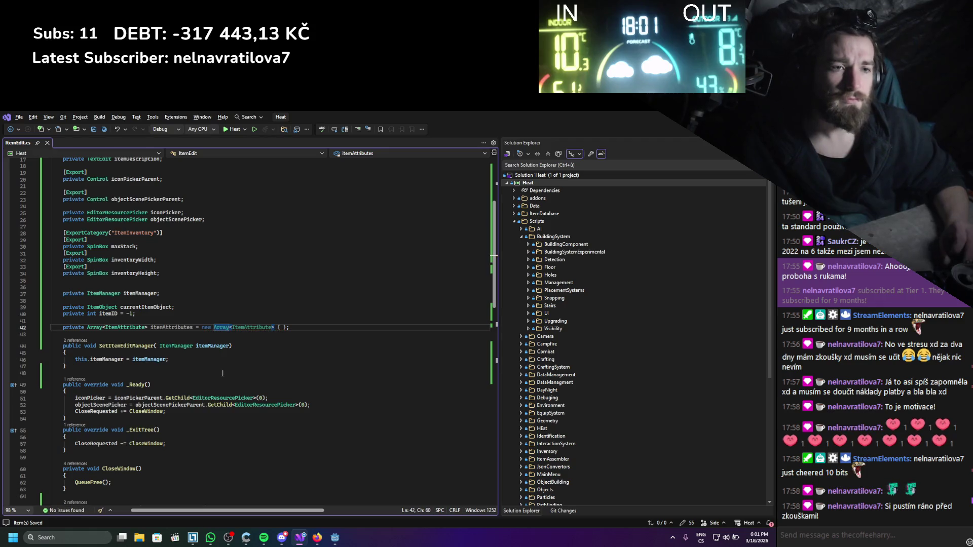
left_click(223, 373)
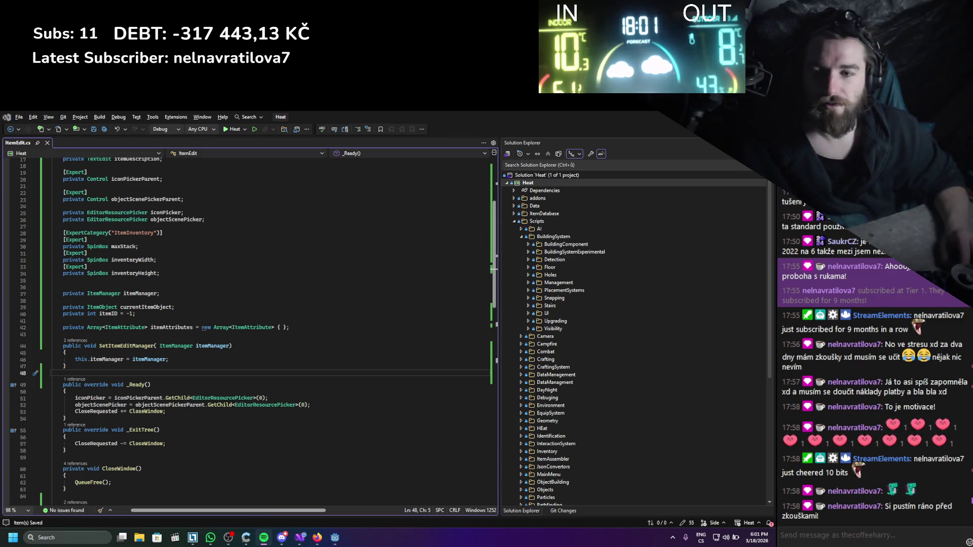
left_click(264, 538)
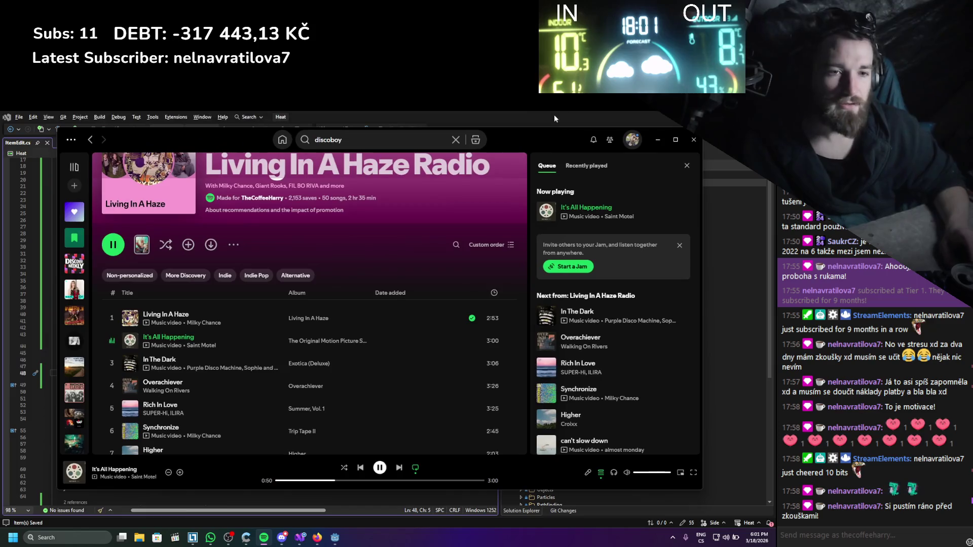
left_click(74, 212)
scroll(214, 407, "down", 3)
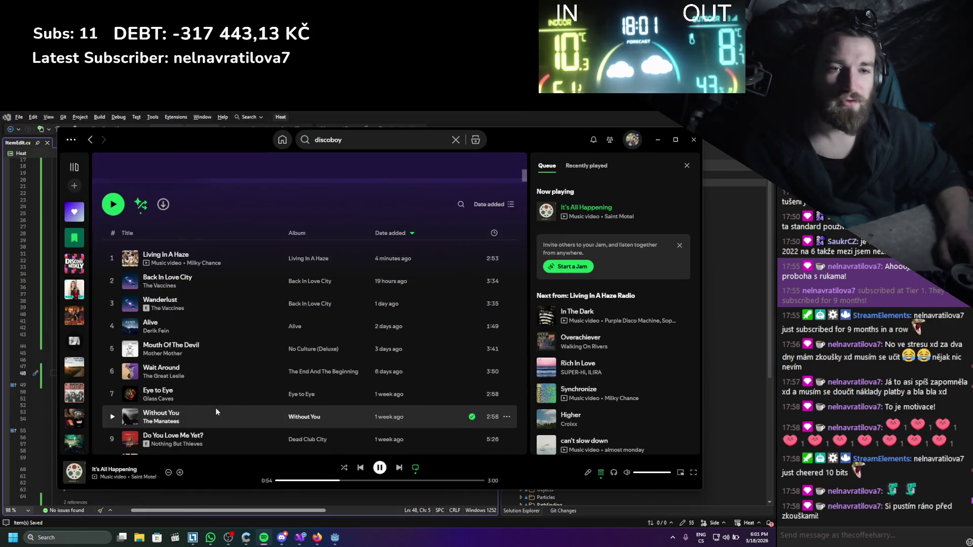
scroll(216, 411, "down", 3)
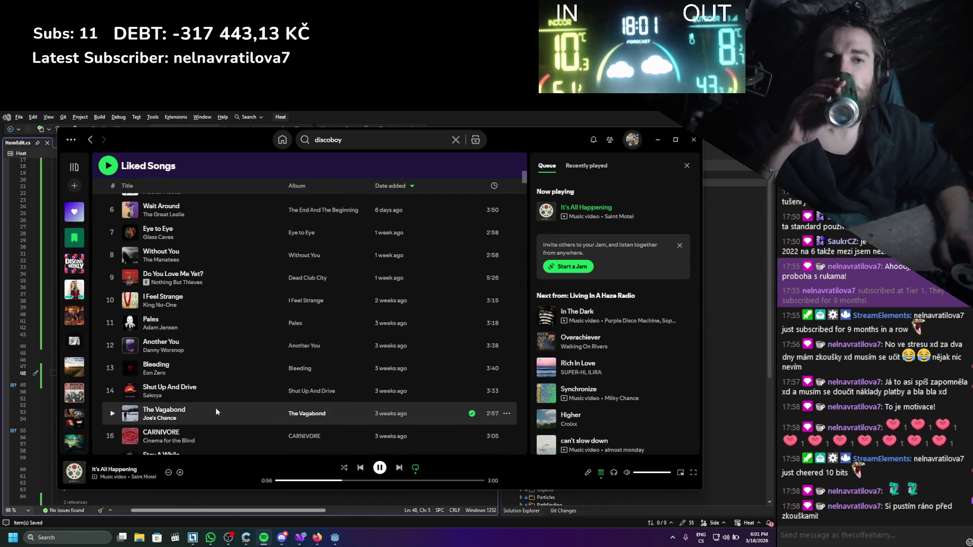
scroll(215, 412, "down", 5)
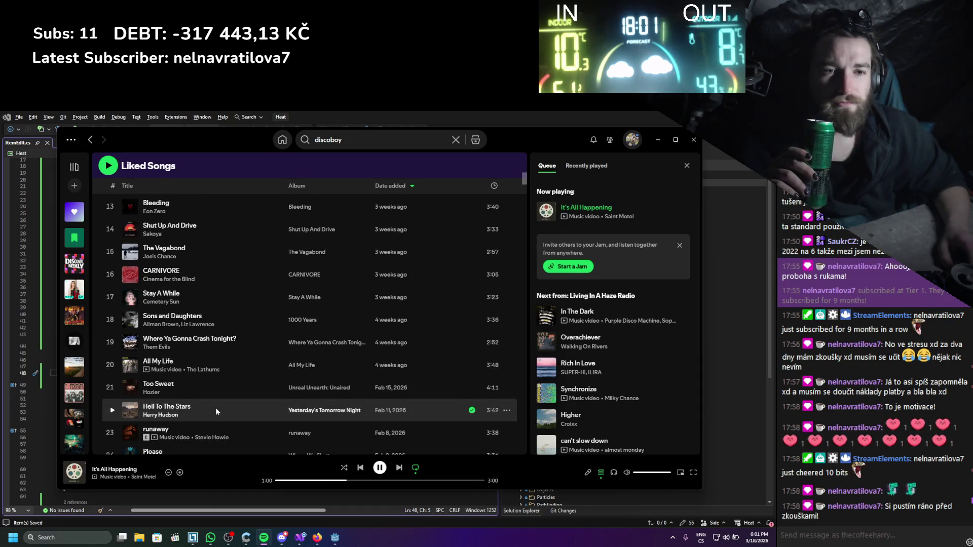
scroll(217, 412, "down", 2)
scroll(215, 408, "down", 2)
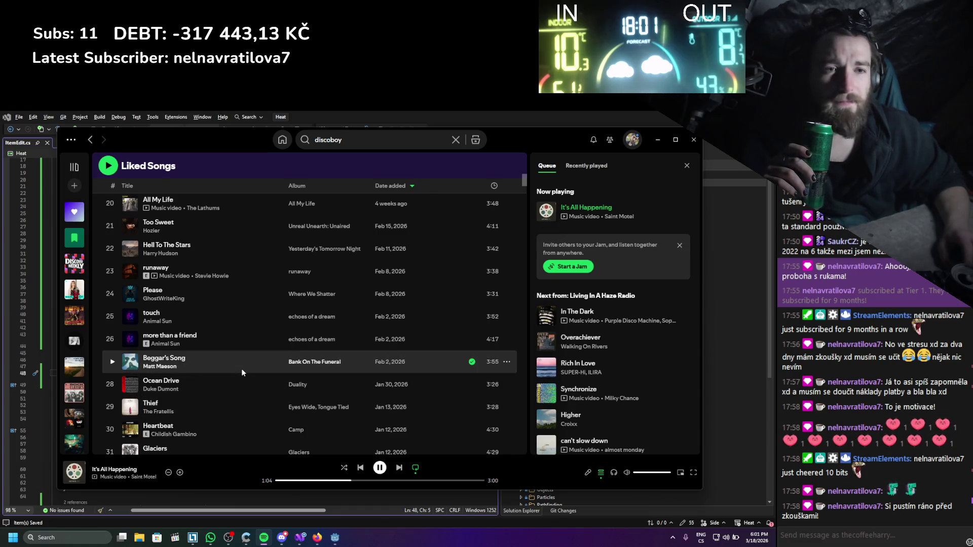
left_click(505, 295)
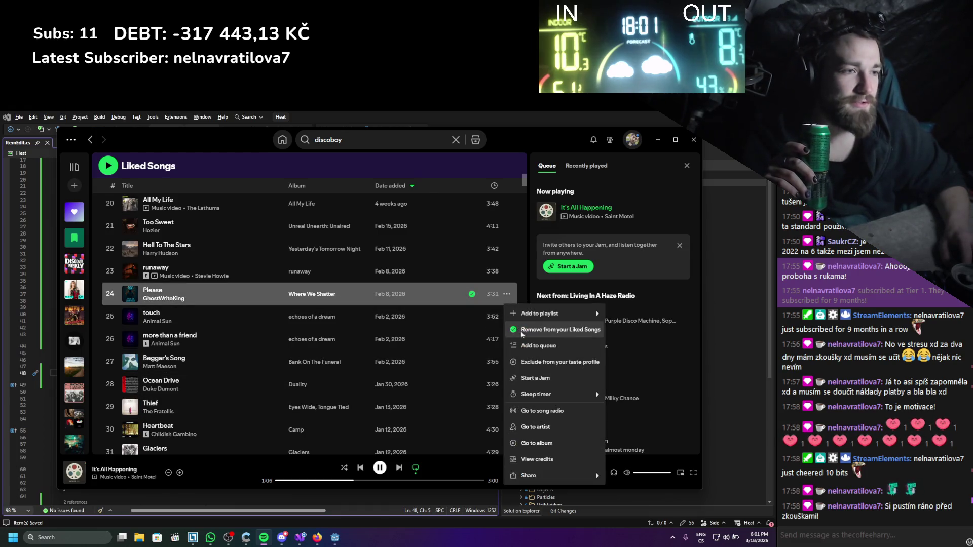
left_click(515, 415)
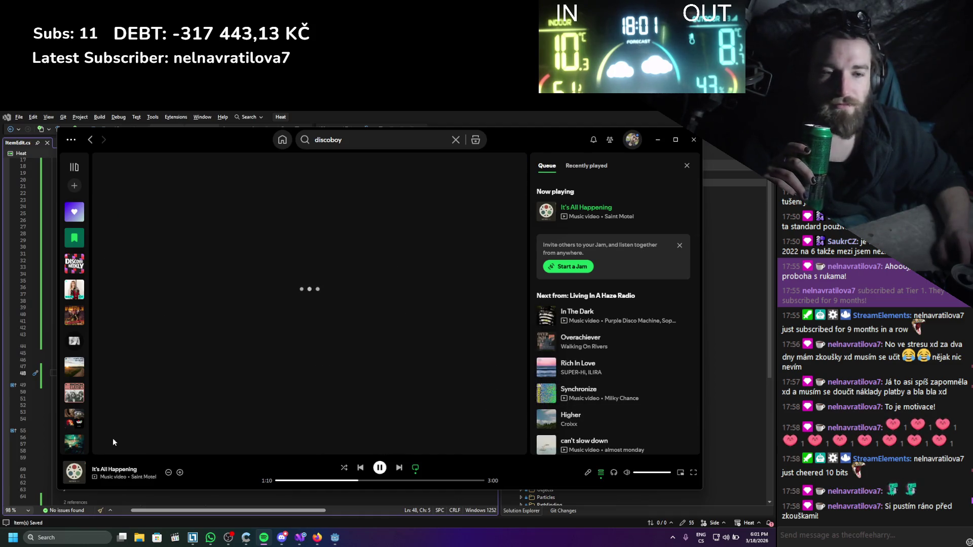
left_click(657, 139)
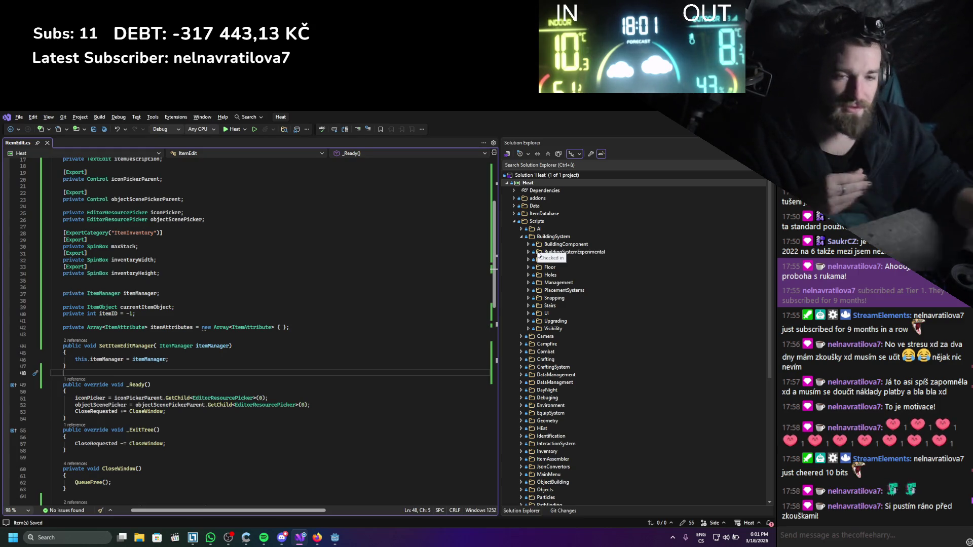
- Insert two blank lines above LoadItem, save ItemEdit.cs, and return to Godot
scroll(557, 274, "down", 5)
scroll(150, 302, "down", 13)
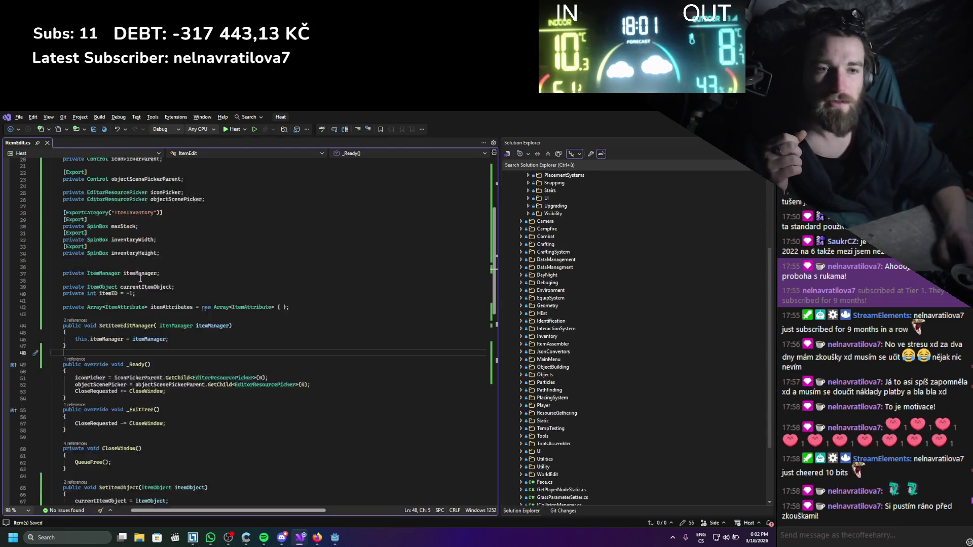
scroll(150, 302, "up", 5)
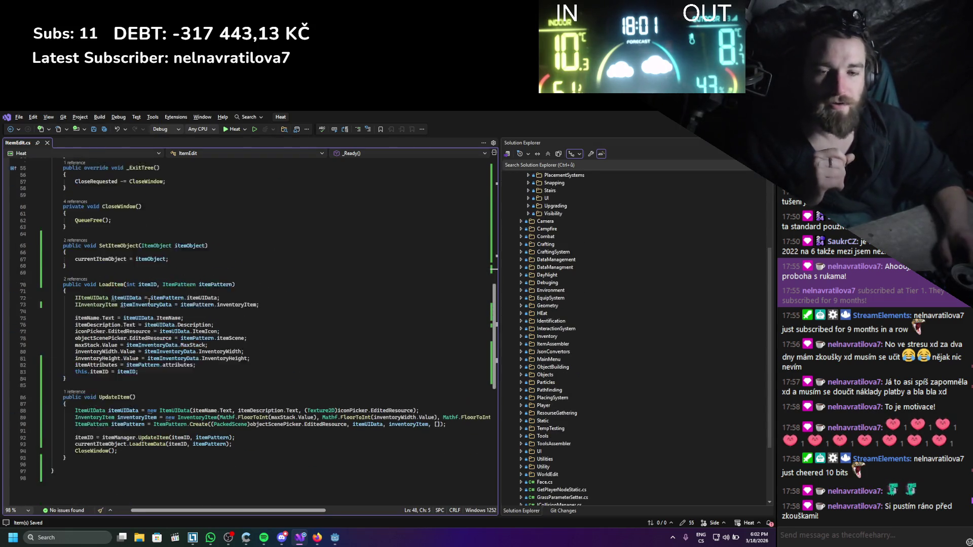
scroll(177, 278, "down", 5)
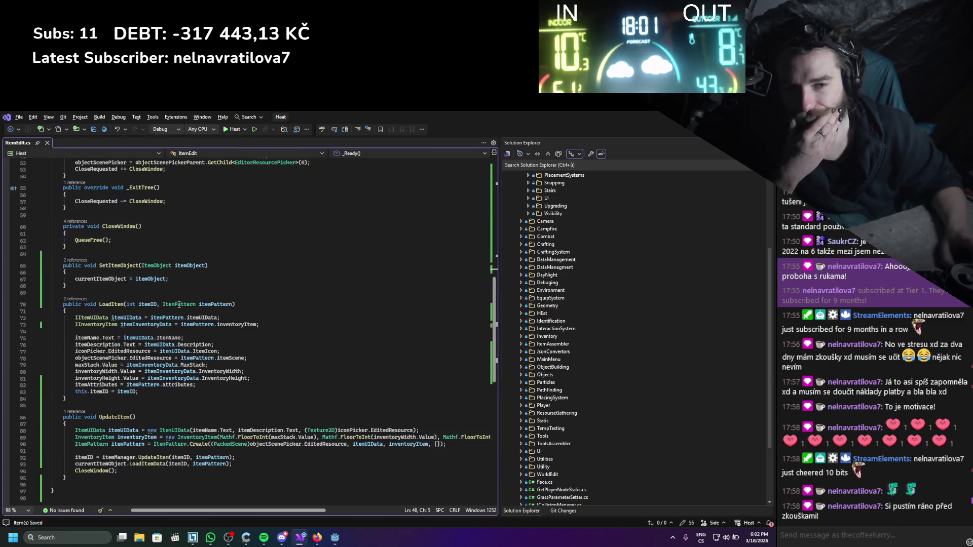
scroll(125, 302, "up", 1)
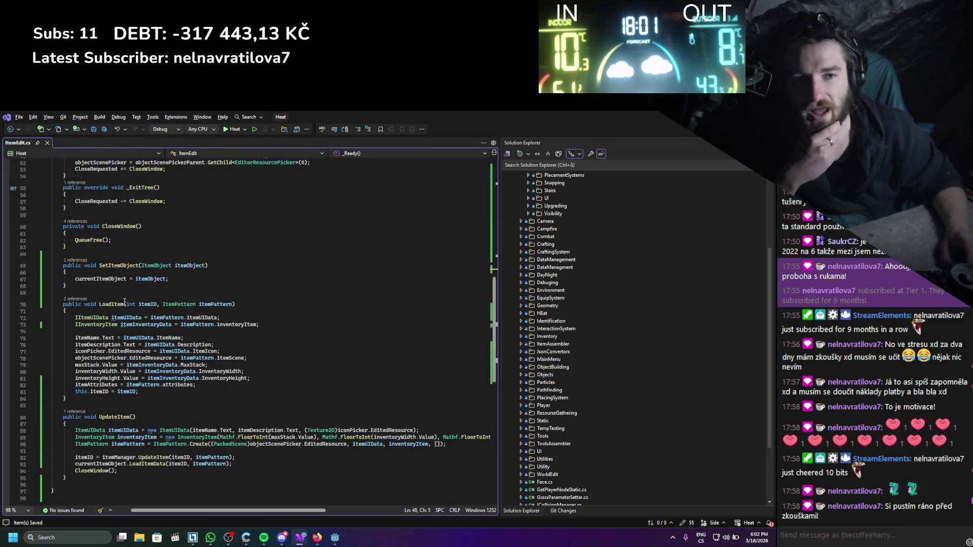
left_click(122, 297)
key("Return")
key("Return")
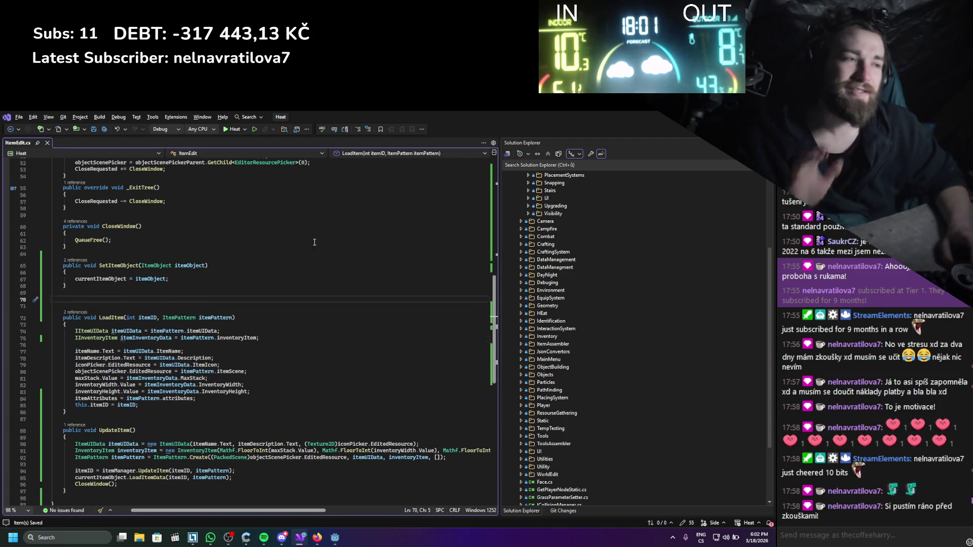
scroll(330, 266, "up", 2)
key("ctrl+s")
key("alt+Tab")
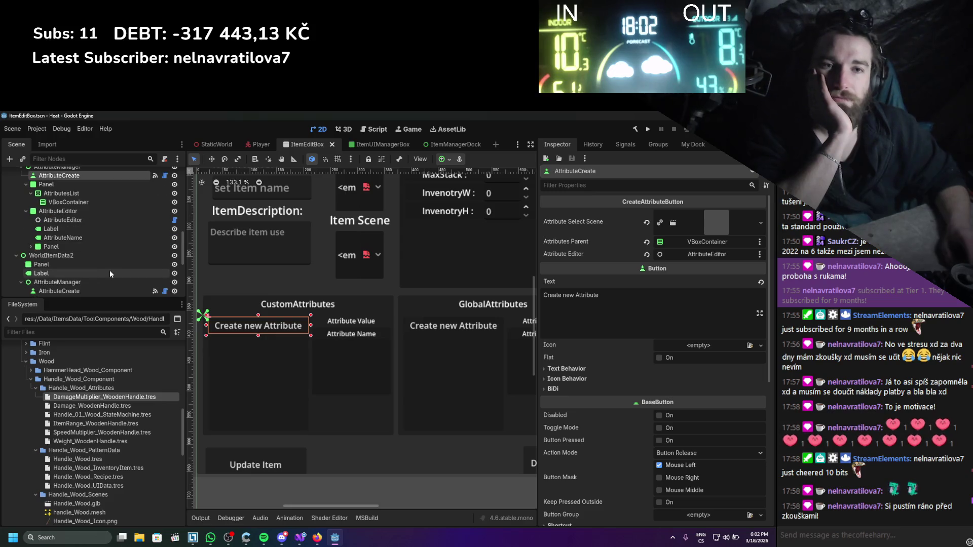
- Open AttributeEditor.cs from its node, normalise line endings to CRLF, and save it
left_click(102, 220)
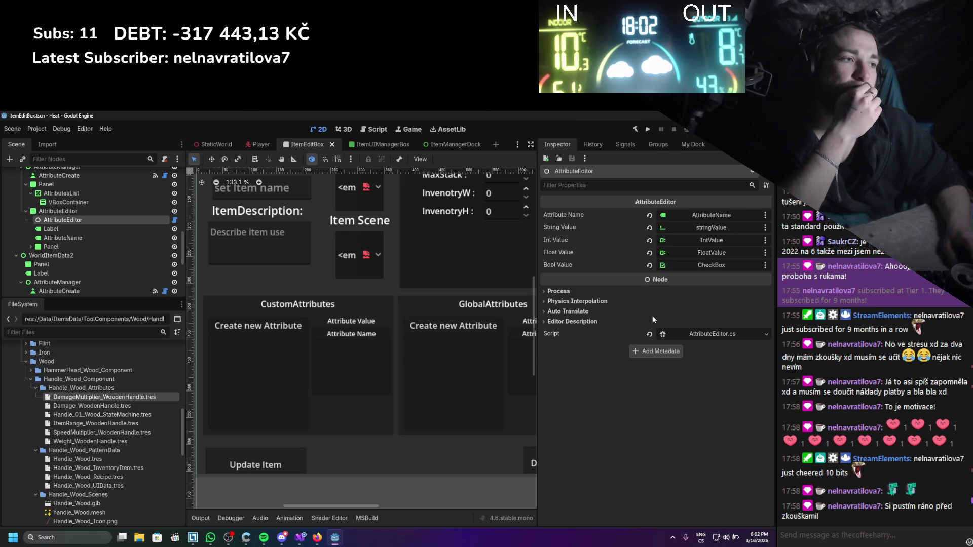
left_click(696, 333)
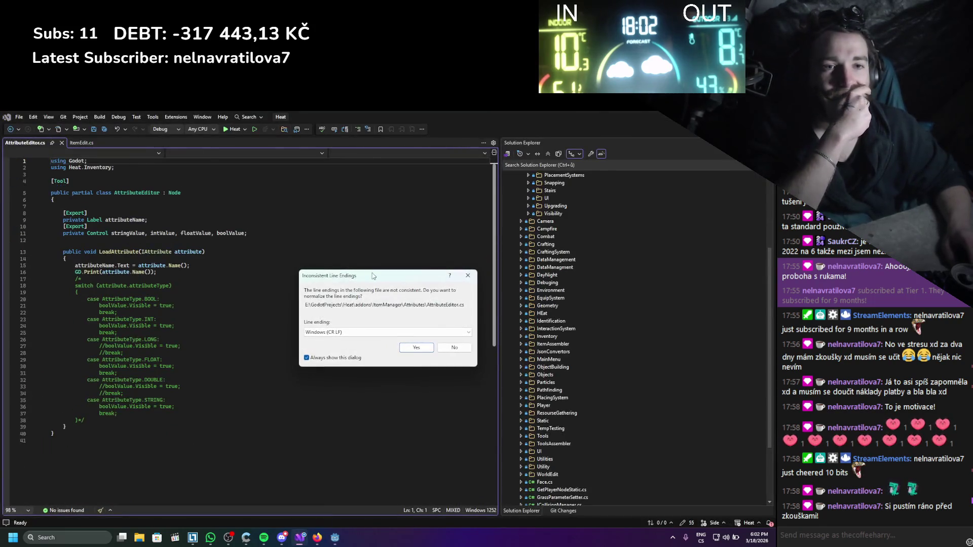
left_click(417, 347)
left_click(336, 339)
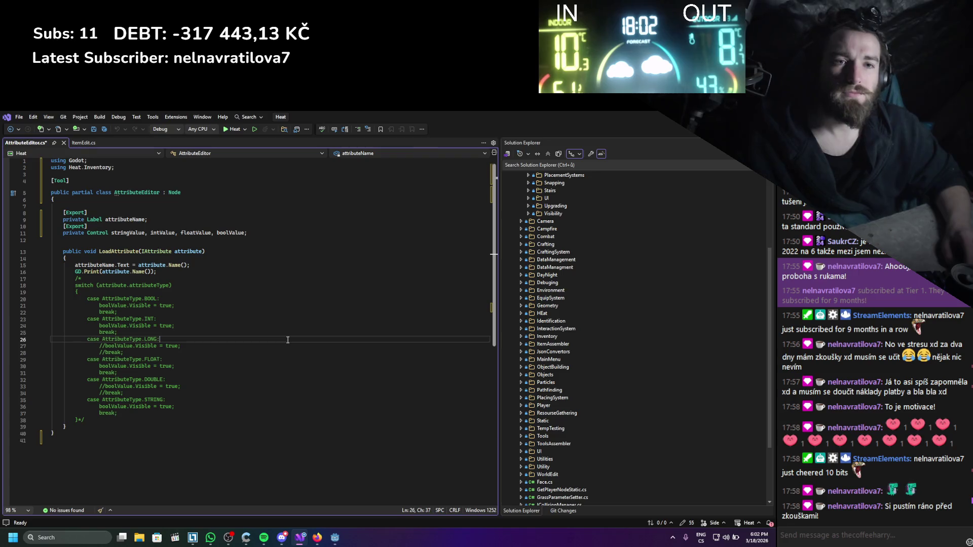
key("ctrl+s")
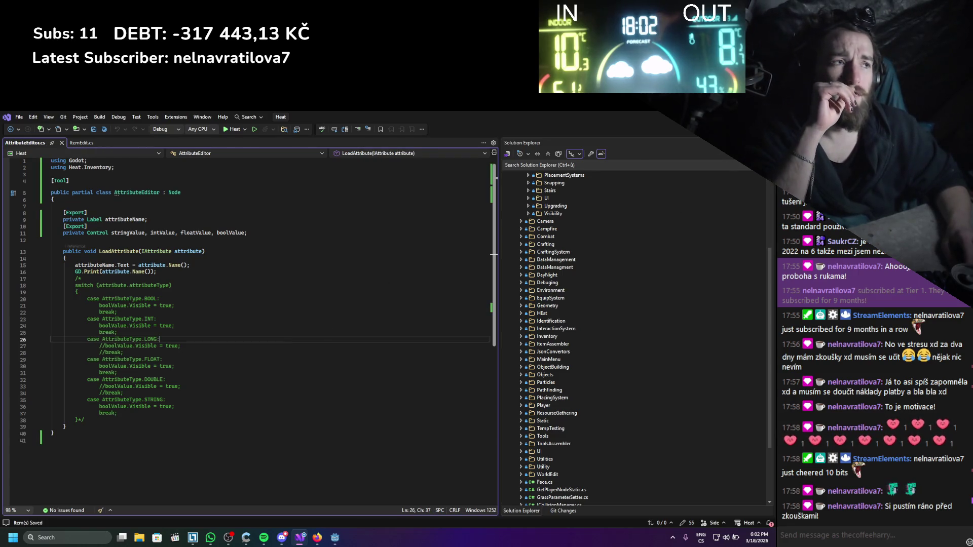
key("alt+Tab")
- Open the CreateAttributeButton.cs script attached to the AttributeCreate button
scroll(87, 234, "up", 2)
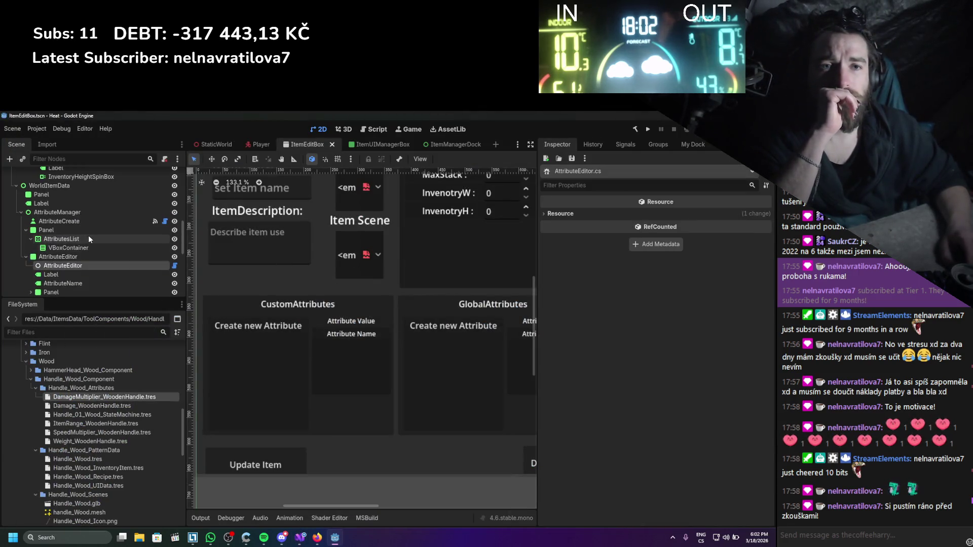
left_click(81, 213)
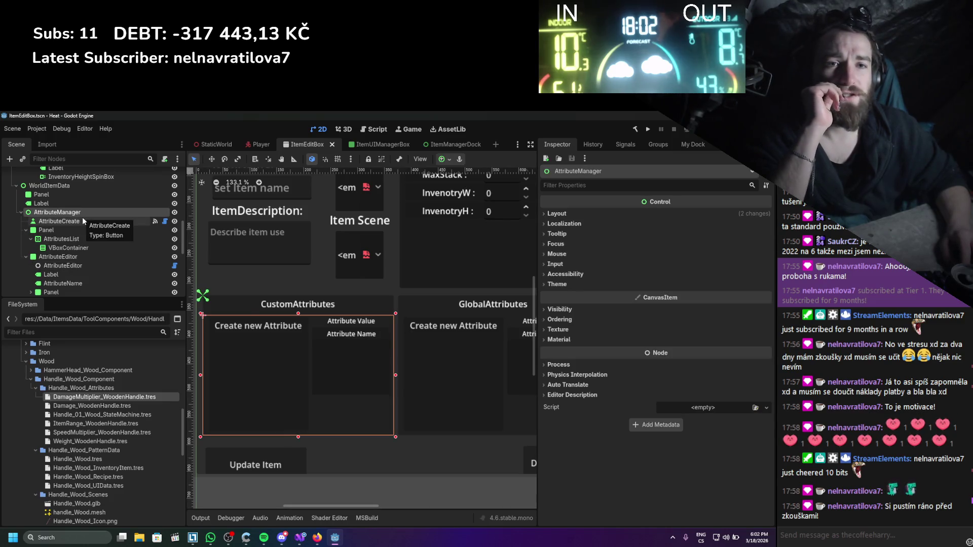
left_click(83, 221)
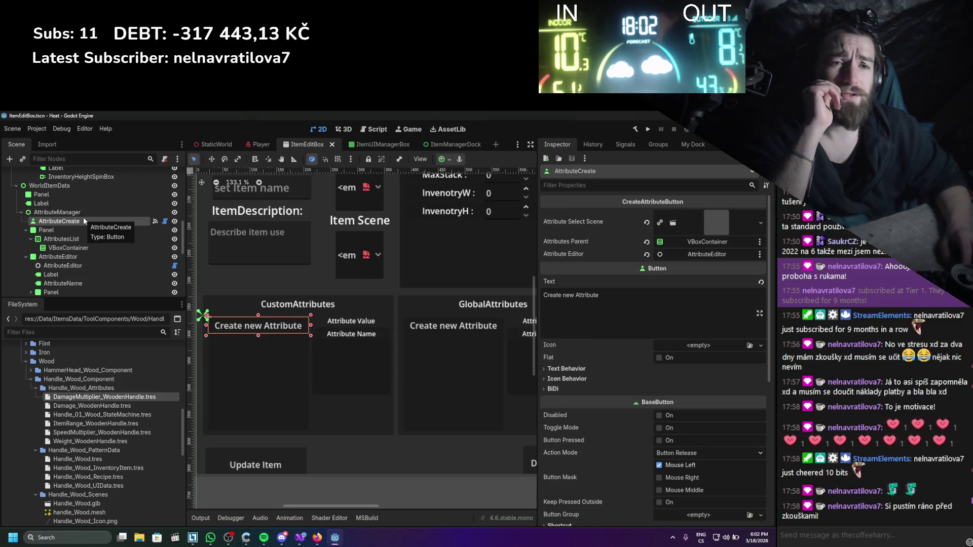
key("Up")
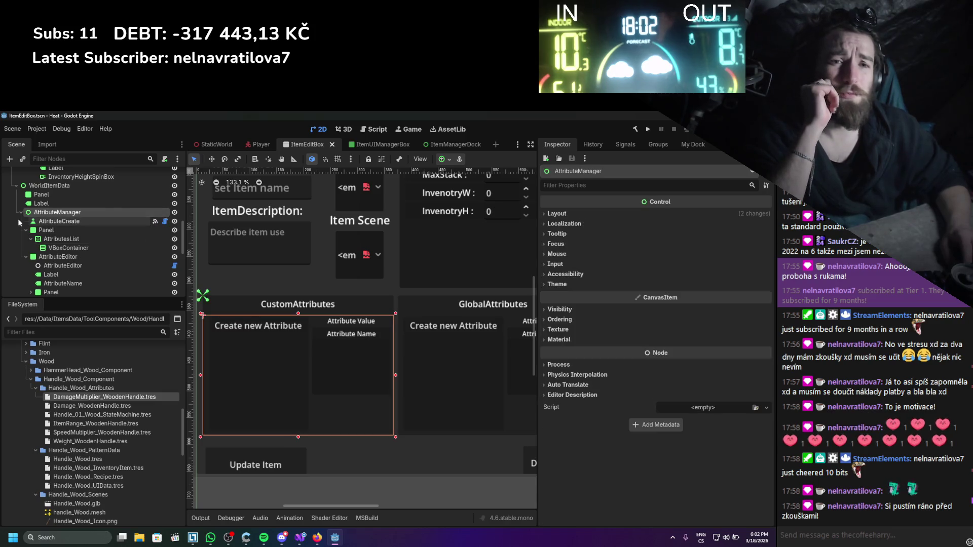
left_click(165, 222)
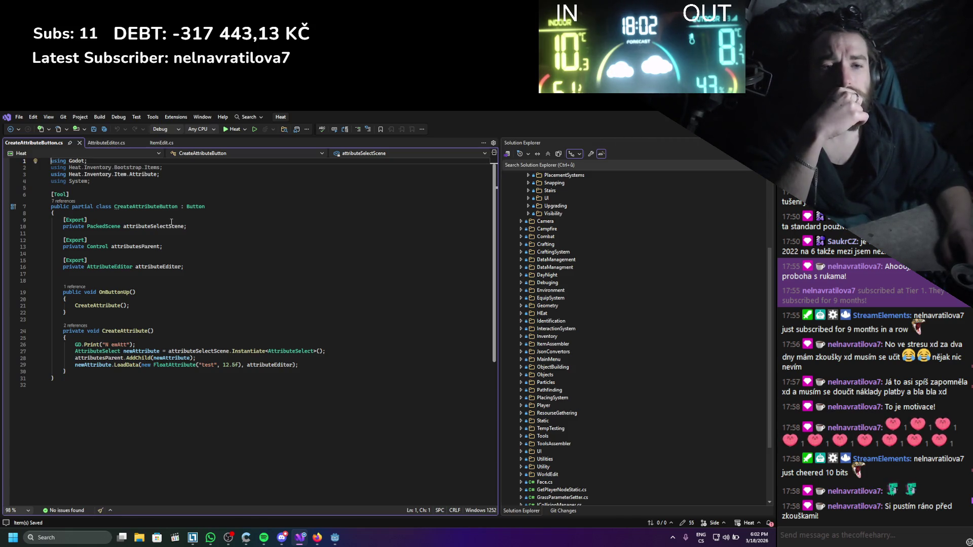
- Inspect the CreateAttribute method in CreateAttributeButton.cs, tracing the newAttribute, AttributeSelect and attributeSelectScene usages
mouse_move(55, 378)
left_mouse_down()
mouse_move(152, 339)
mouse_move(127, 299)
mouse_move(220, 329)
left_mouse_up()
mouse_move(66, 371)
left_mouse_down()
mouse_move(101, 350)
mouse_move(51, 319)
left_mouse_up()
left_click(98, 366)
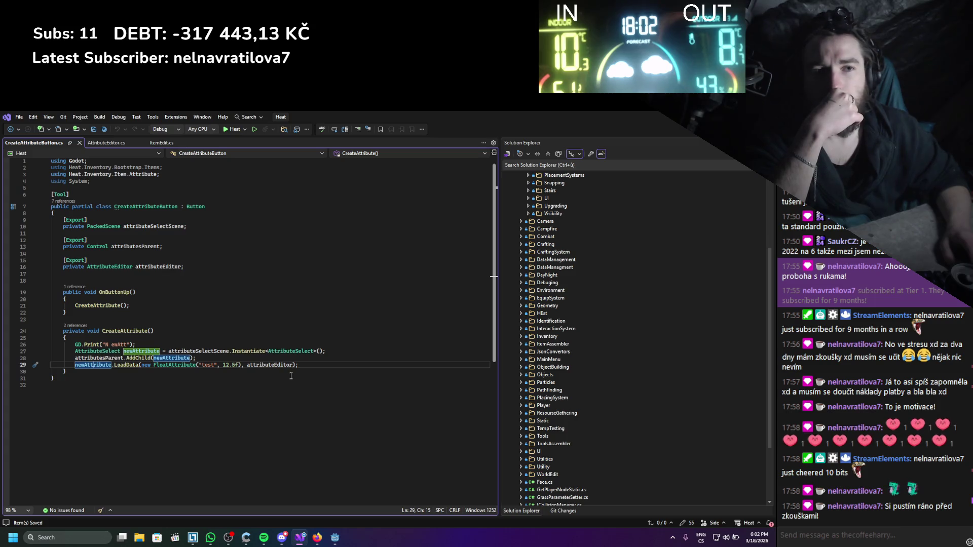
left_click(112, 352)
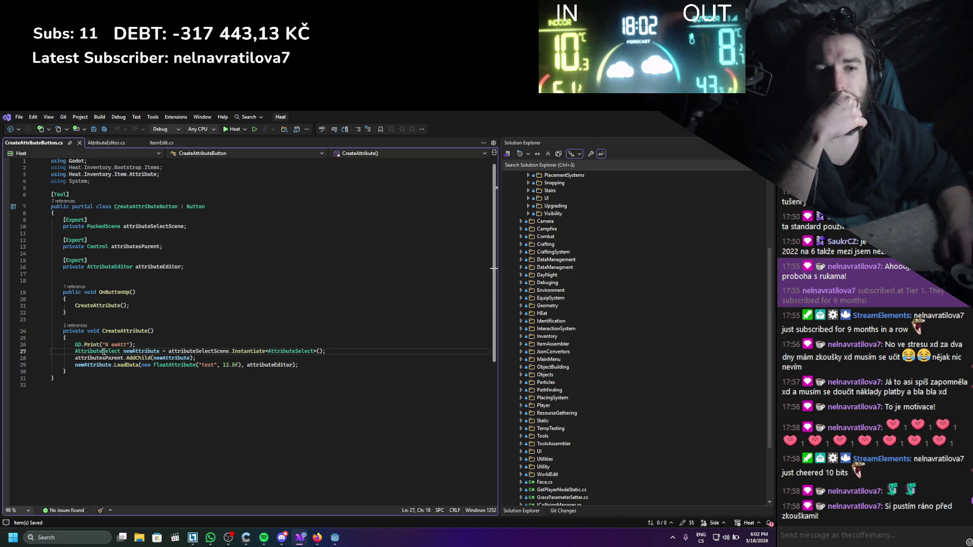
left_click(217, 346)
left_click(217, 351)
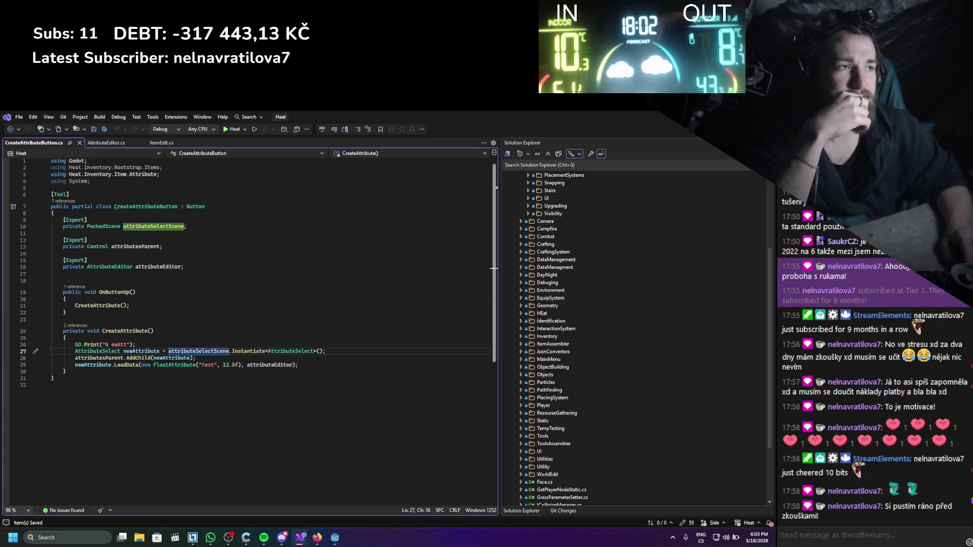
key("alt+Tab")
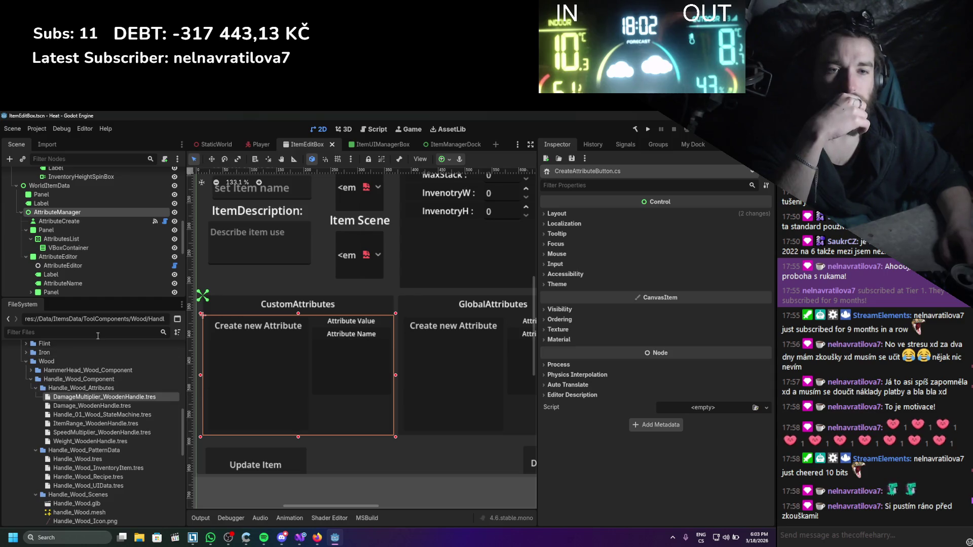
- Open AttributeSelectScene.tscn from addons/ItemManager/Attributes, then open its AttributeSelect.cs script
scroll(95, 344, "up", 15)
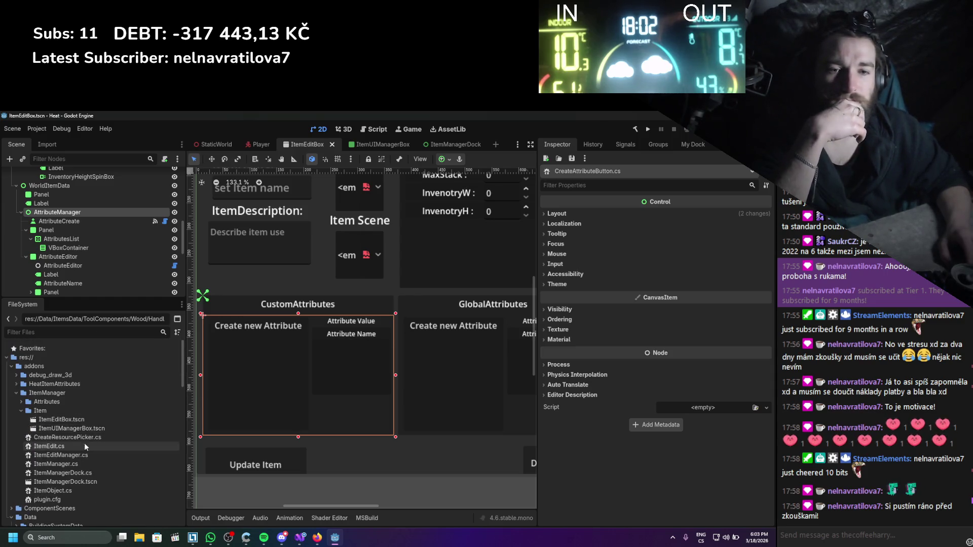
left_click(21, 402)
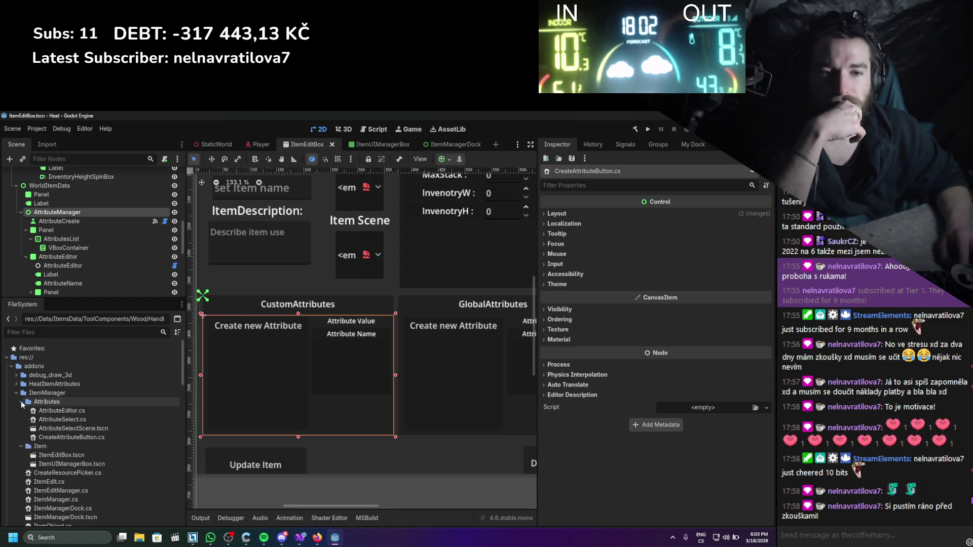
double_click(62, 429)
scroll(271, 296, "up", 4)
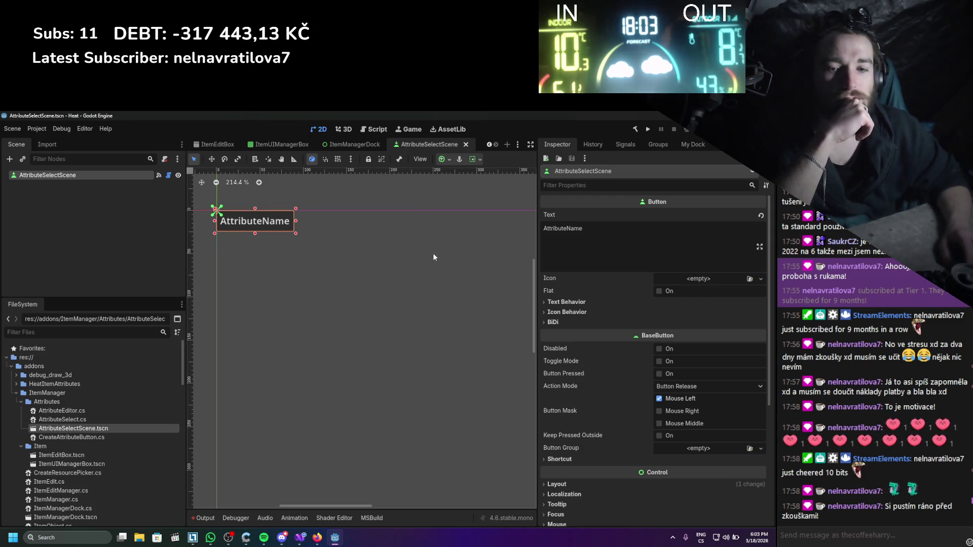
scroll(656, 337, "down", 5)
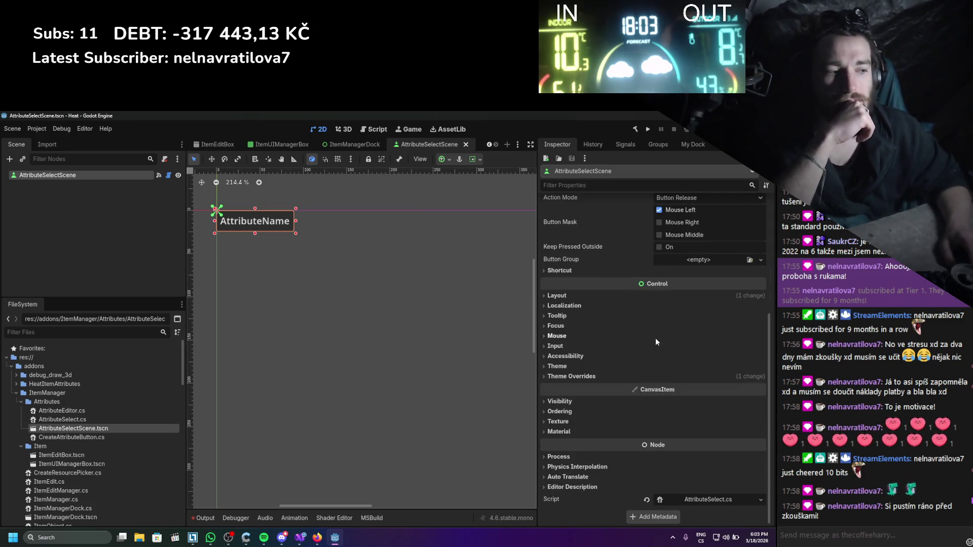
left_click(708, 500)
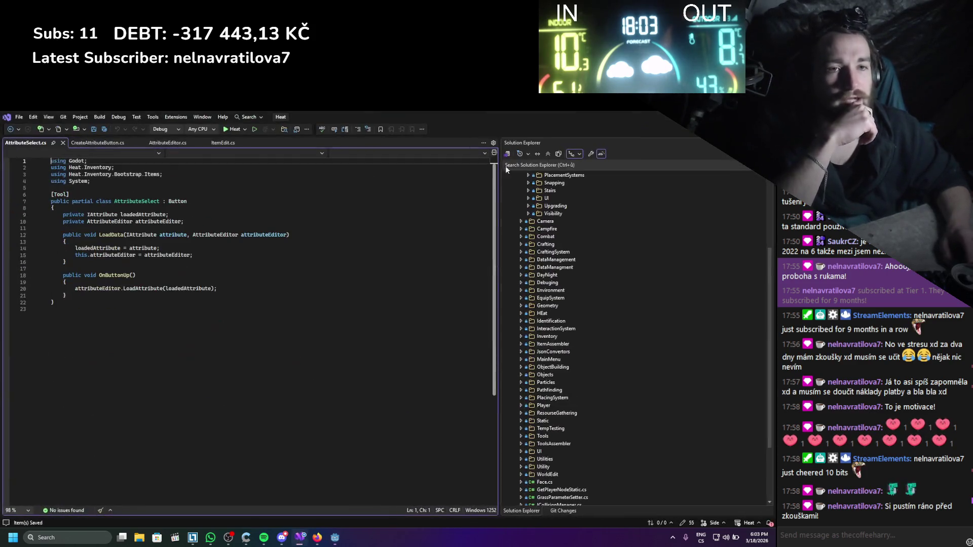
- Change the loadedAttribute field's type from IAttribute to ItemAttribute
left_click(250, 342)
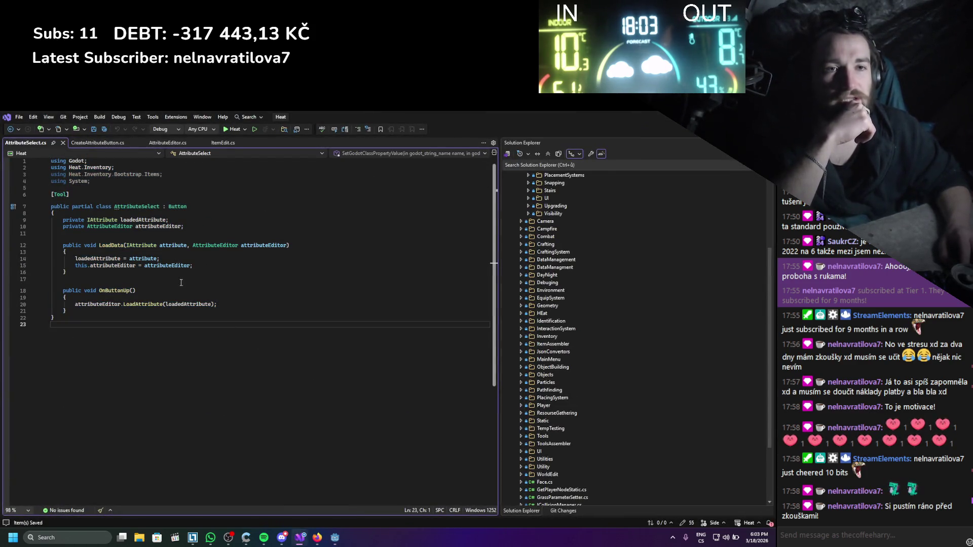
double_click(107, 220)
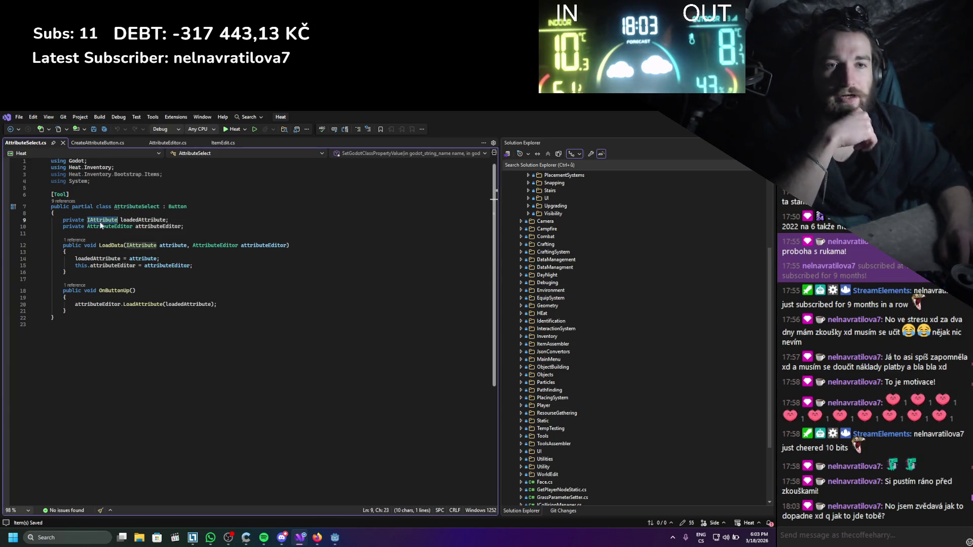
type("ItemAtt")
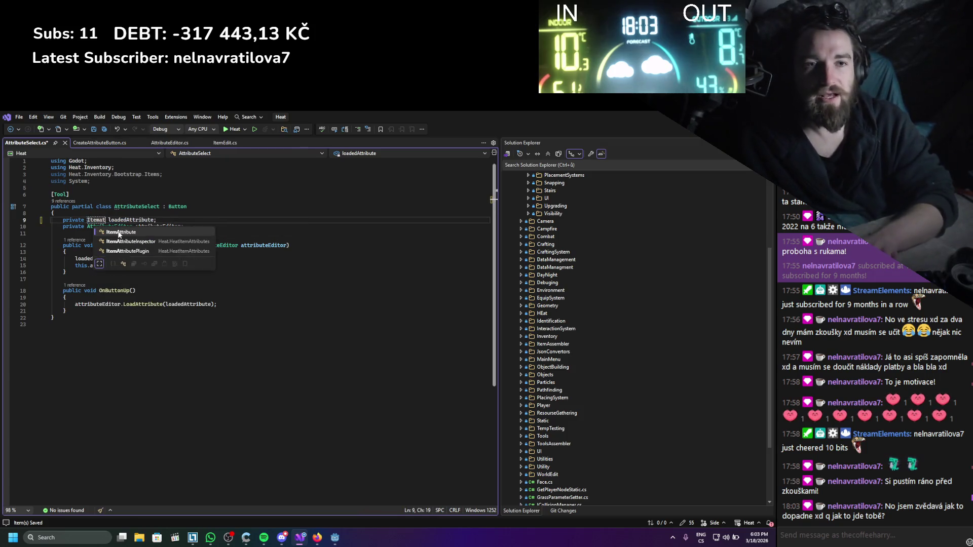
key("Tab")
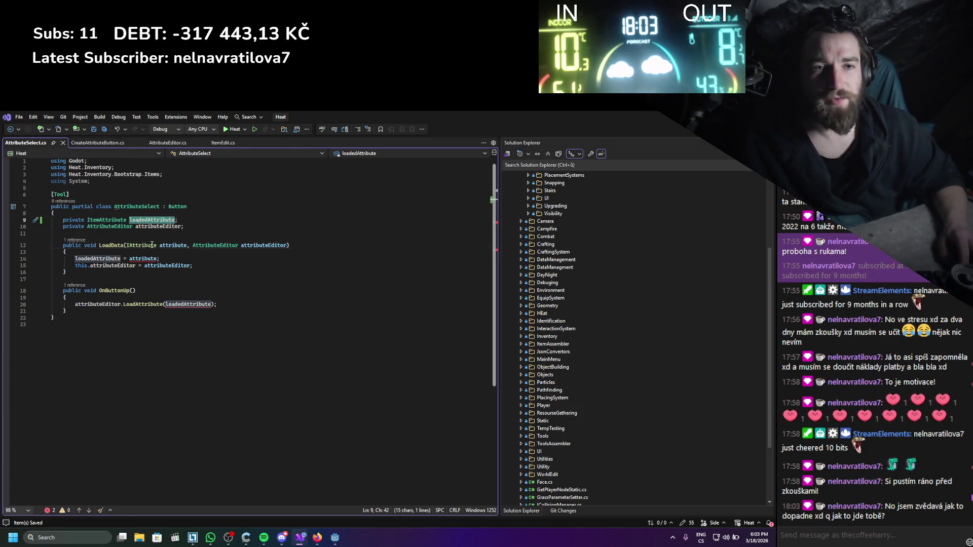
- Change the LoadData parameter type to ItemAttribute and review the code down to the class end
double_click(152, 246)
type("ItemAtt")
key("Tab")
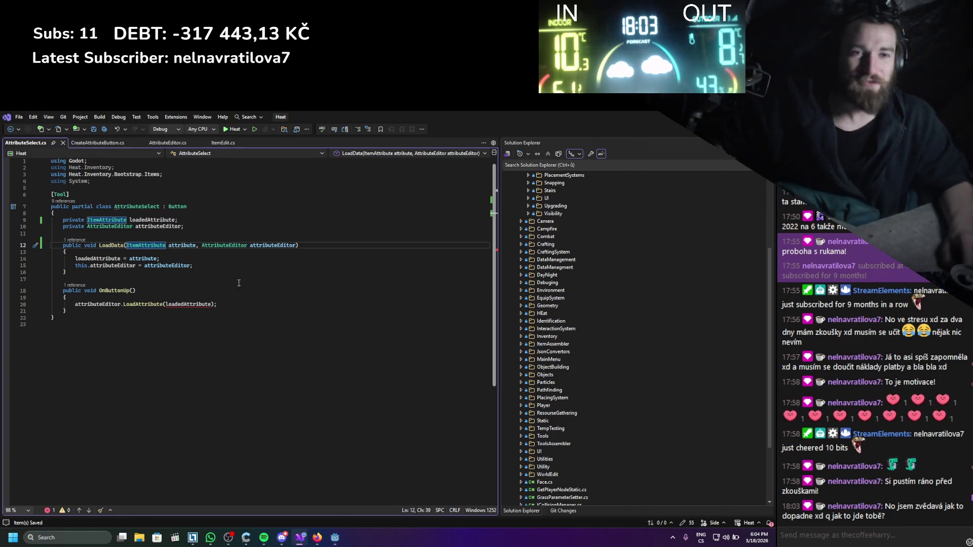
mouse_move(204, 303)
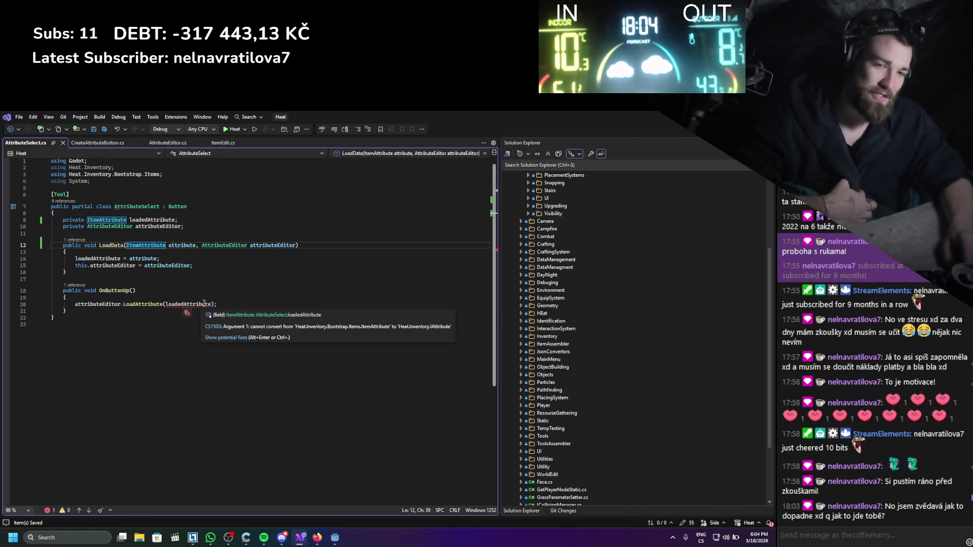
left_click_drag(56, 318, 178, 245)
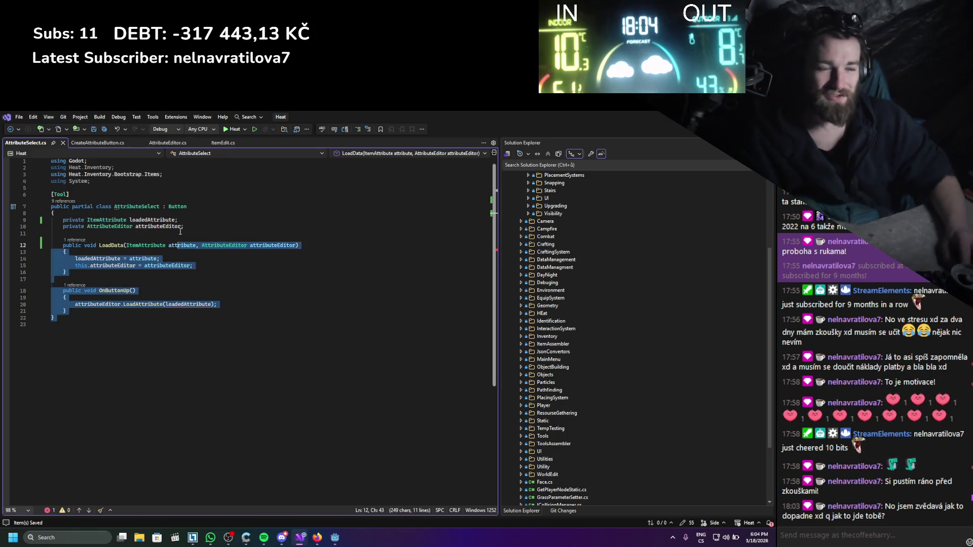
key("alt+Tab")
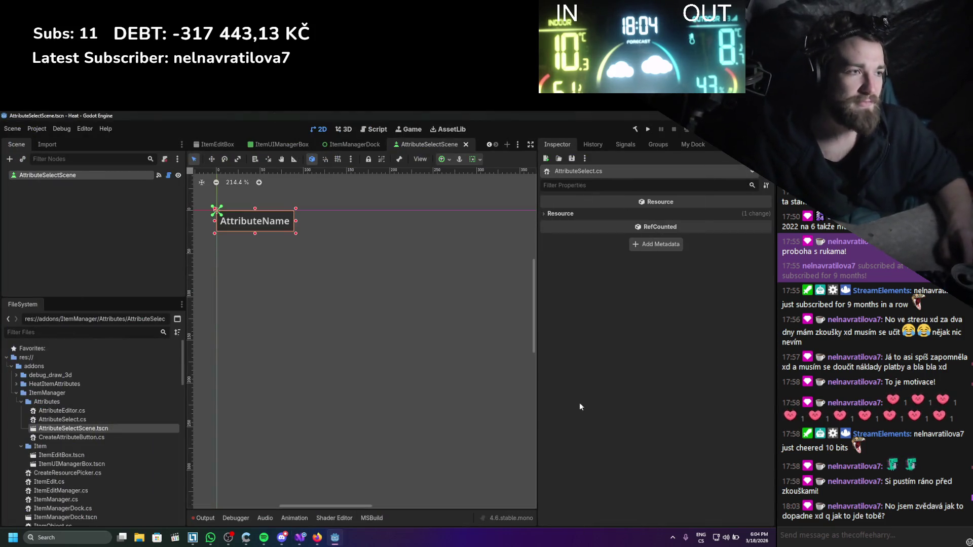
- Show the My Dock item list and browse the wooden handle resources like Handle_Wood_InventoryItem.tres
left_click(691, 145)
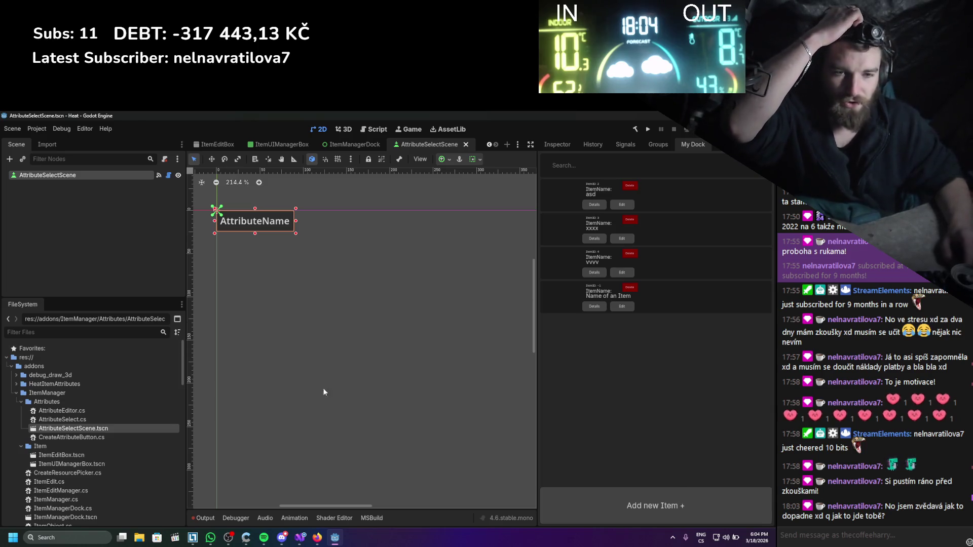
scroll(51, 415, "down", 12)
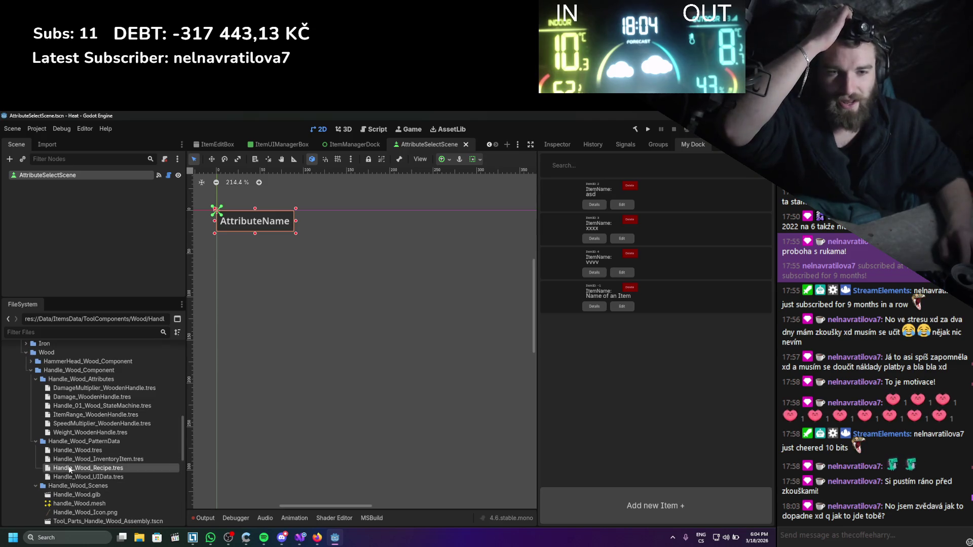
left_click(70, 459)
left_click(102, 406)
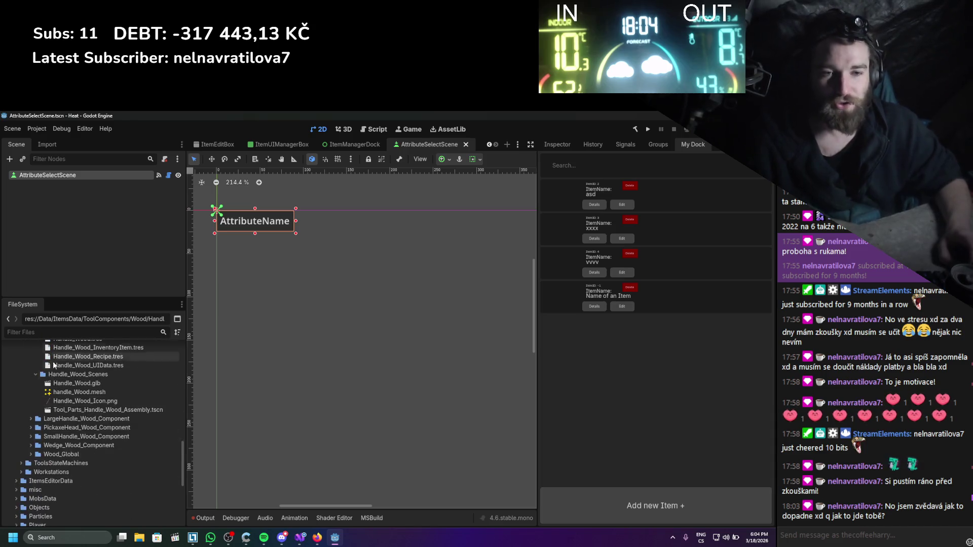
left_click(301, 537)
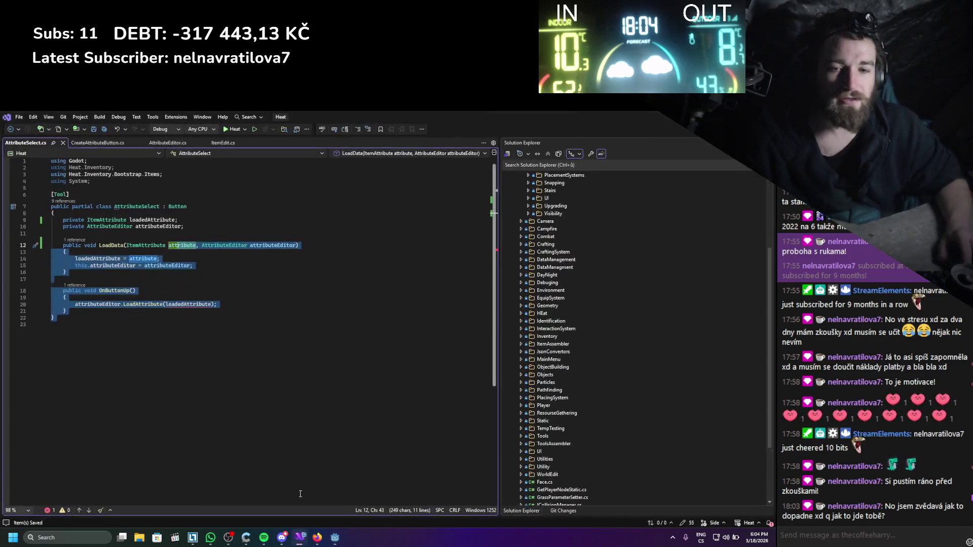
- Look over the OnButtonUp method in the updated AttributeSelect.cs
left_click(290, 369)
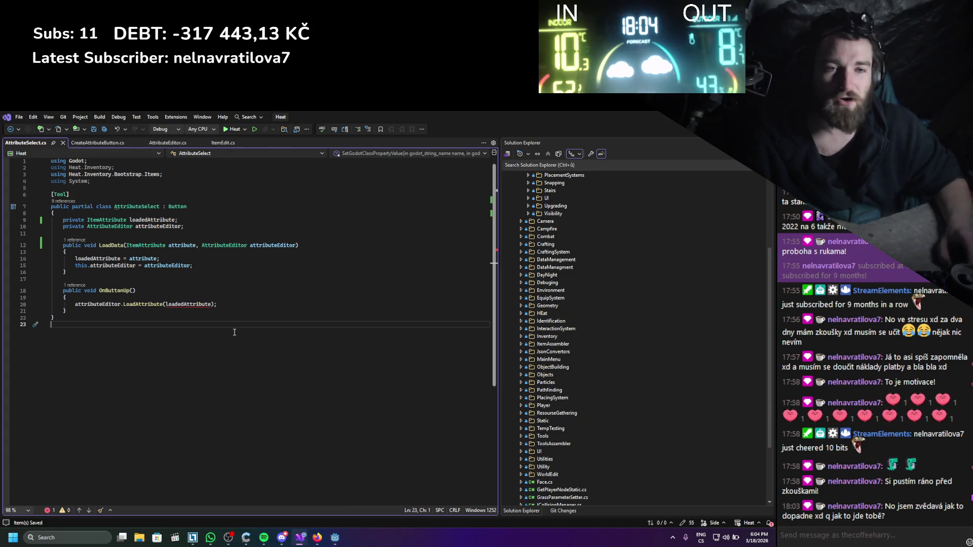
left_click(165, 293)
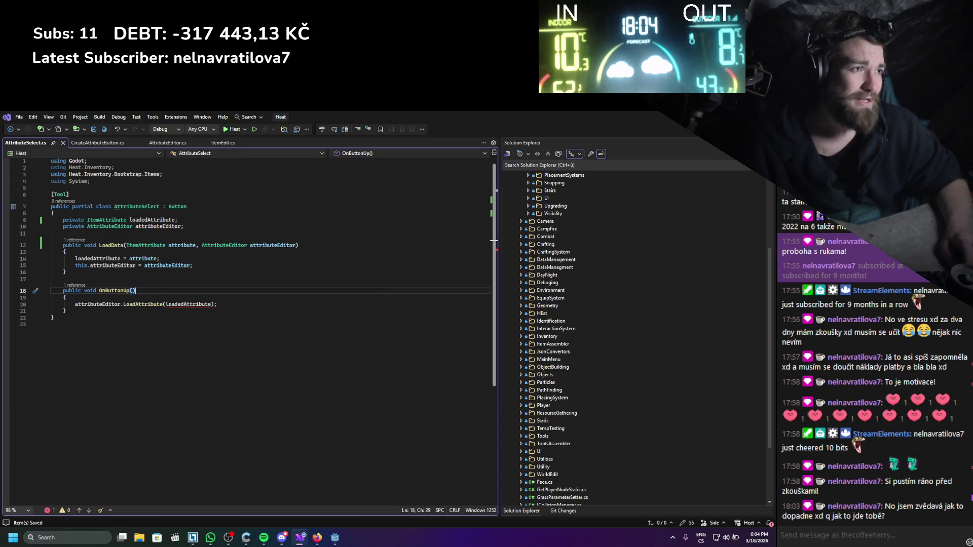
key("alt+Tab")
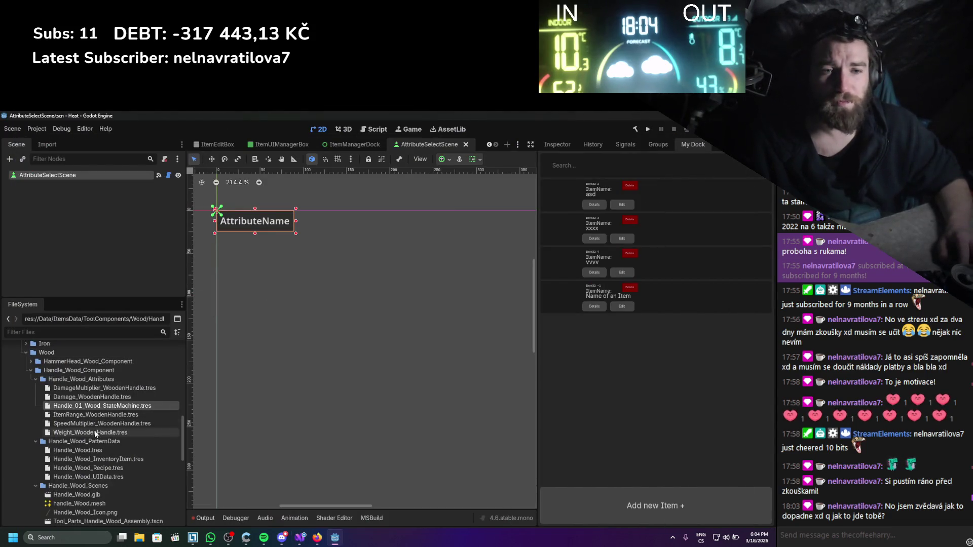
- Inspect ItemRange_WoodenHandle.tres, switching its attribute type to BOOL and back to FLOAT
left_click(92, 414)
left_click(557, 145)
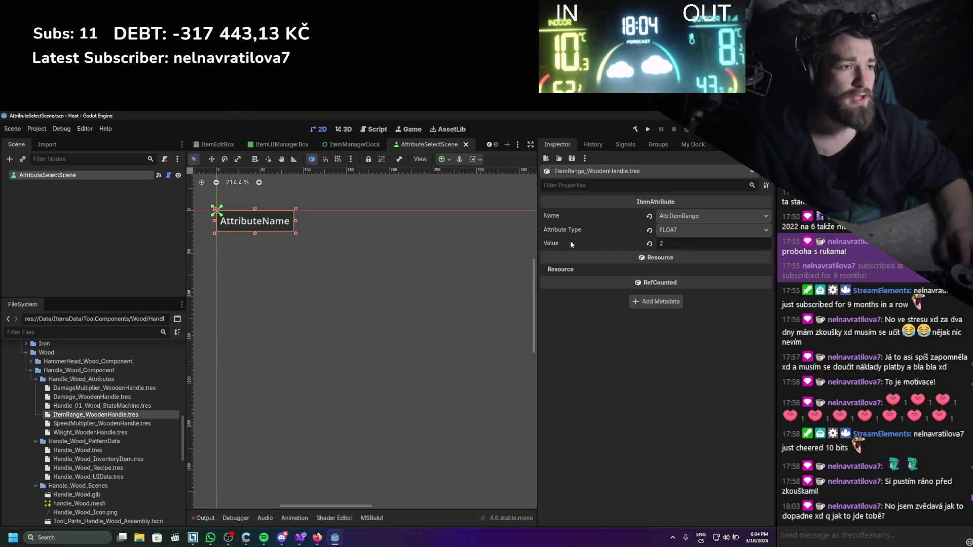
left_click(696, 230)
left_click(681, 245)
left_click(694, 230)
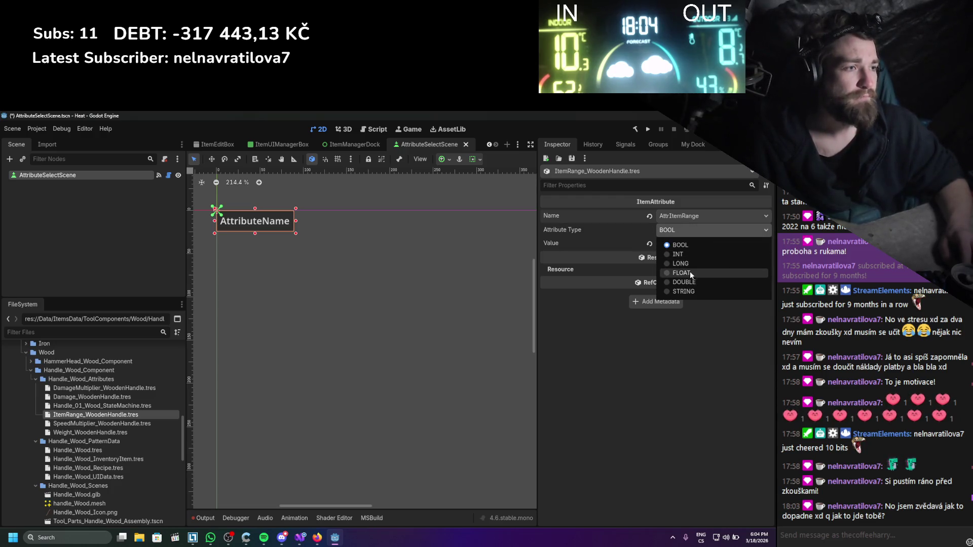
left_click(691, 274)
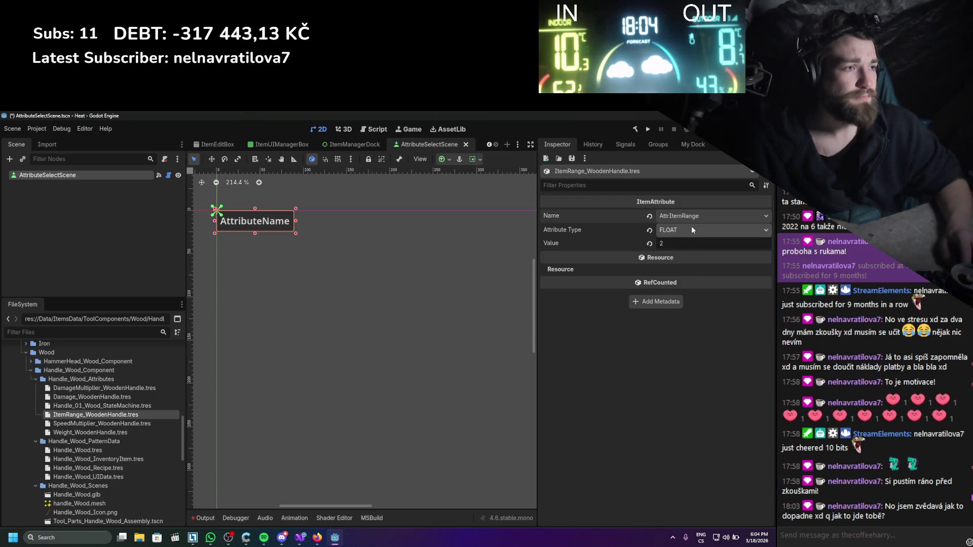
- Review the available attribute names, leaving the name as AttrItemRange
left_click(694, 218)
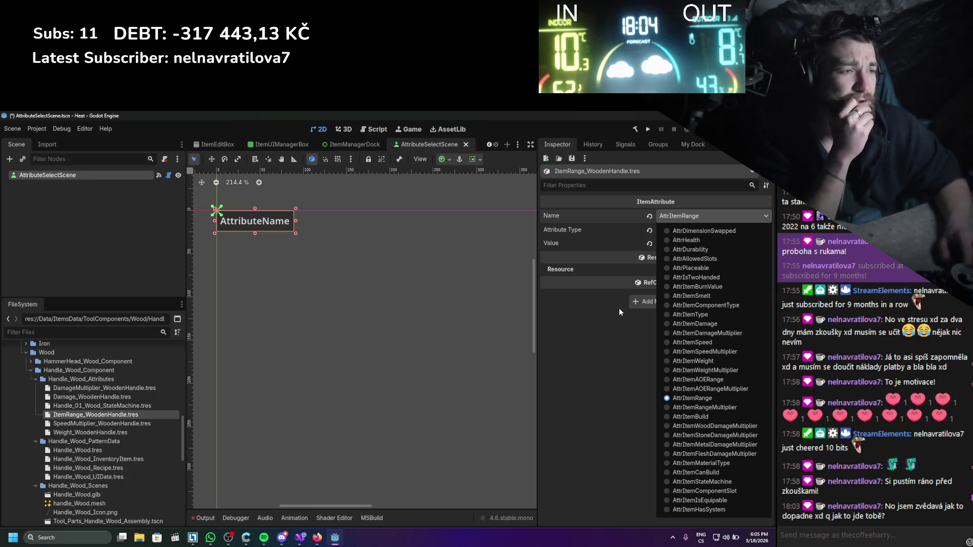
left_click(618, 325)
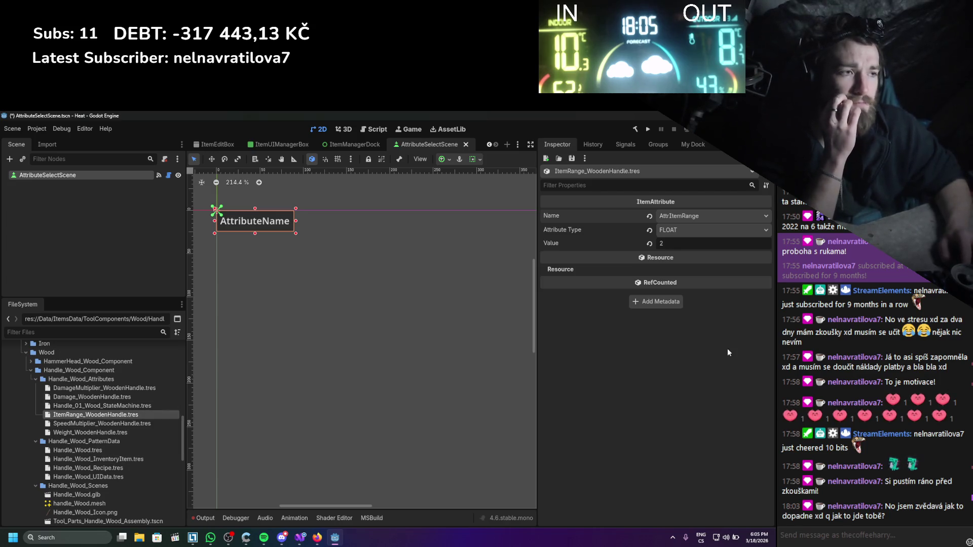
left_click(708, 216)
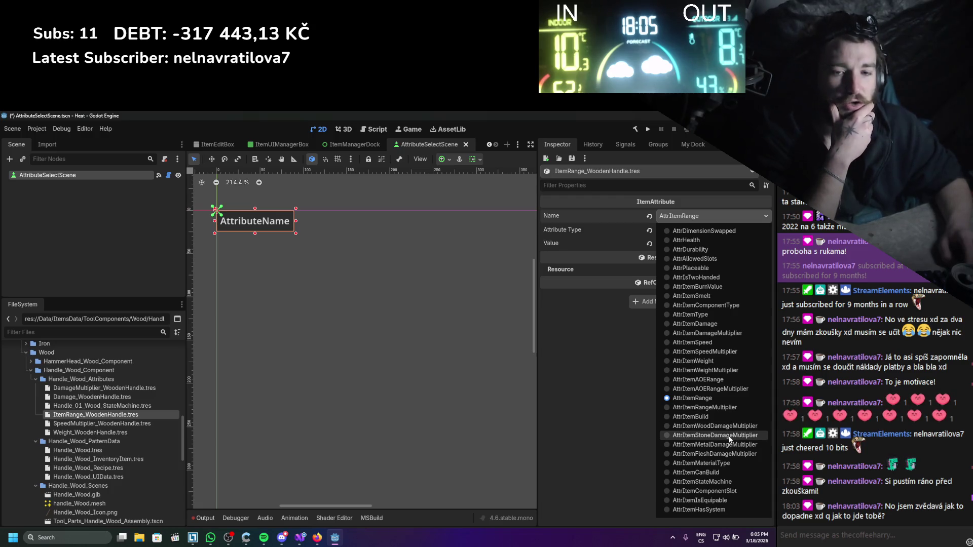
left_click(633, 361)
left_click(352, 147)
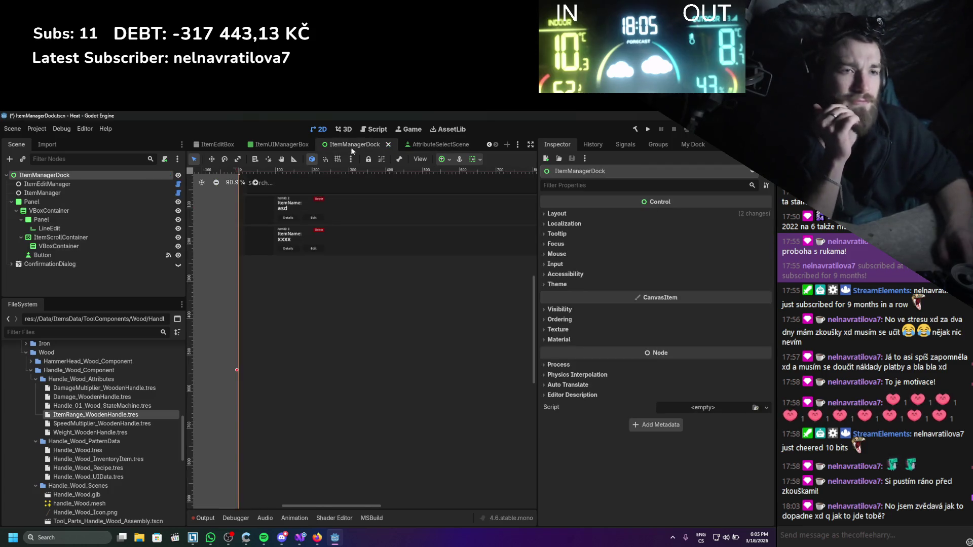
- Cycle through the open scene tabs, settle on ItemEditBox, and select its Attribute Value label
left_click(282, 144)
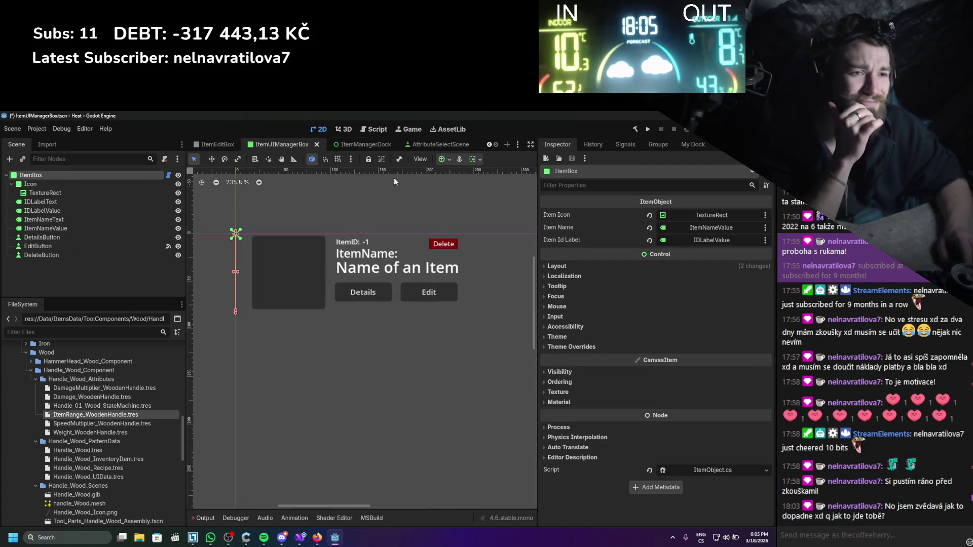
left_click(355, 145)
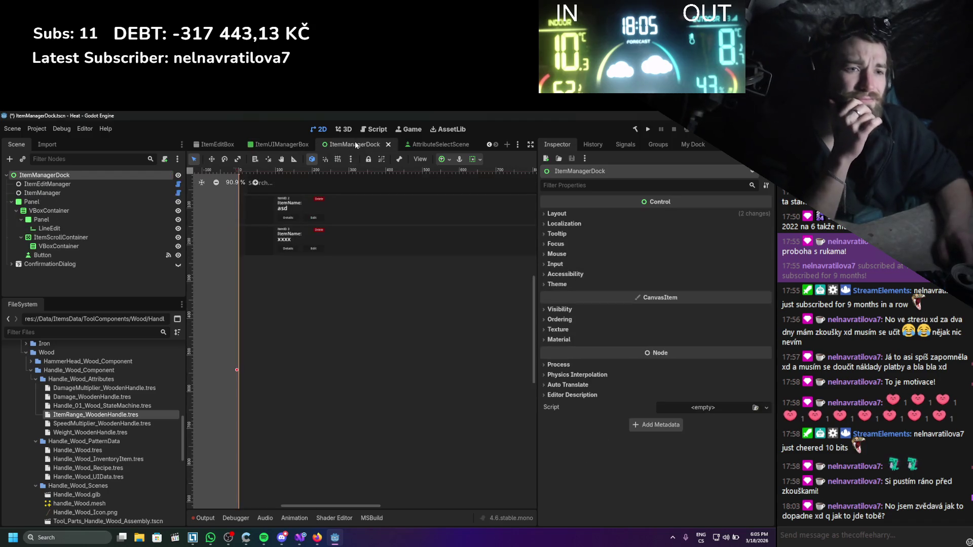
left_click(420, 147)
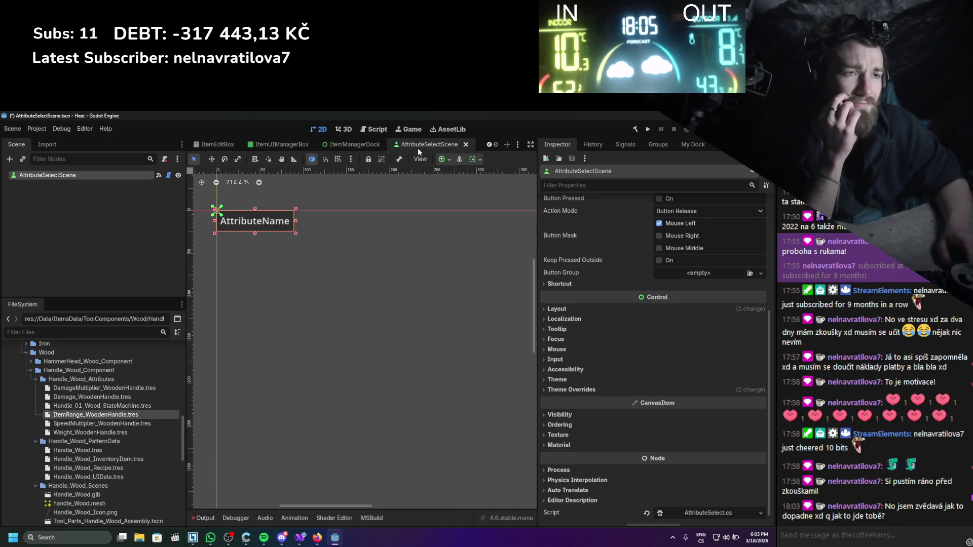
left_click(354, 145)
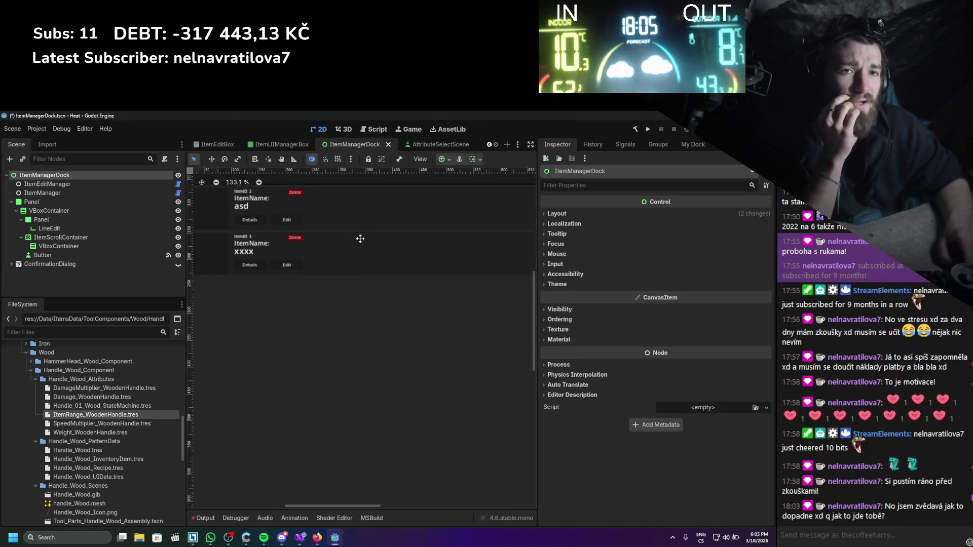
left_click(284, 145)
scroll(305, 145, "up", 2)
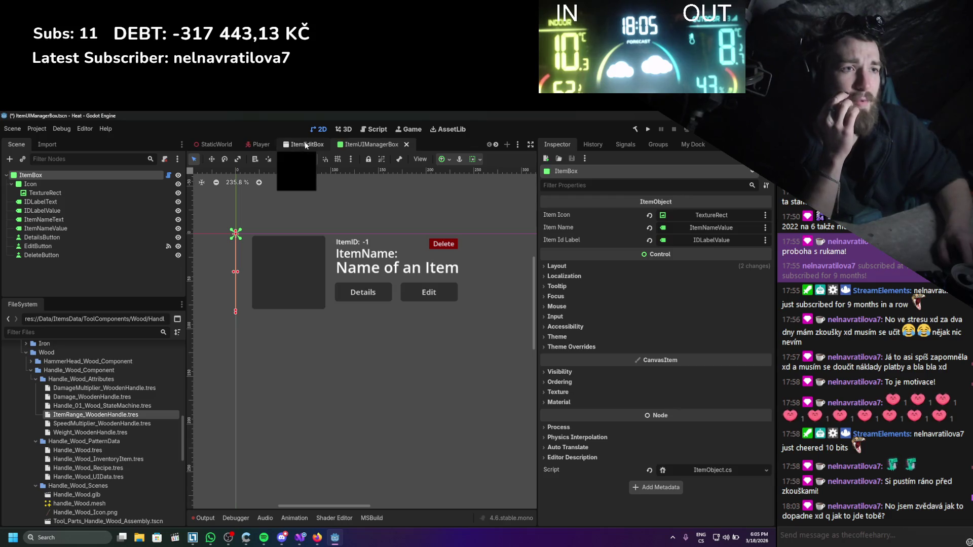
left_click(306, 146)
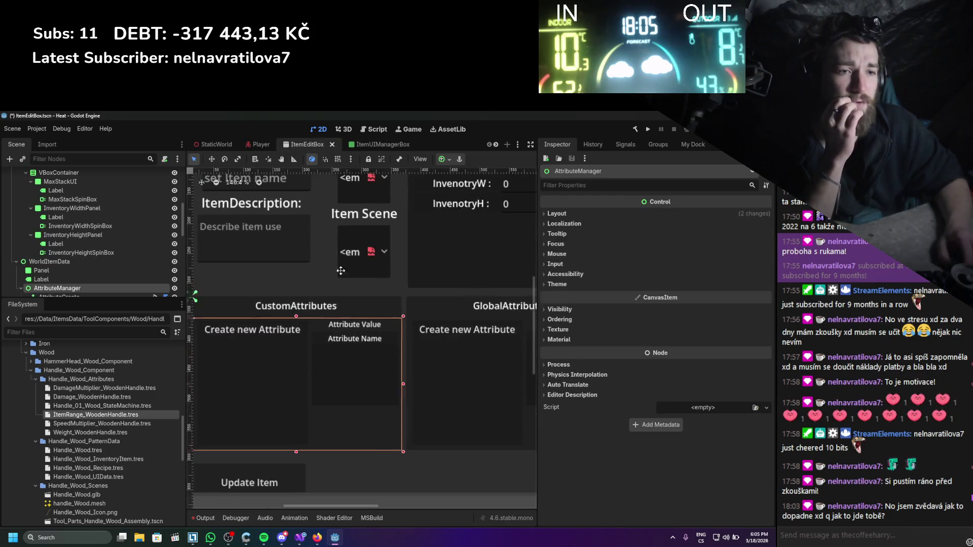
scroll(430, 312, "up", 5)
left_click(407, 287)
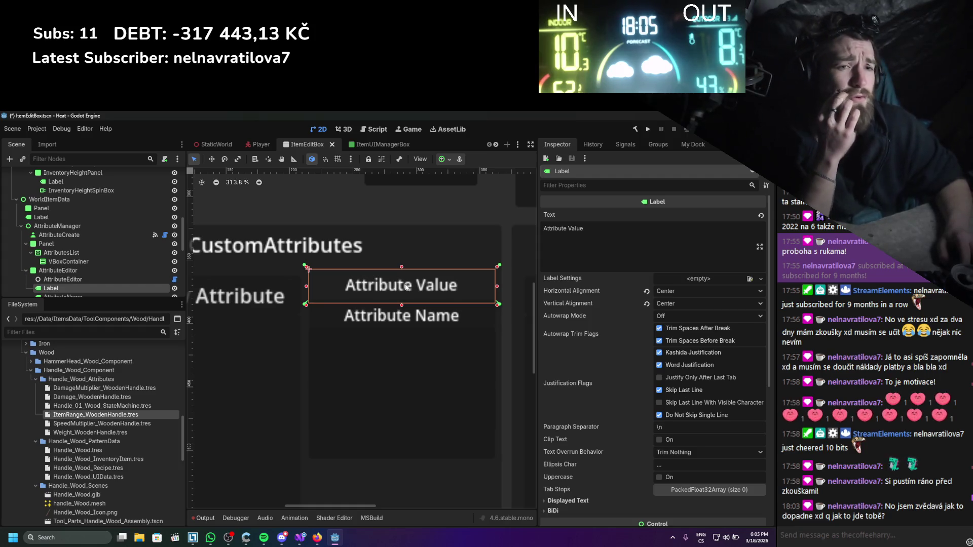
- Delete the Attribute Value label node from the attribute editor
scroll(84, 261, "down", 2)
right_click(85, 261)
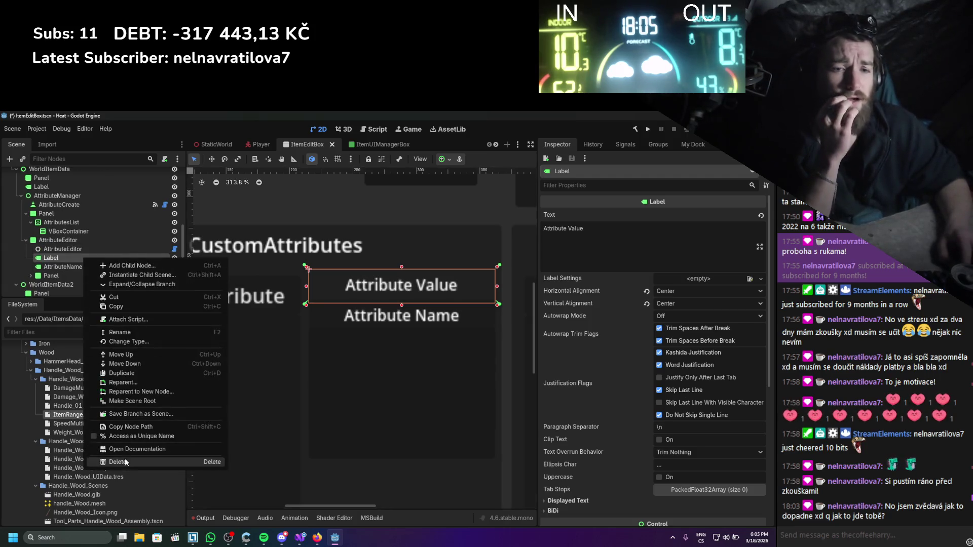
left_click(117, 462)
left_click(374, 338)
- Stretch the AttributeEditor box's top edge upward and save the ItemEditBox scene
left_click(339, 323)
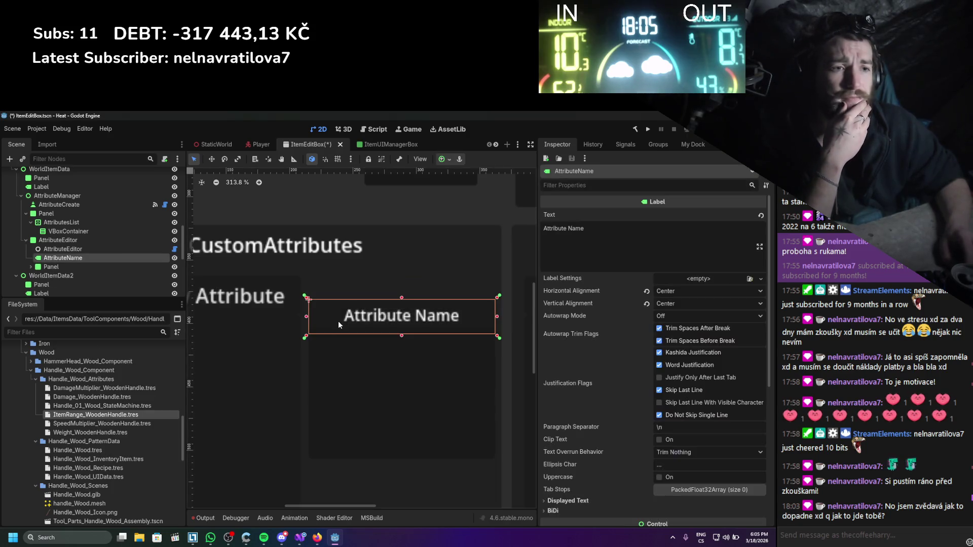
left_click(86, 265)
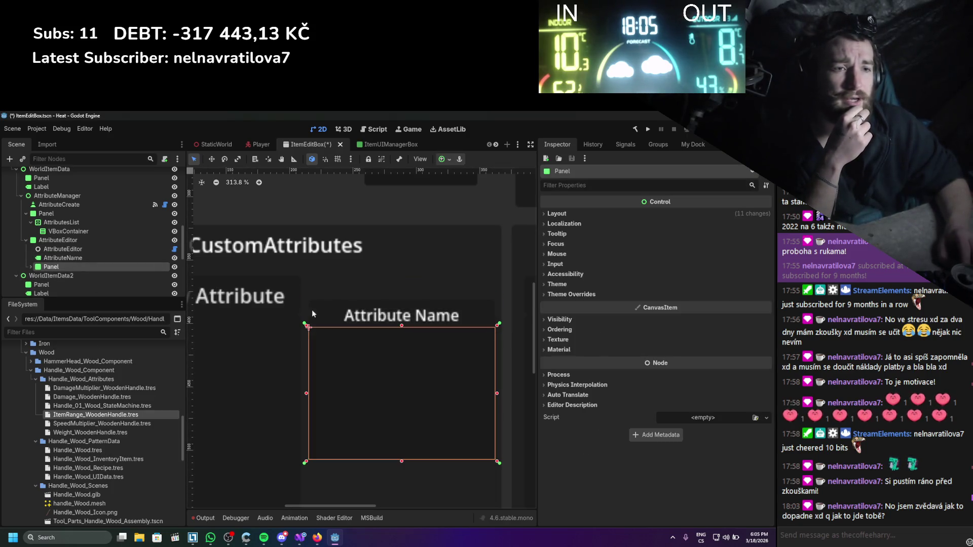
left_click(88, 240)
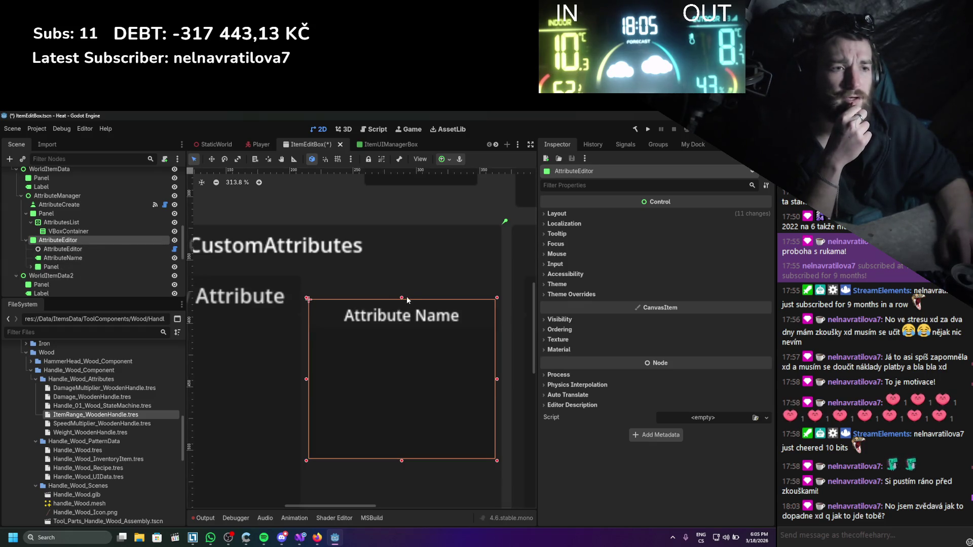
left_click_drag(407, 300, 400, 270)
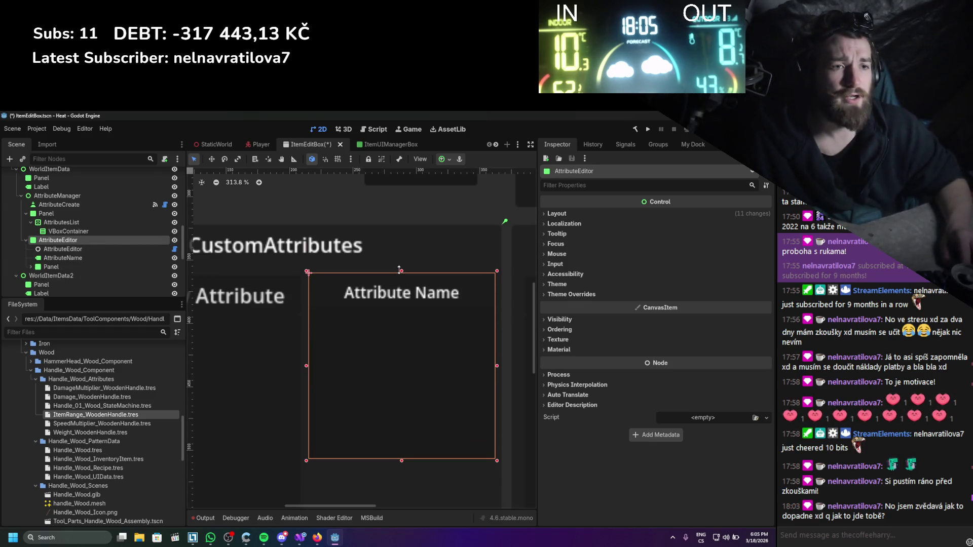
key("ctrl+s")
left_click(73, 257)
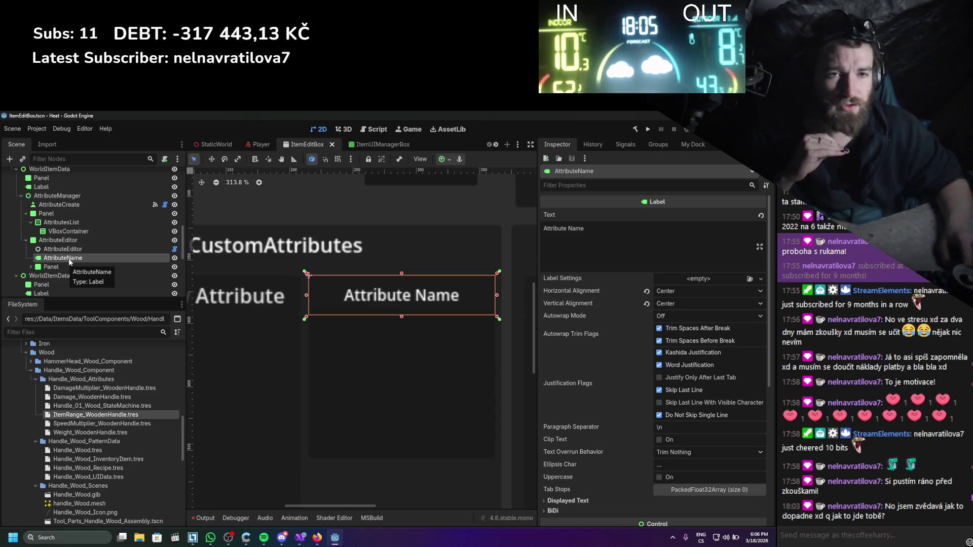
right_click(70, 260)
- Change the AttributeName node's type to MenuButton by searching "menu" in Change Type
left_click(123, 345)
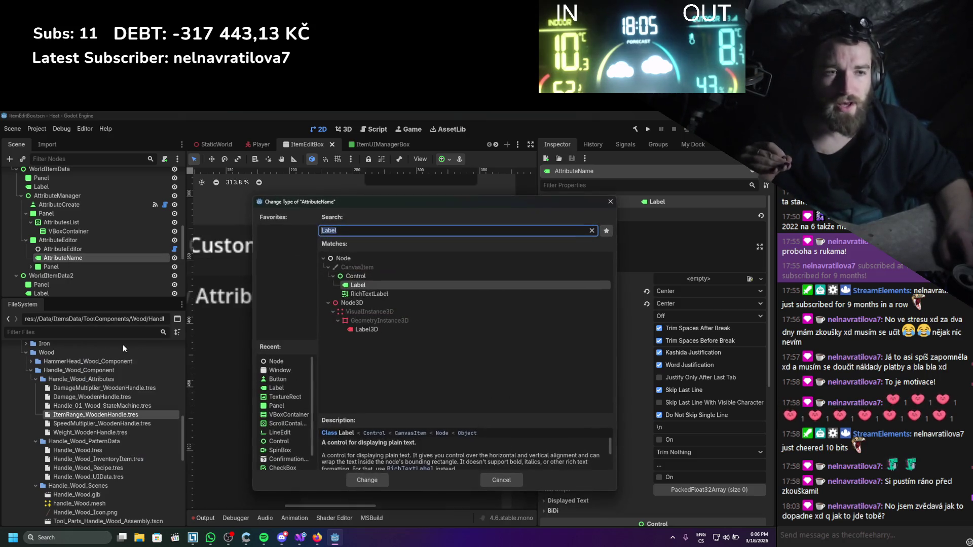
type("menu")
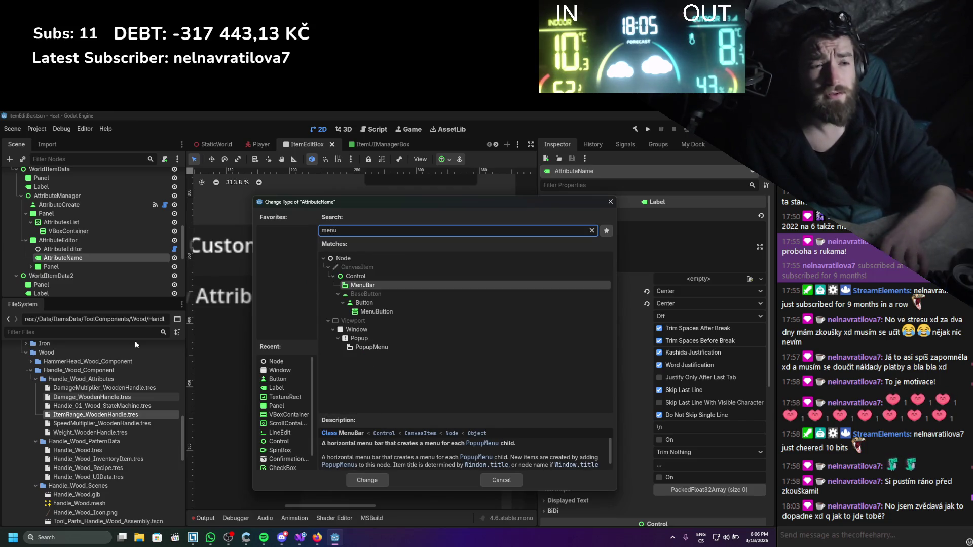
key("BackSpace")
key("BackSpace")
key("BackSpace")
key("BackSpace")
type("option")
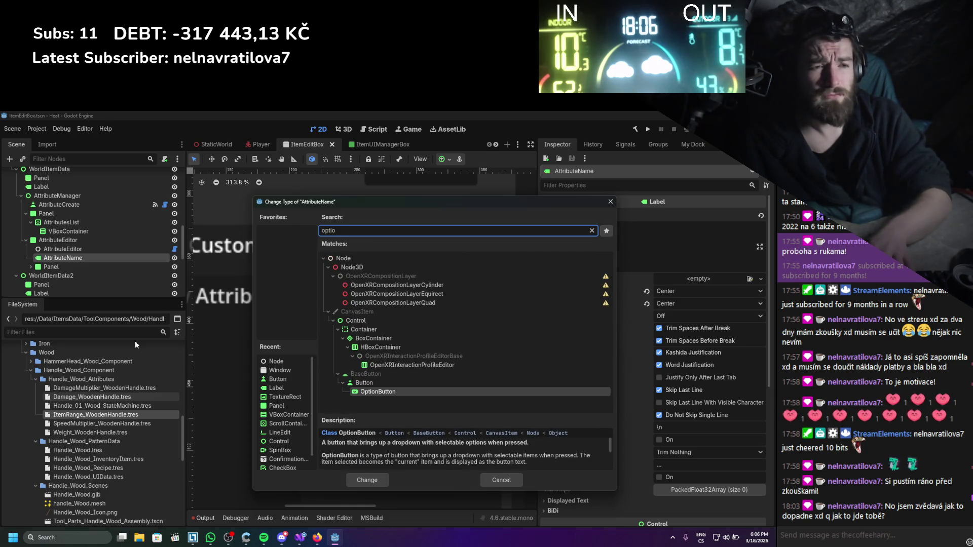
key("BackSpace")
key("BackSpace")
key("BackSpace")
type("menu")
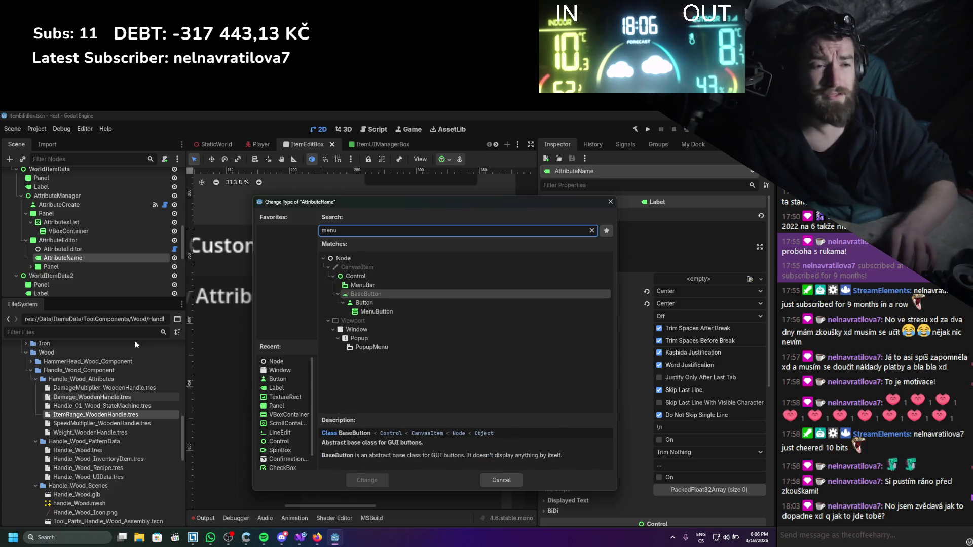
key("Down")
key("Down")
key("Return")
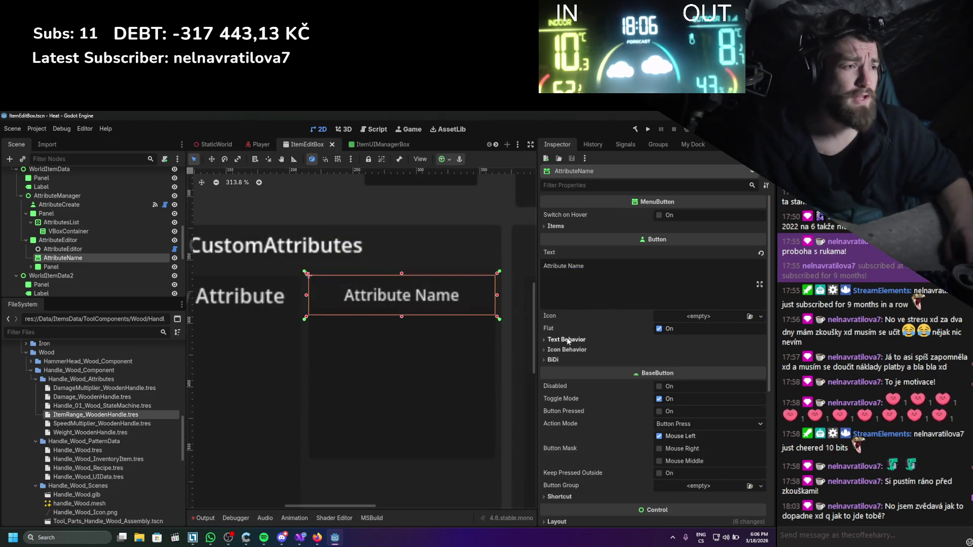
- Expand the MenuButton's Items settings and select the AttributeEditor node
left_click(556, 226)
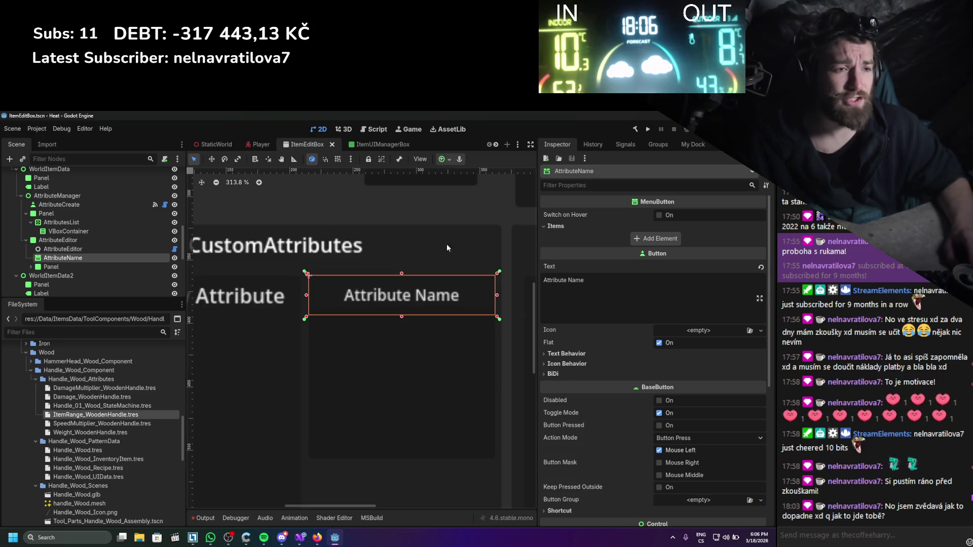
left_click_drag(393, 330, 382, 309)
left_click(93, 240)
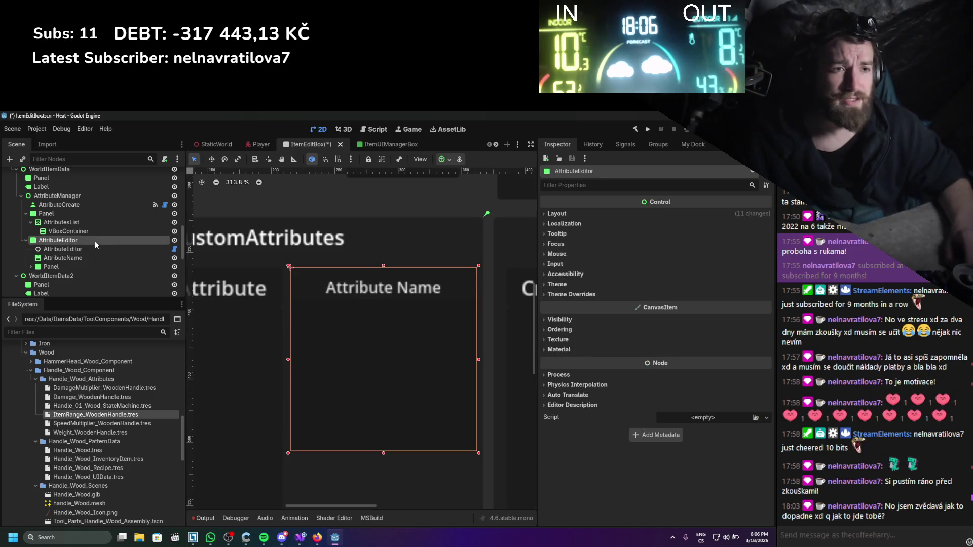
right_click(96, 242)
left_click(131, 253)
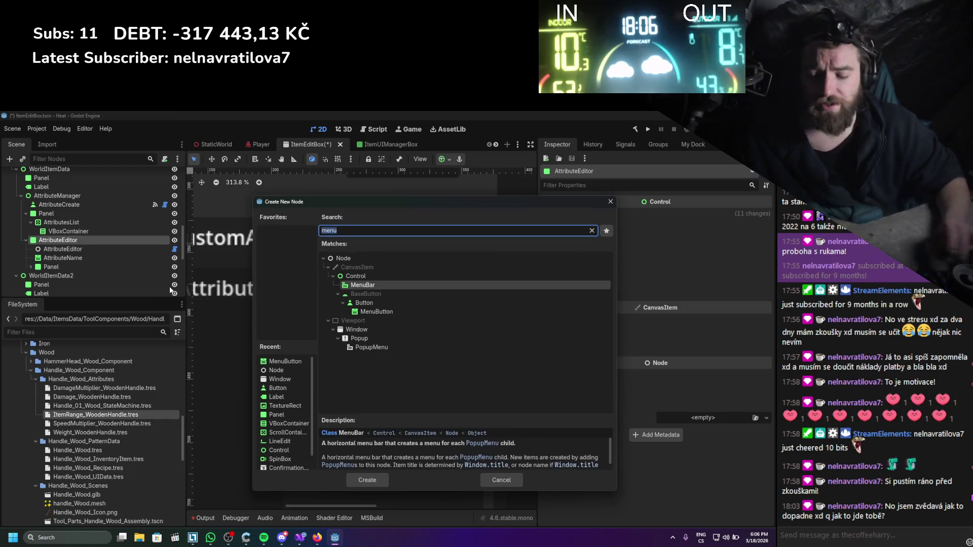
key("BackSpace")
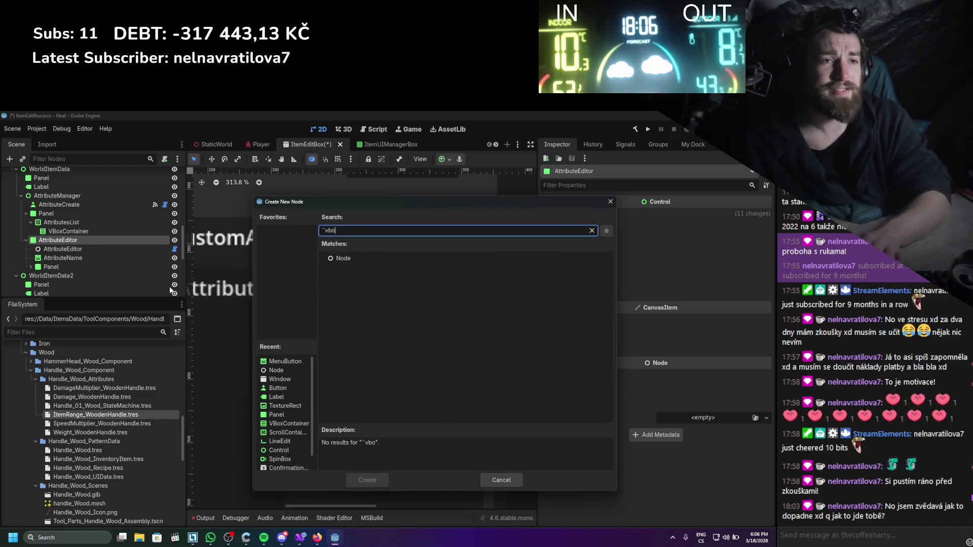
type("vbox")
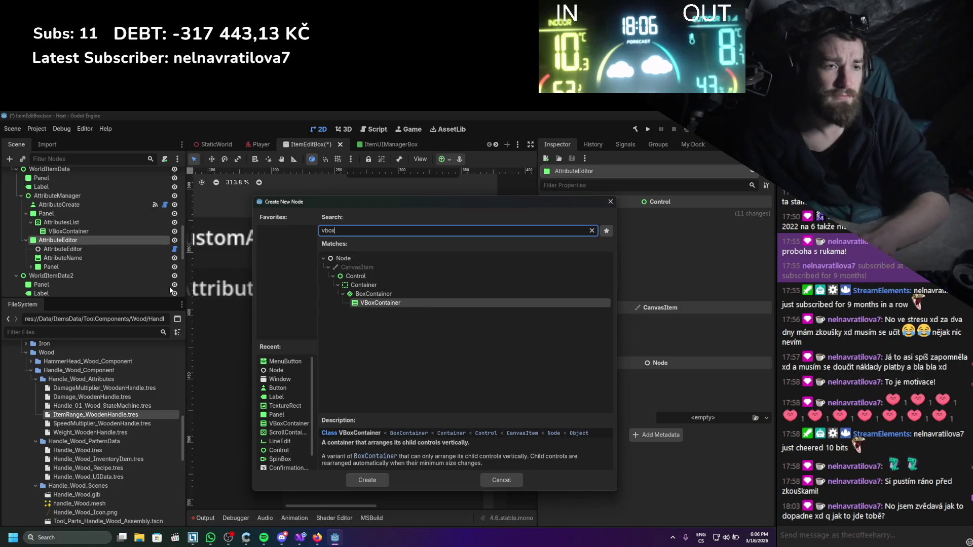
key("Return")
key("ctrl+s")
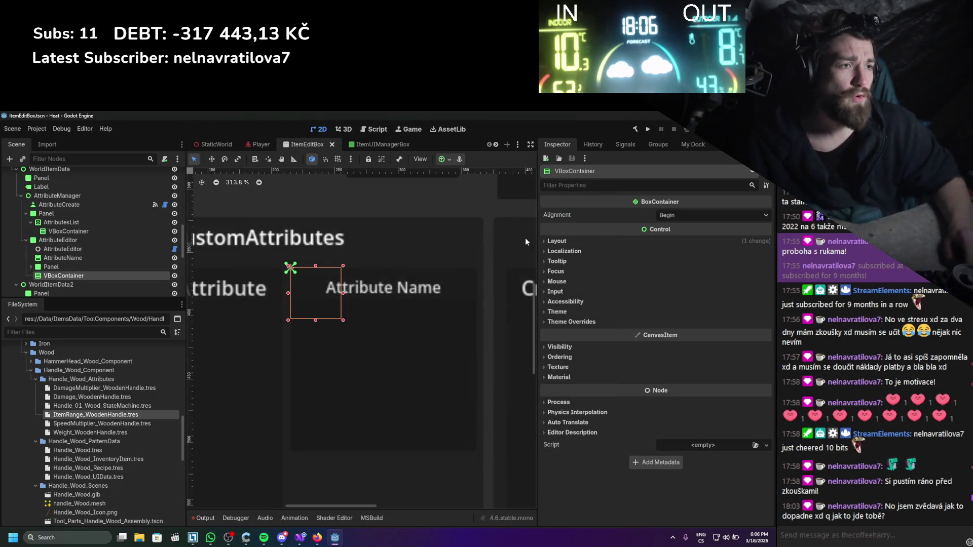
left_click(556, 242)
left_click(683, 322)
left_click(682, 343)
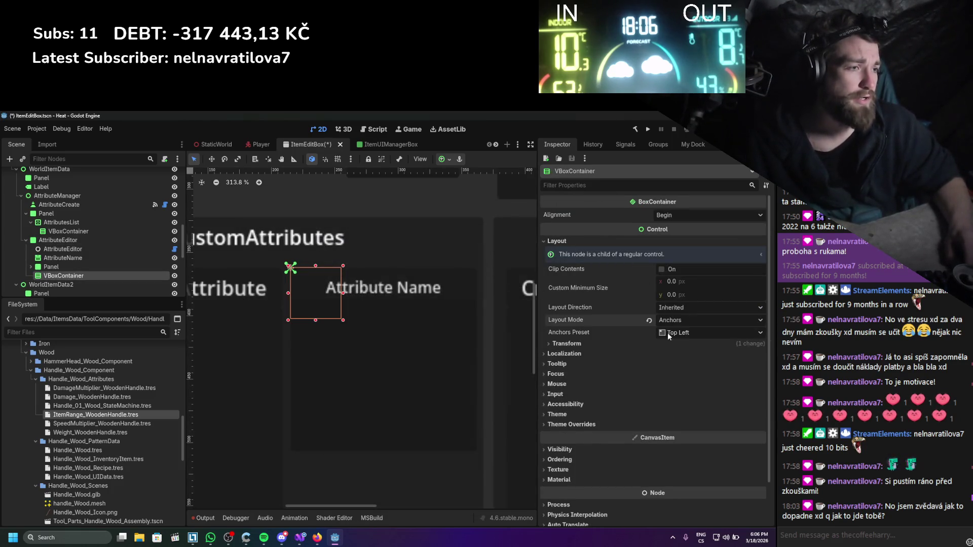
left_click(667, 332)
left_click(677, 361)
key("ctrl+s")
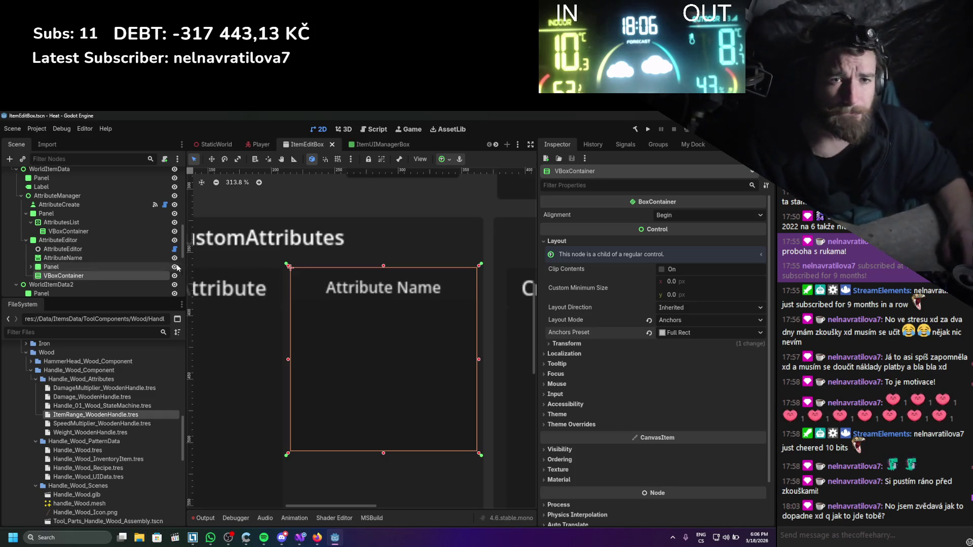
left_click(125, 267)
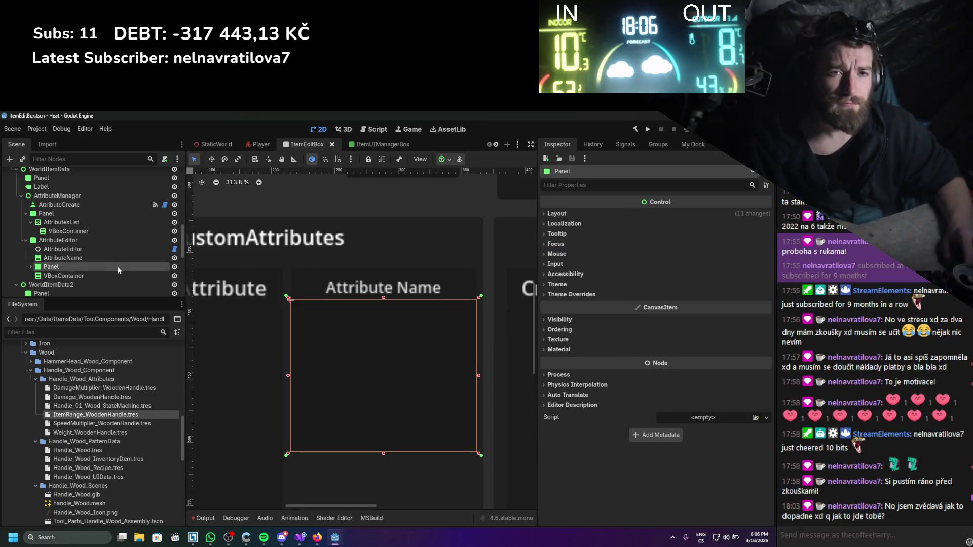
left_click(31, 267)
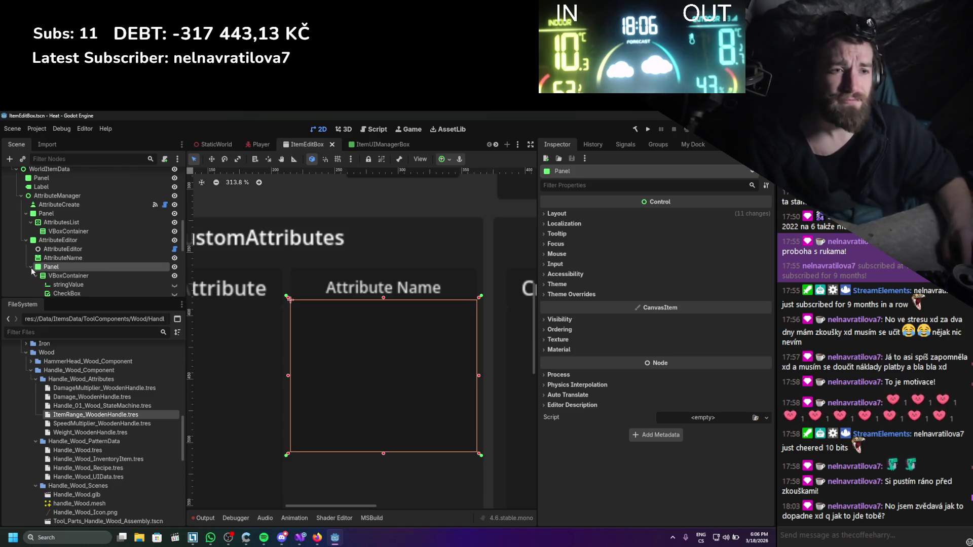
left_click(53, 276)
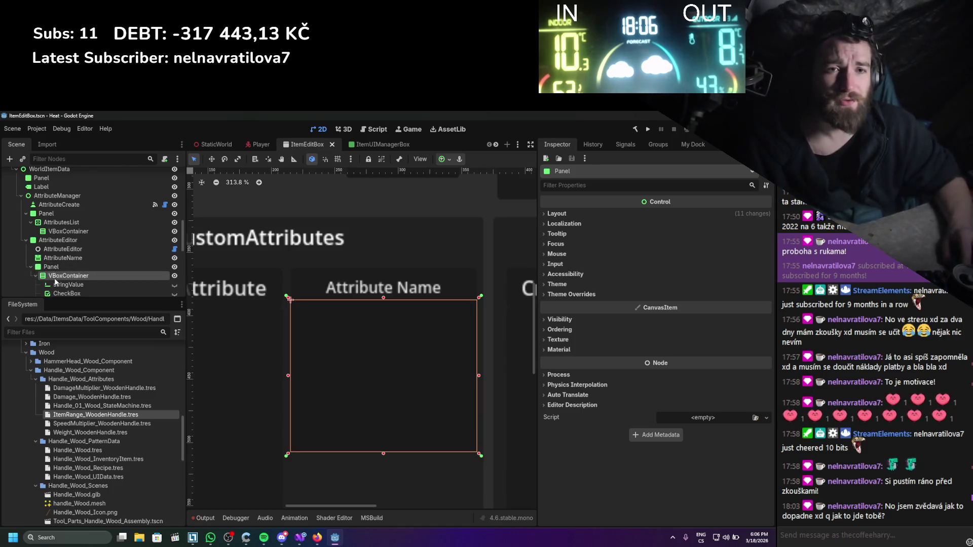
scroll(56, 284, "down", 2)
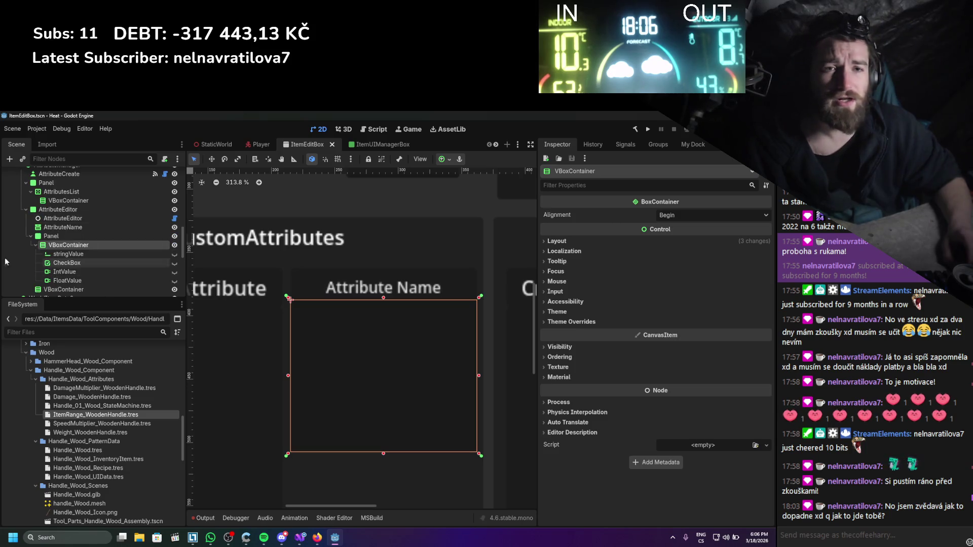
left_click(31, 237)
- Drag AttributeName into AttributeEditor's VBoxContainer, keeping its Custom Minimum Size height at 0
left_click(45, 245)
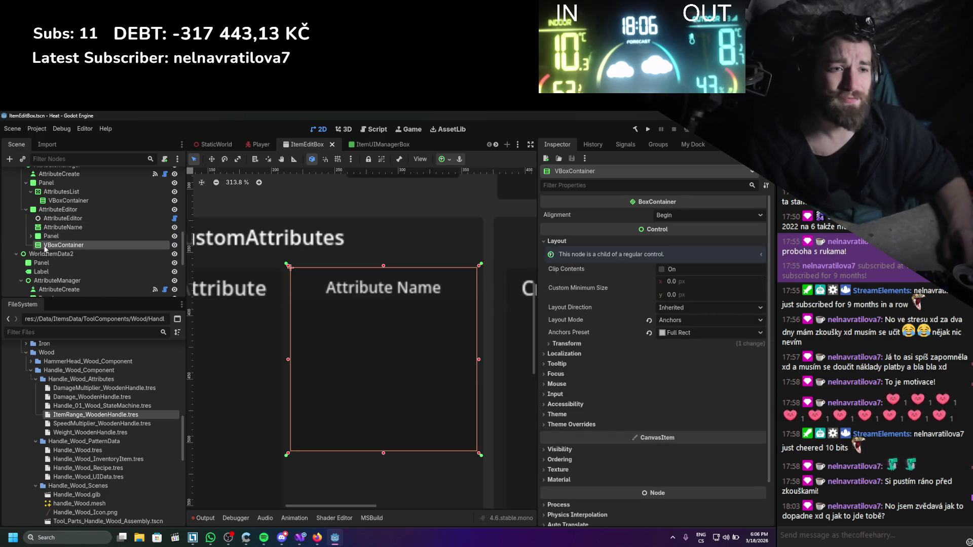
left_click(54, 228)
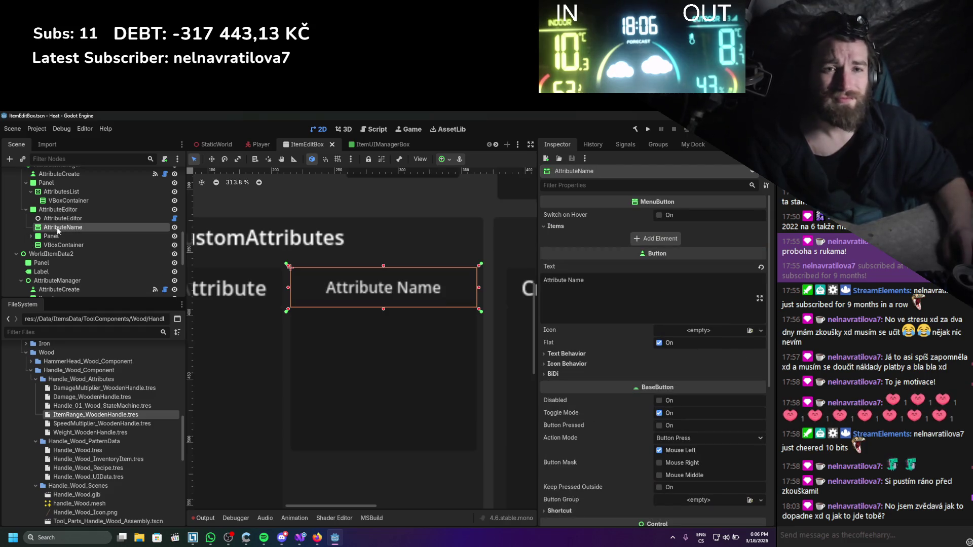
left_click_drag(56, 249, 56, 247)
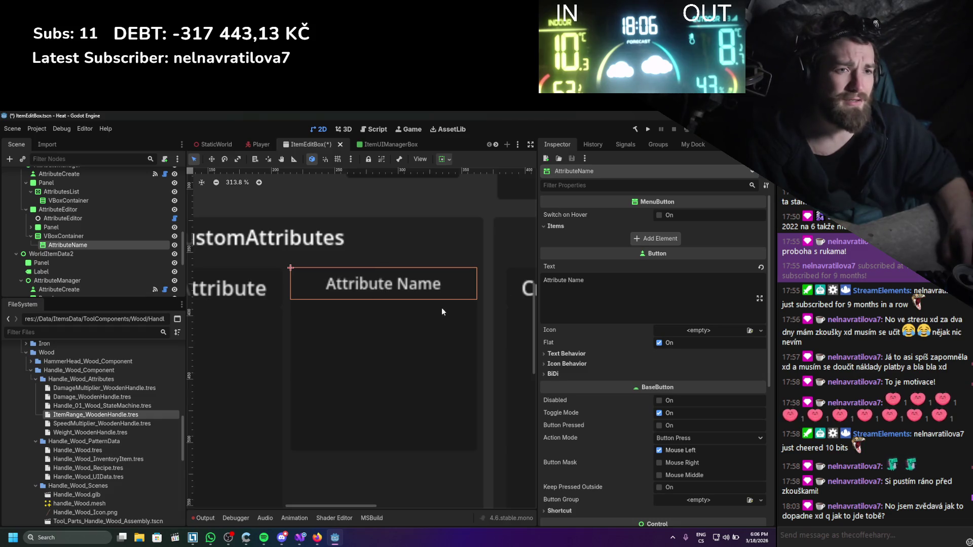
scroll(598, 358, "down", 5)
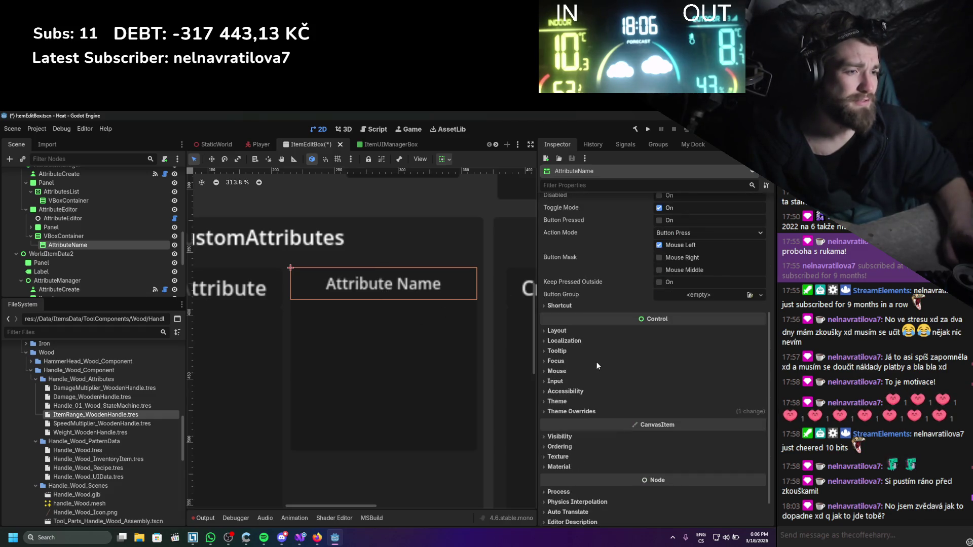
left_click(583, 332)
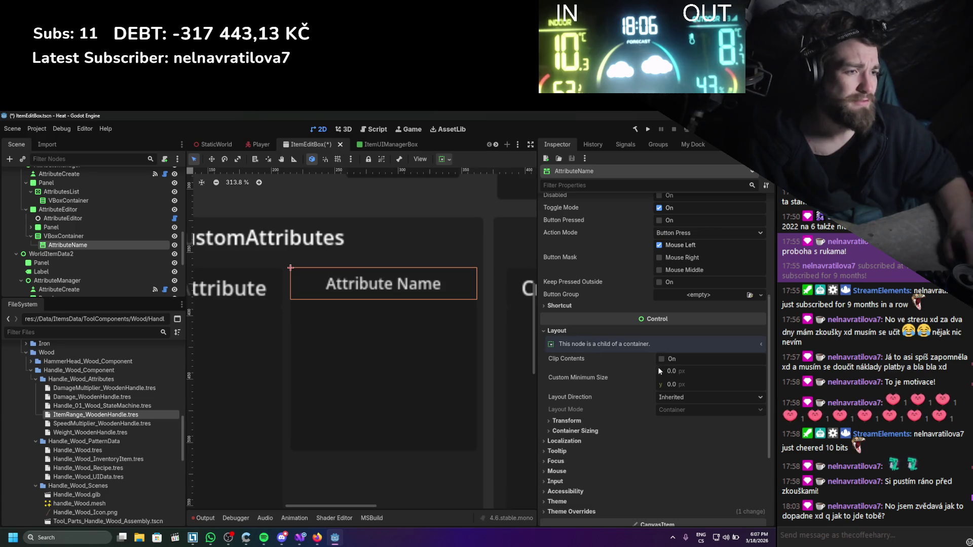
left_click_drag(660, 384, 657, 384)
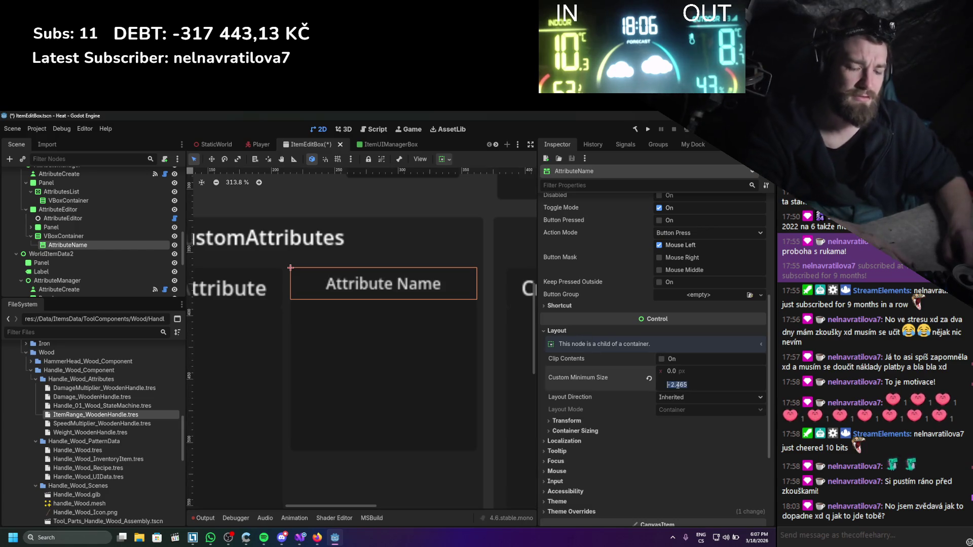
left_click(649, 378)
left_click(71, 237)
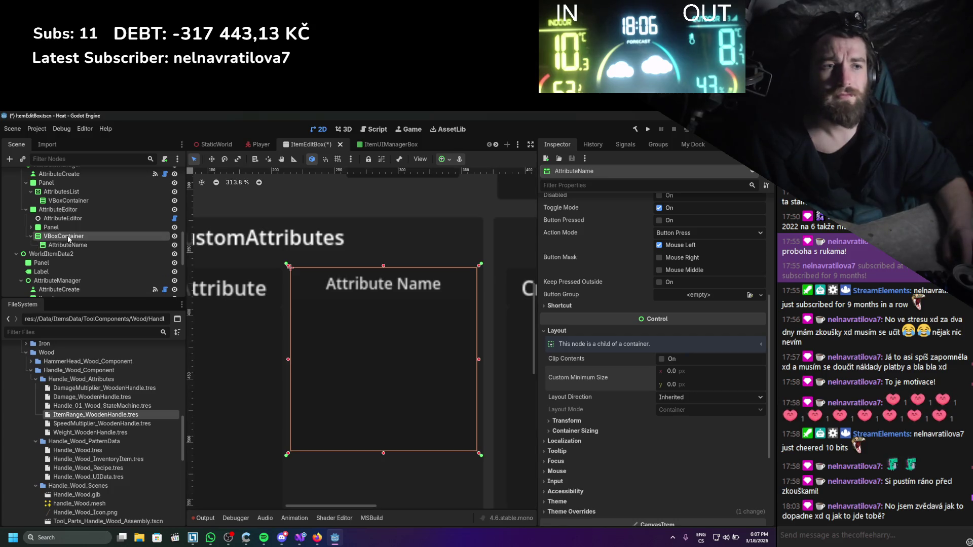
scroll(78, 247, "up", 1)
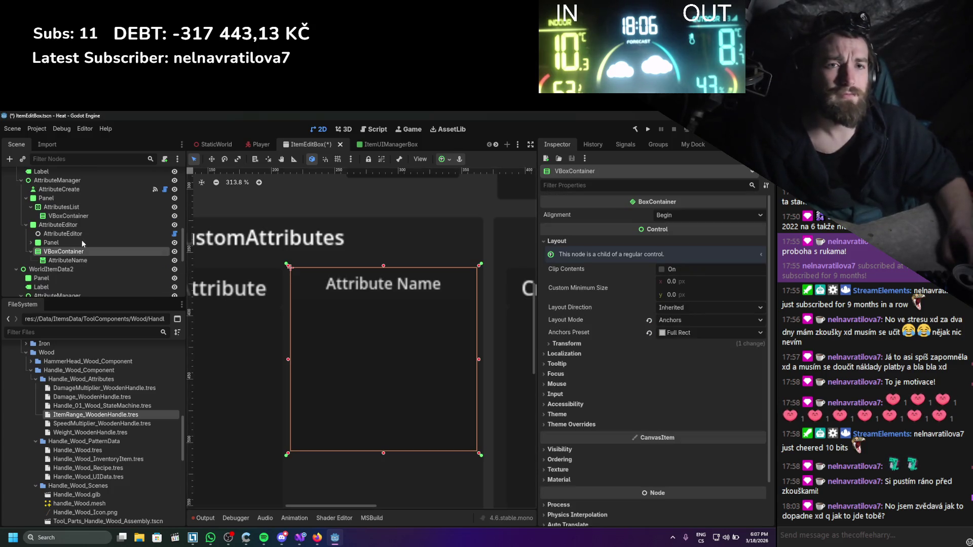
- In Spotify, open Liked Songs, pause playback and scroll down to Afraid of the Dark
key("alt+Tab")
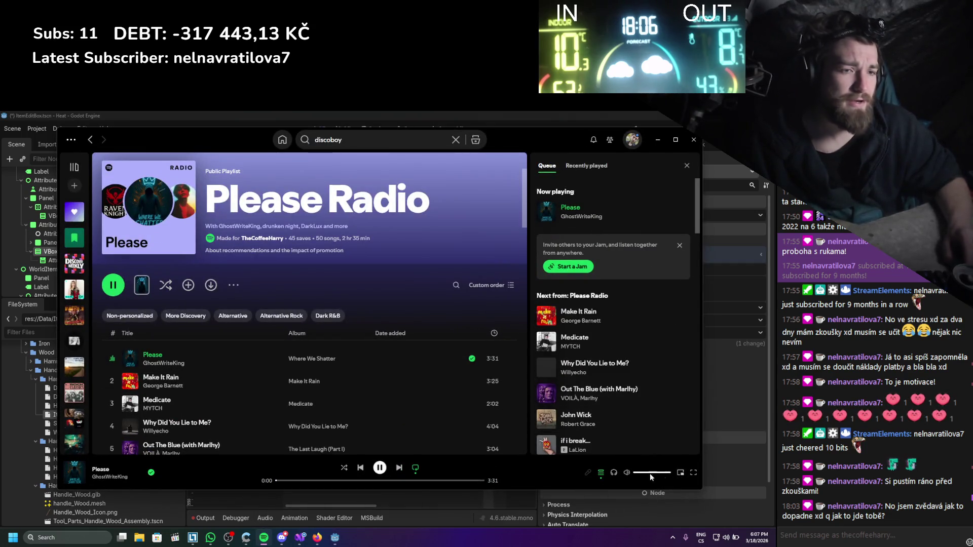
left_click(74, 212)
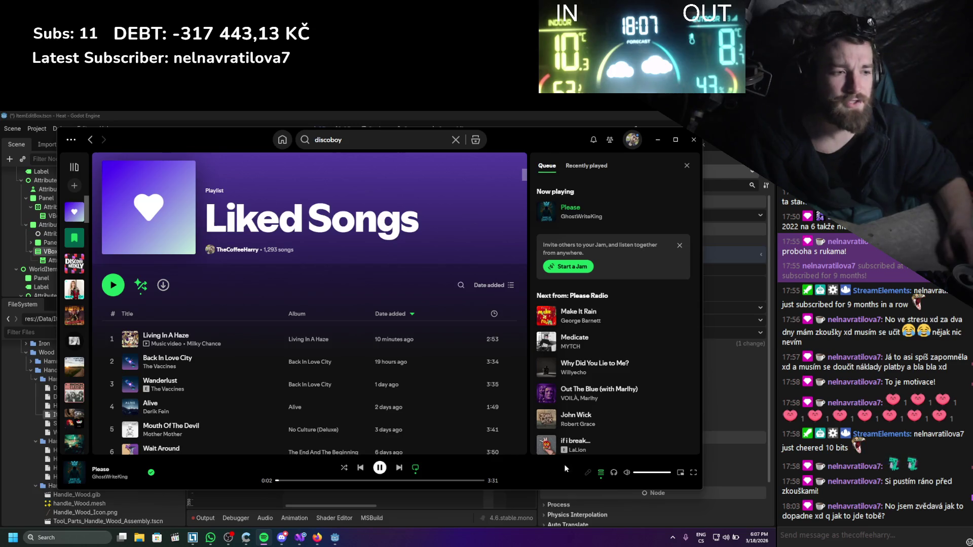
left_click(380, 468)
scroll(324, 384, "down", 10)
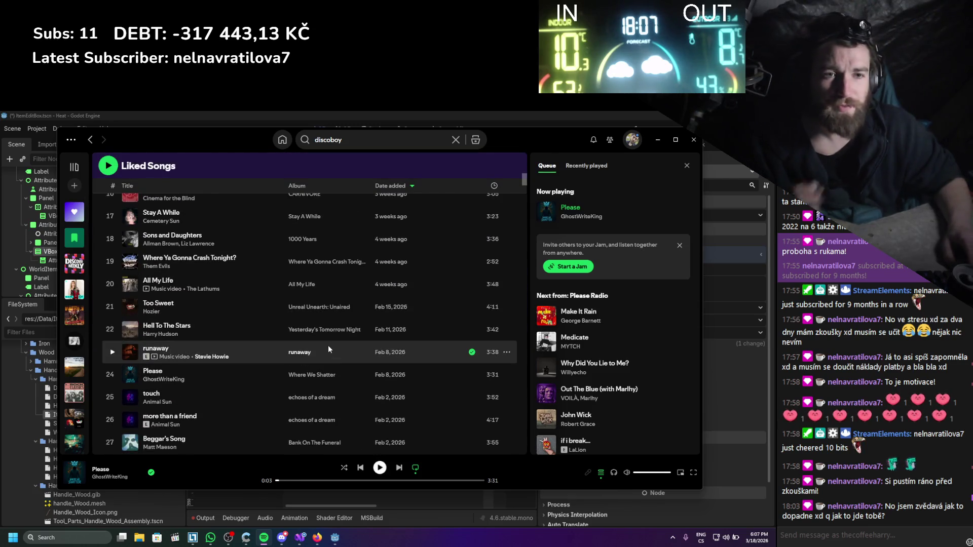
scroll(341, 337, "down", 5)
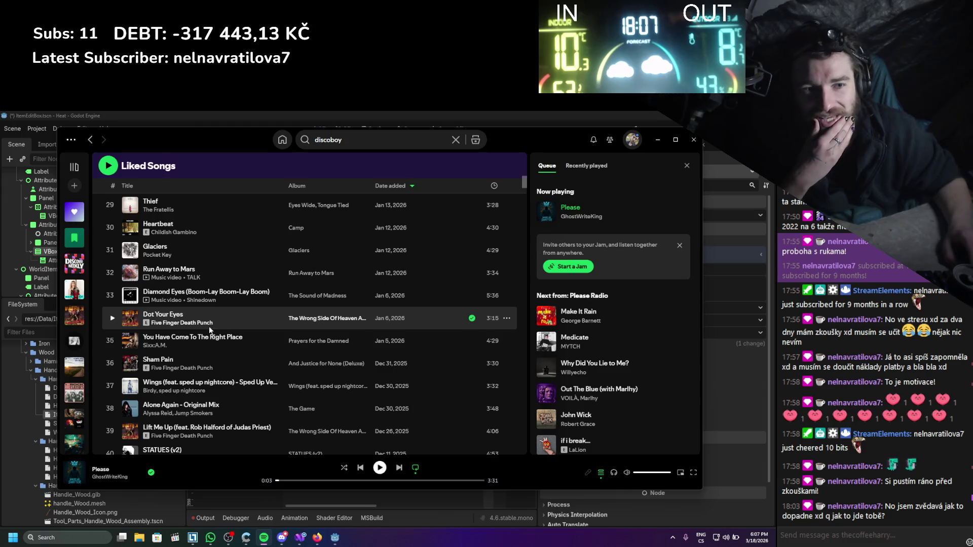
scroll(210, 330, "down", 1)
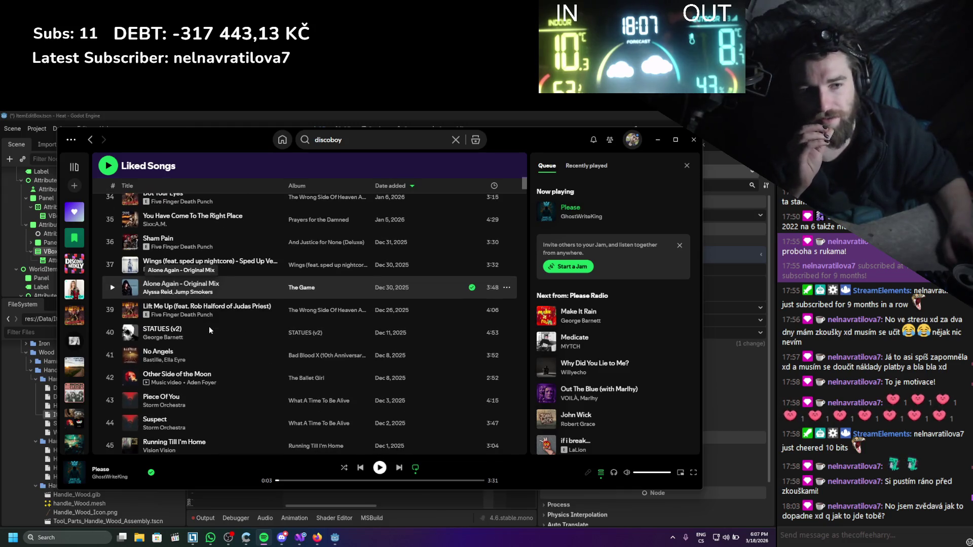
scroll(208, 327, "down", 3)
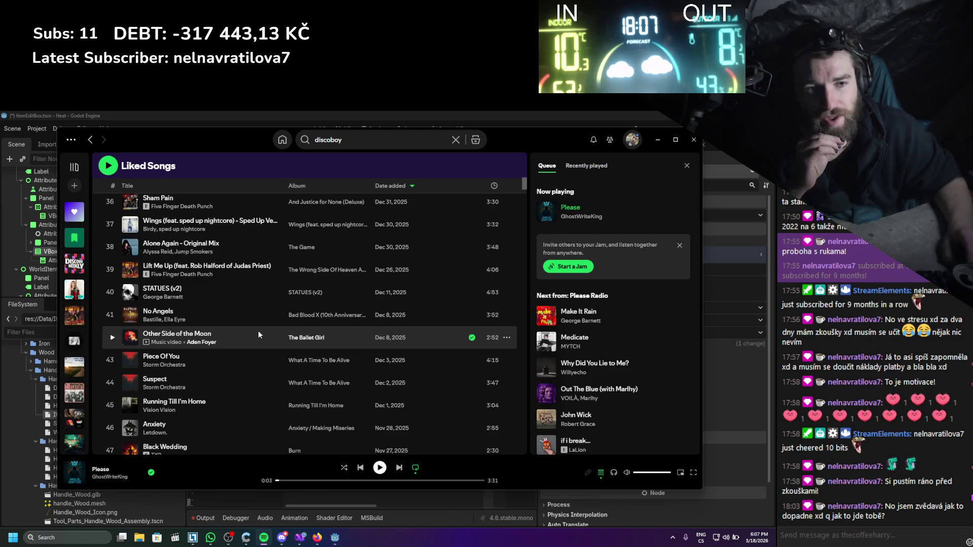
scroll(230, 298, "down", 2)
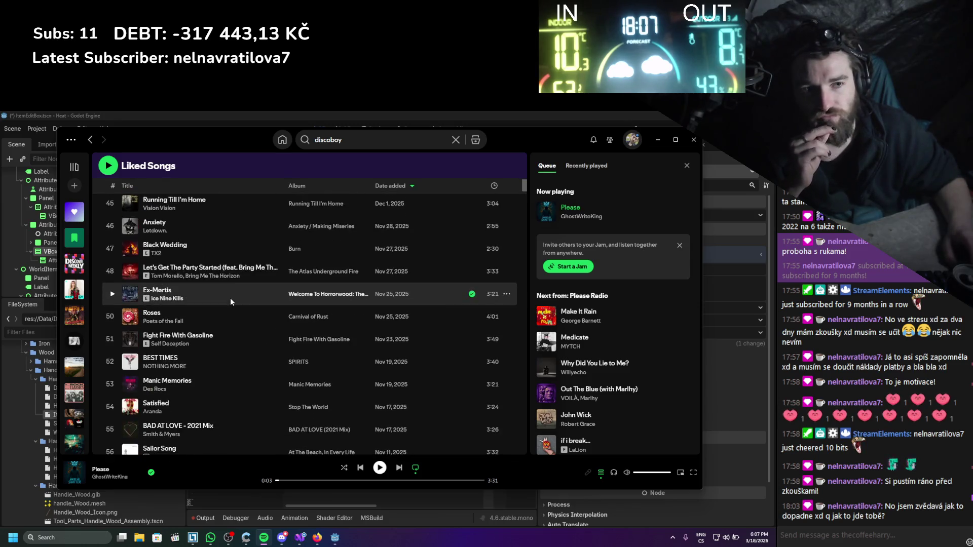
scroll(230, 303, "down", 1)
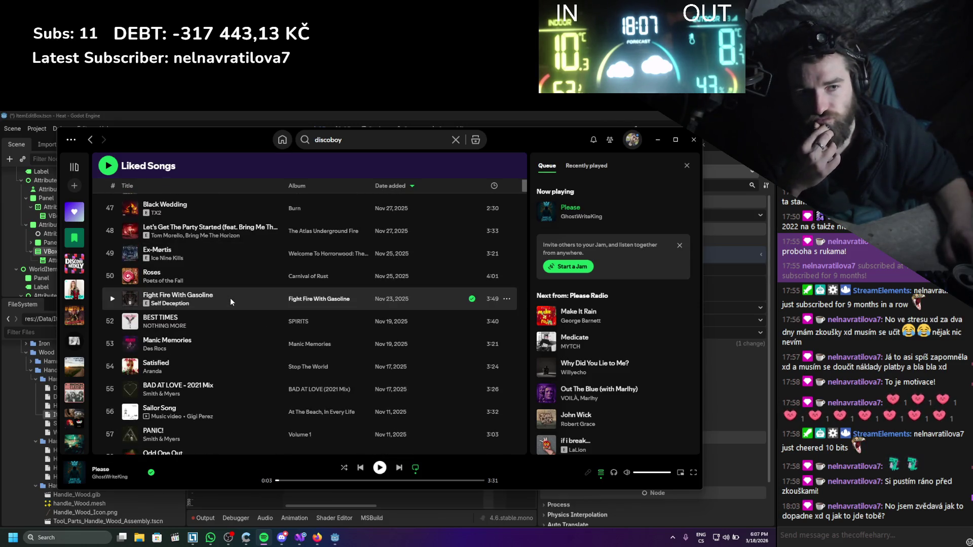
scroll(230, 302, "down", 2)
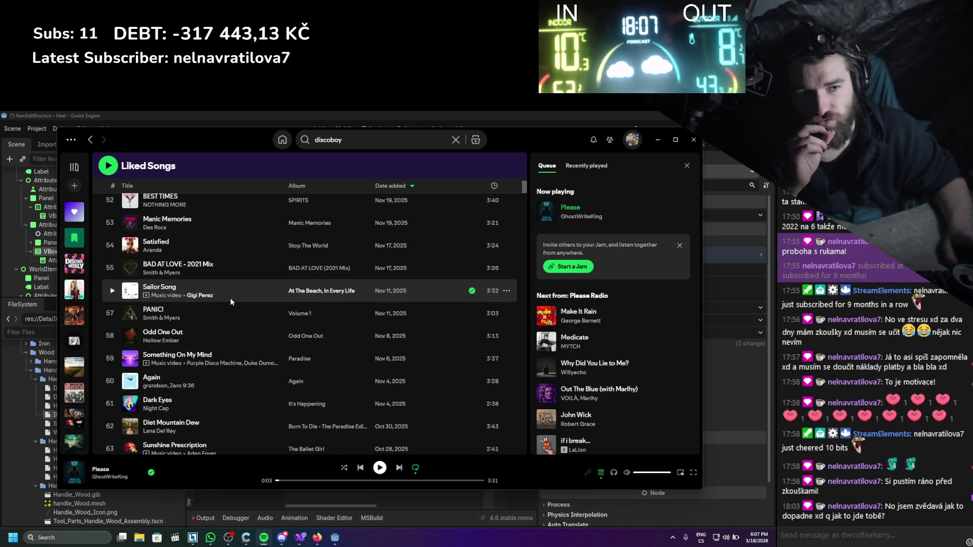
scroll(230, 302, "down", 3)
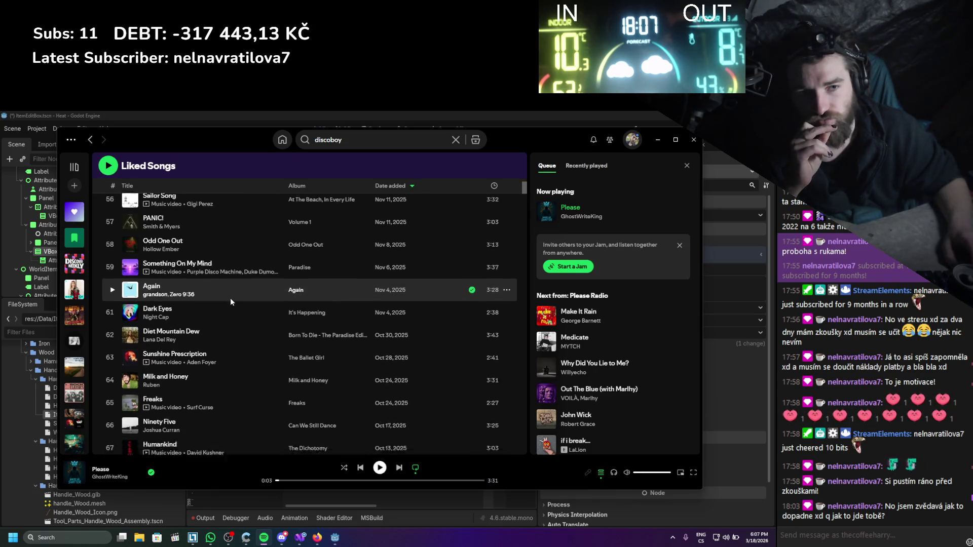
scroll(230, 302, "down", 2)
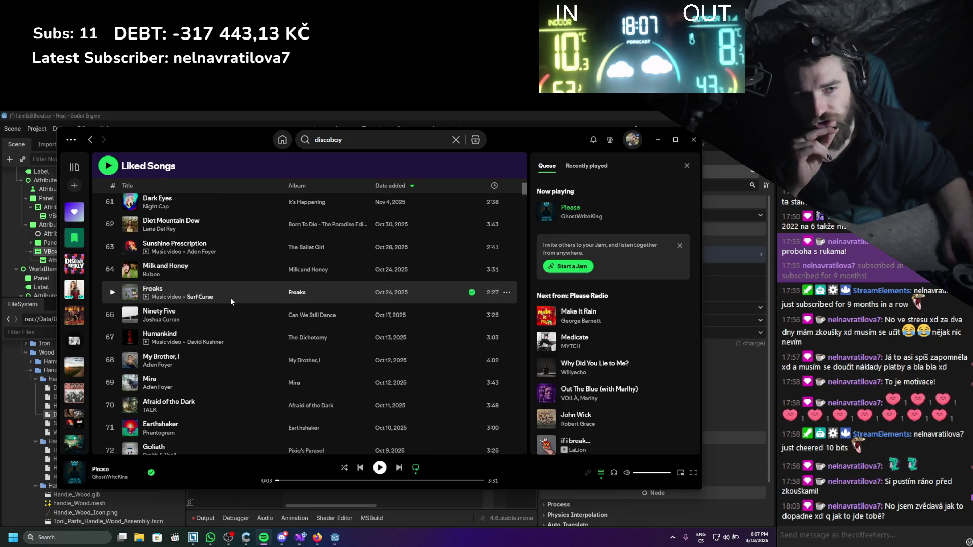
scroll(230, 302, "down", 1)
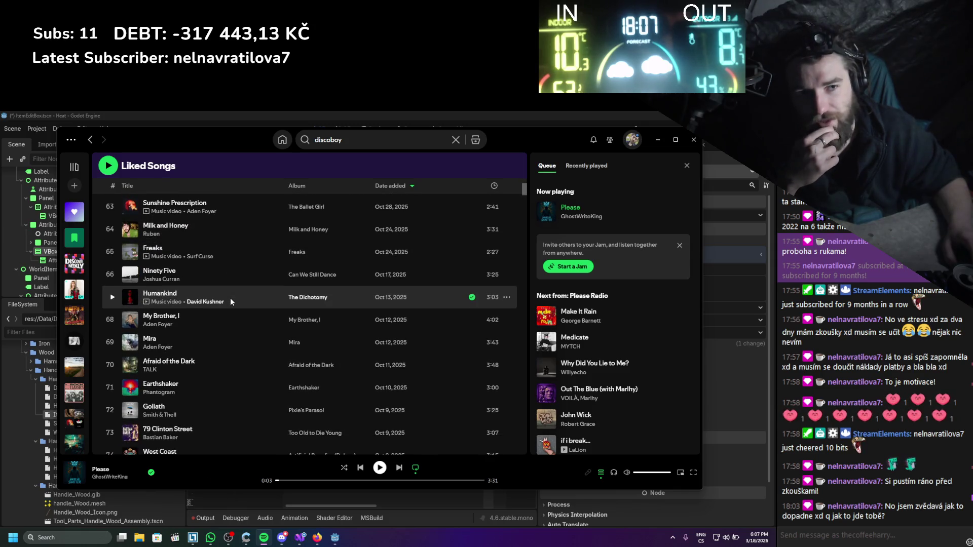
scroll(230, 298, "down", 2)
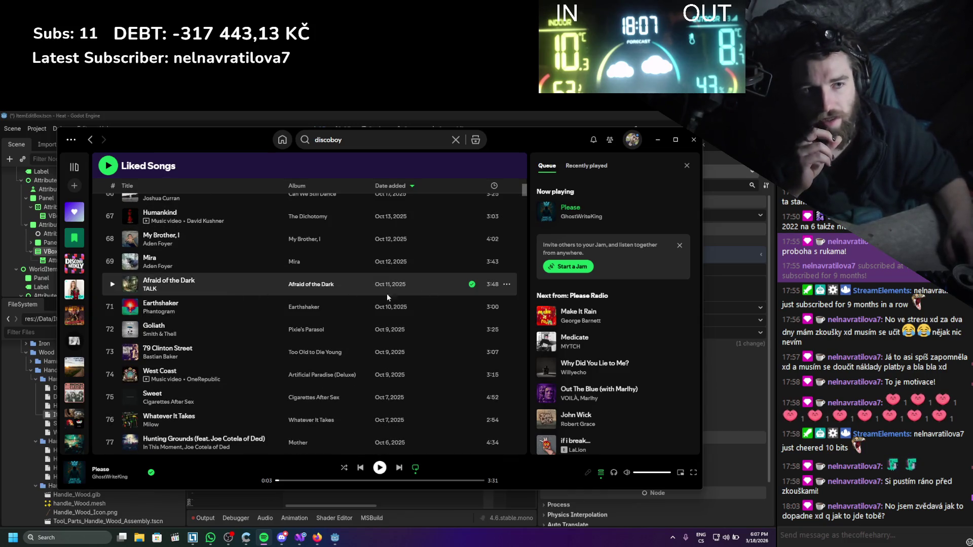
- Start the Afraid of the Dark song radio playing and minimise Spotify
left_click(507, 285)
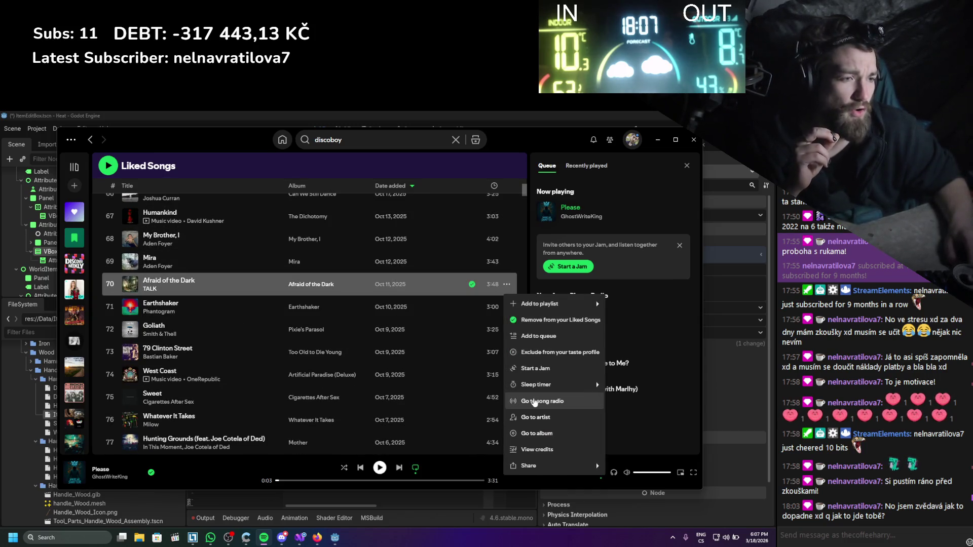
left_click(533, 402)
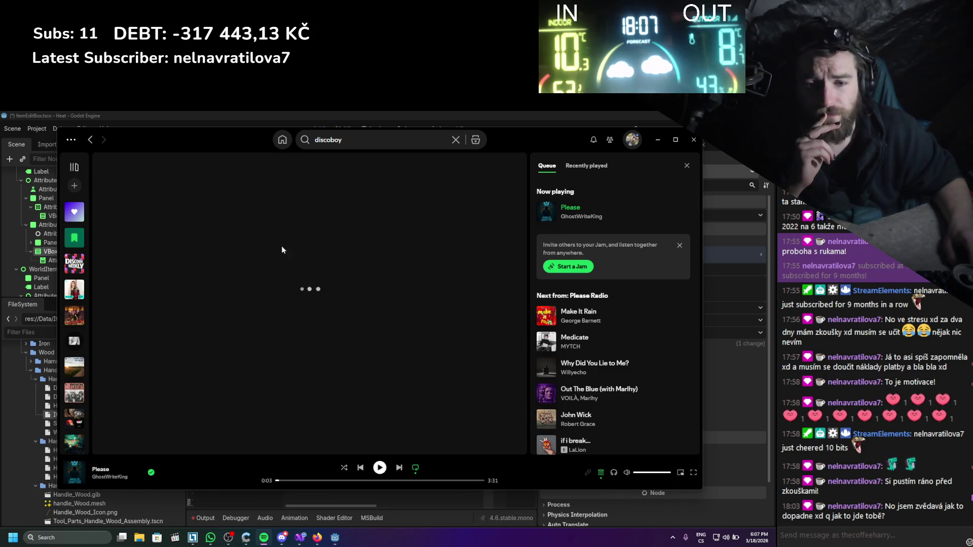
double_click(195, 357)
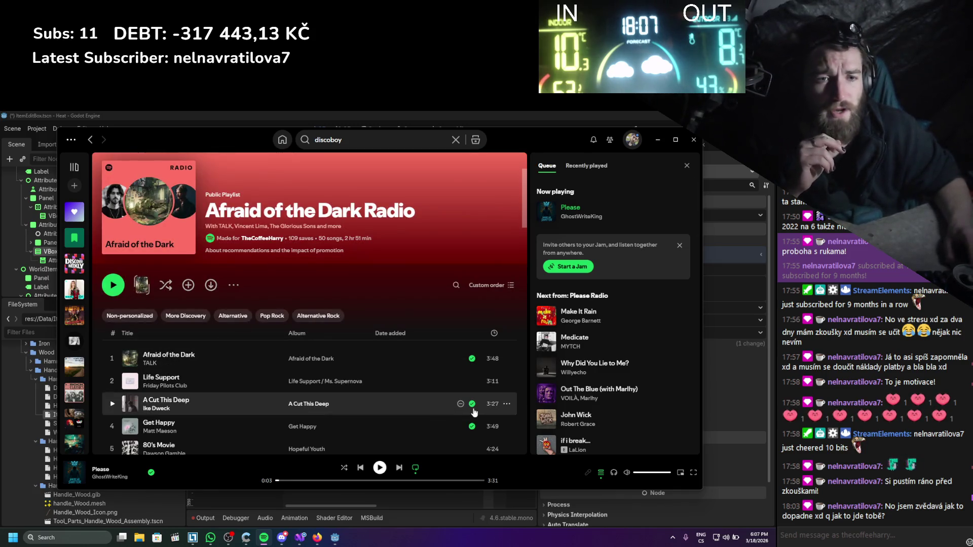
left_click(661, 141)
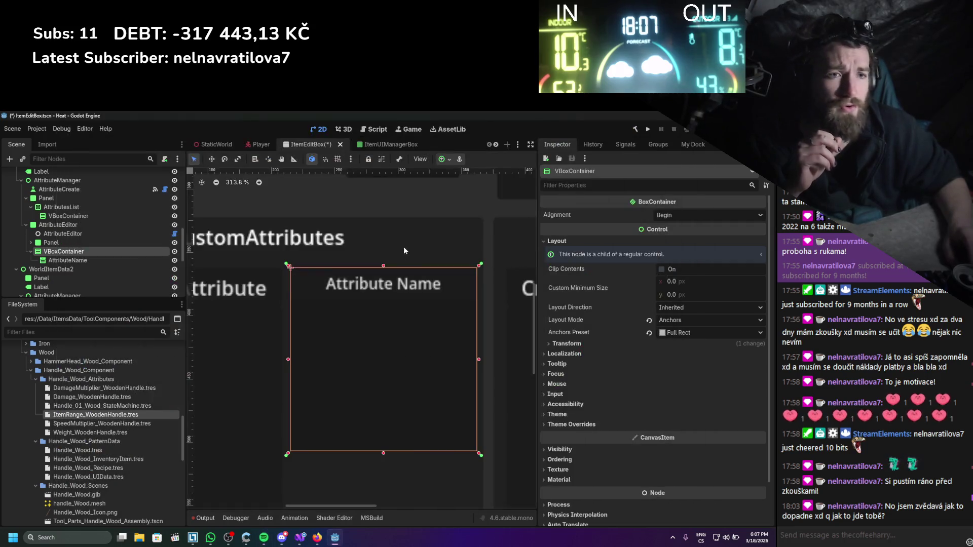
- Undo to restore the Attribute Name: label above AttributeName and save the scene
left_click(65, 261)
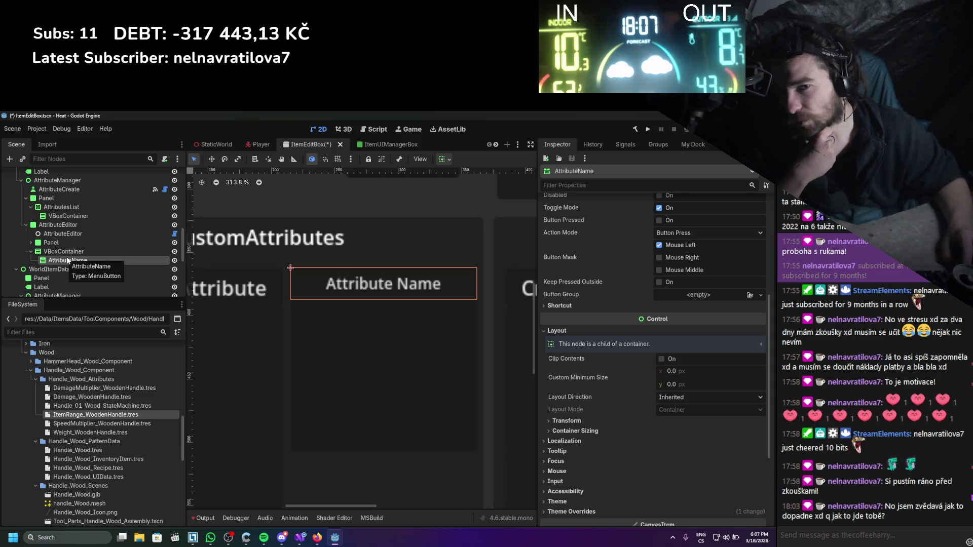
key("ctrl+z")
scroll(466, 355, "down", 4)
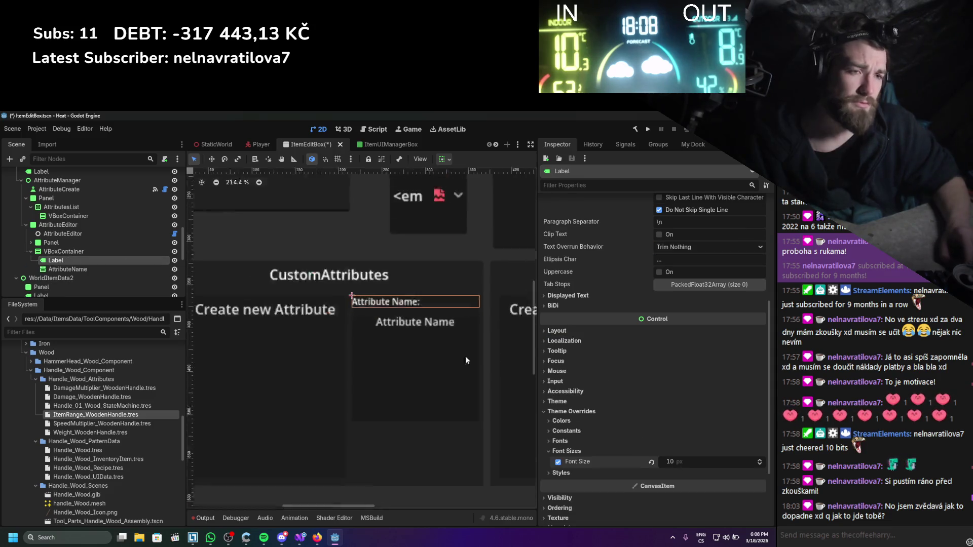
scroll(440, 339, "up", 2)
key("ctrl+s")
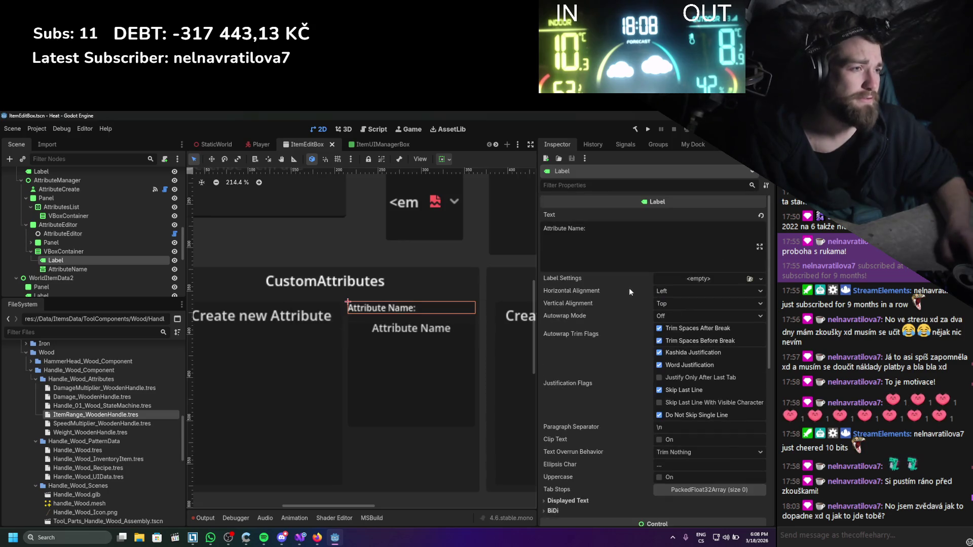
- Centre the label's text horizontally and vertically, then save the ItemEditBox scene
left_click(669, 291)
left_click(674, 315)
left_click(675, 304)
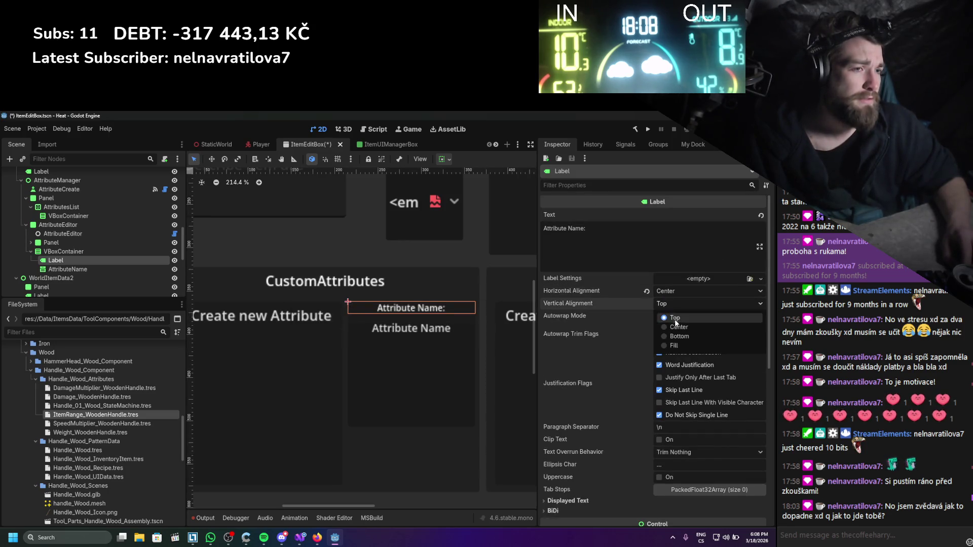
left_click(675, 327)
scroll(502, 319, "up", 1)
key("ctrl+s")
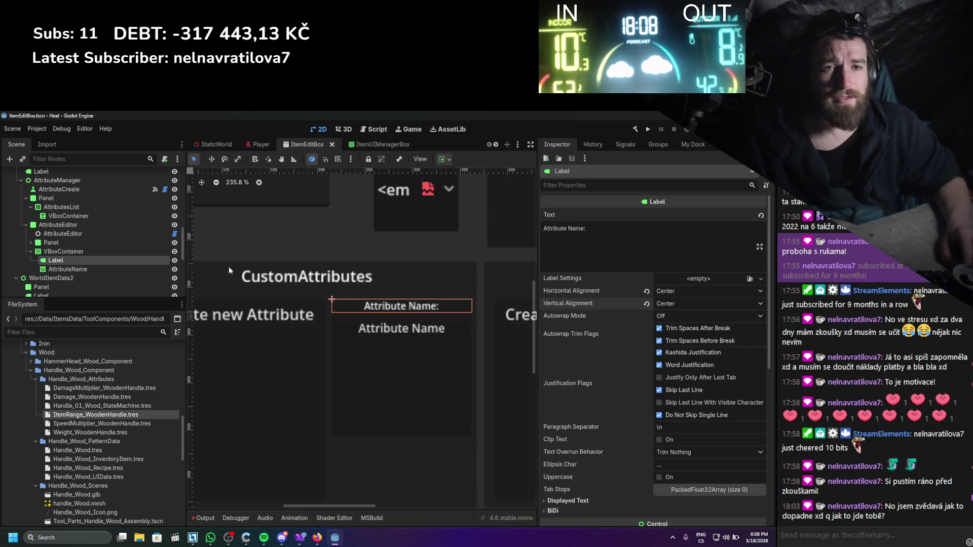
left_click(115, 271)
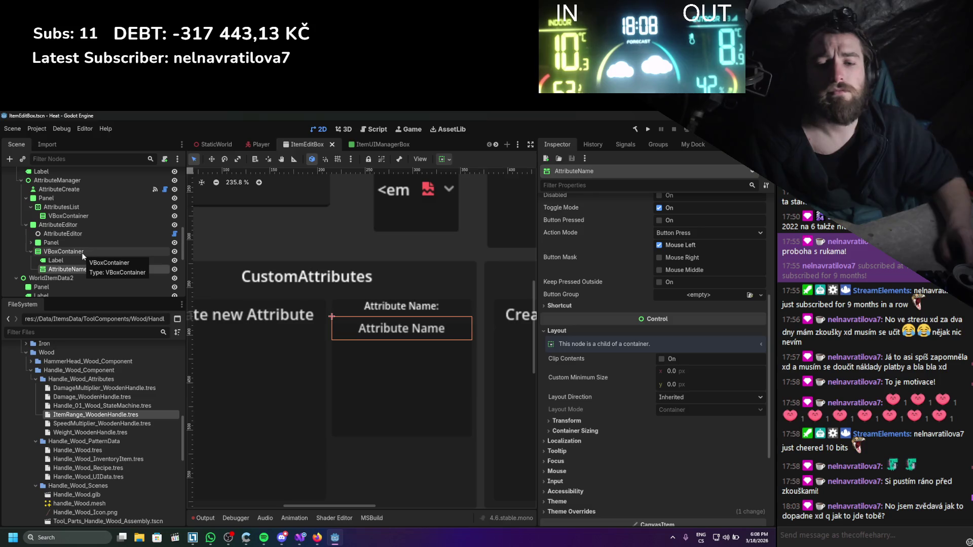
scroll(82, 254, "down", 1)
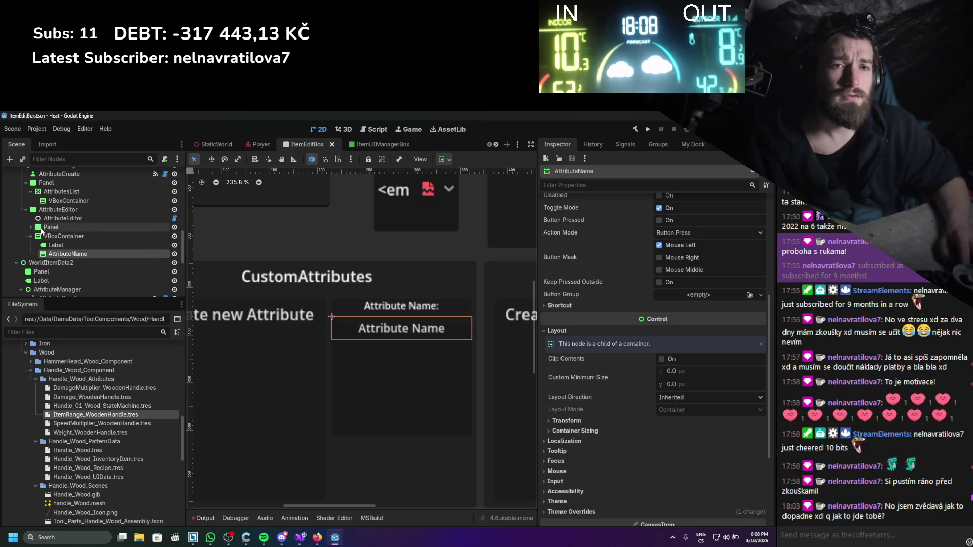
- Duplicate the Attribute Name: label below AttributeName and change its text to 'Value Type'
right_click(54, 238)
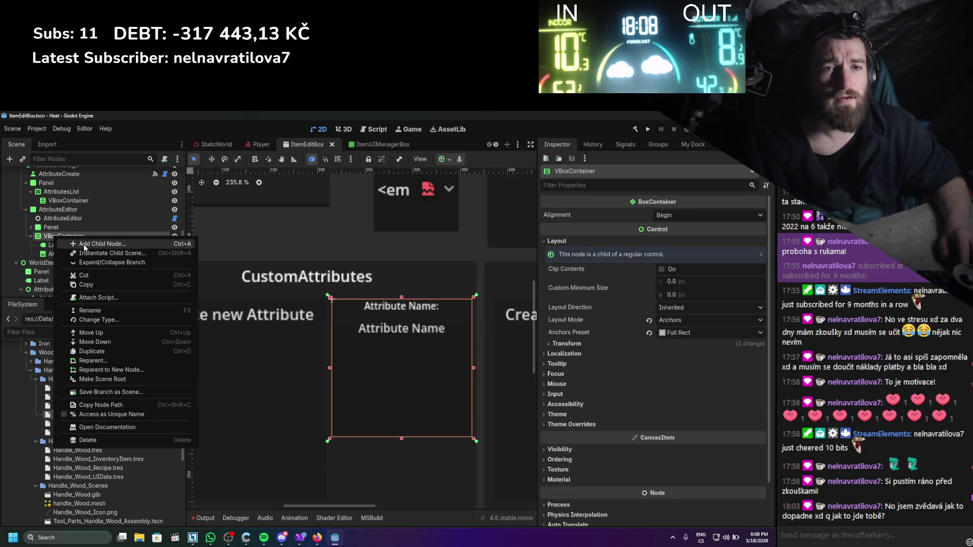
key("Escape")
left_click(57, 245)
key("ctrl+d")
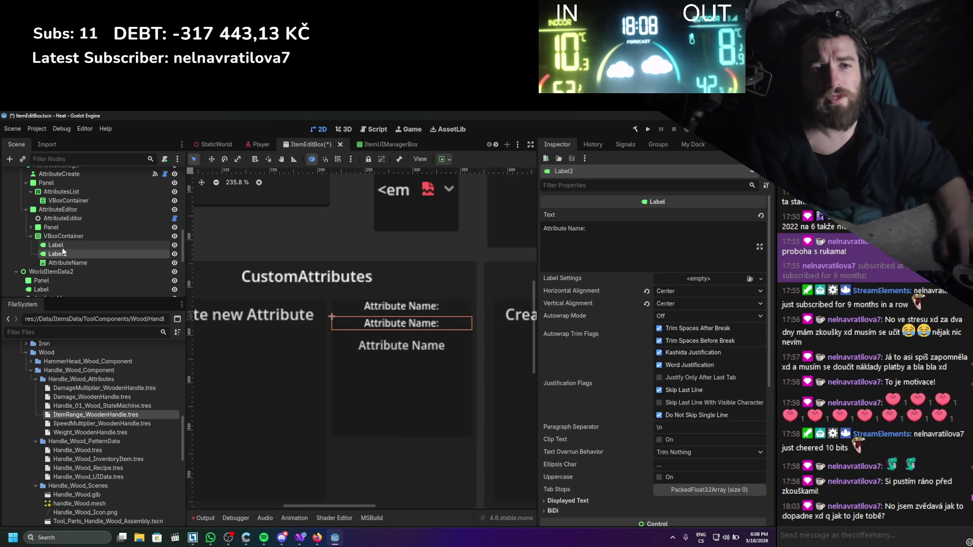
left_click_drag(63, 252, 75, 269)
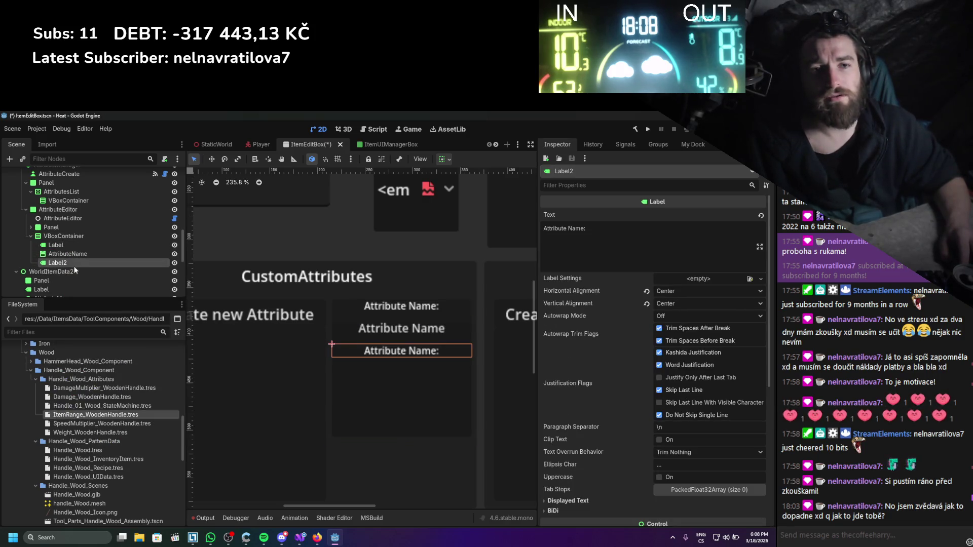
left_click(547, 219)
key("ctrl+a")
key("BackSpace")
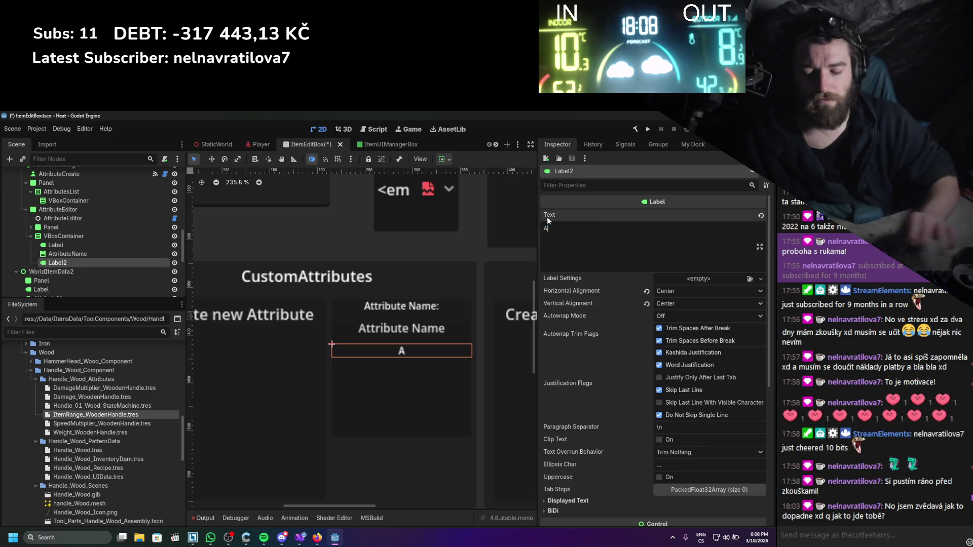
type("Value ")
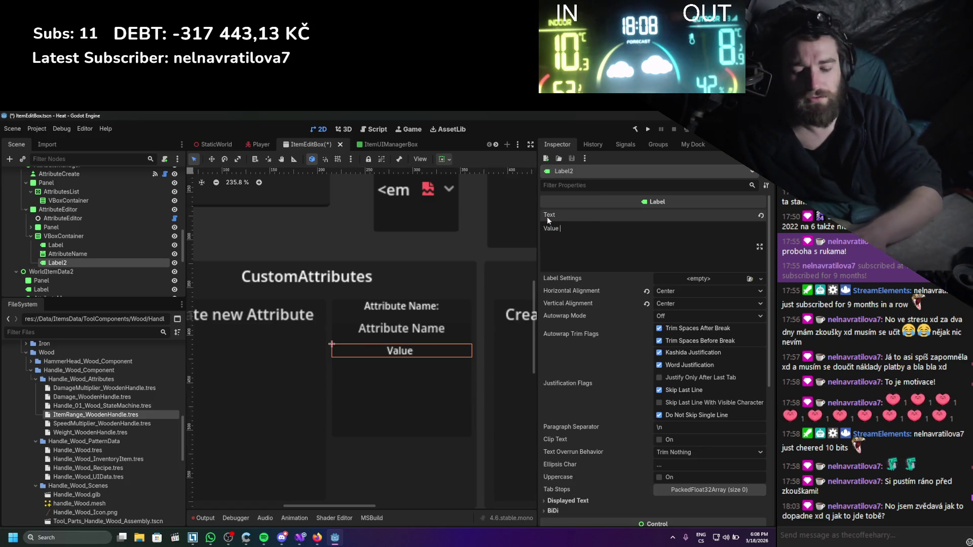
type("Type")
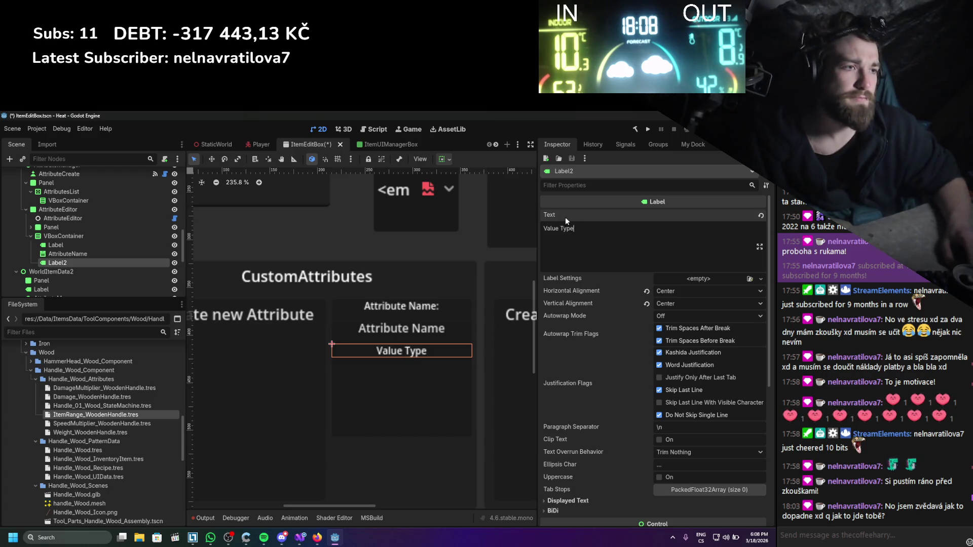
- Duplicate the AttributeName button below Label2, set its text to 'Attribute Value', and save
left_click(107, 255)
key("ctrl+d")
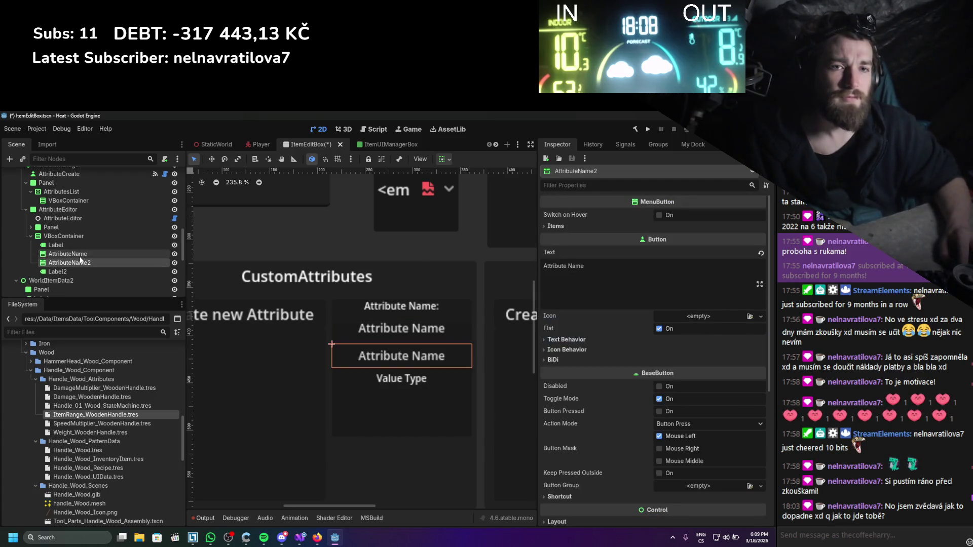
left_click_drag(104, 263, 85, 278)
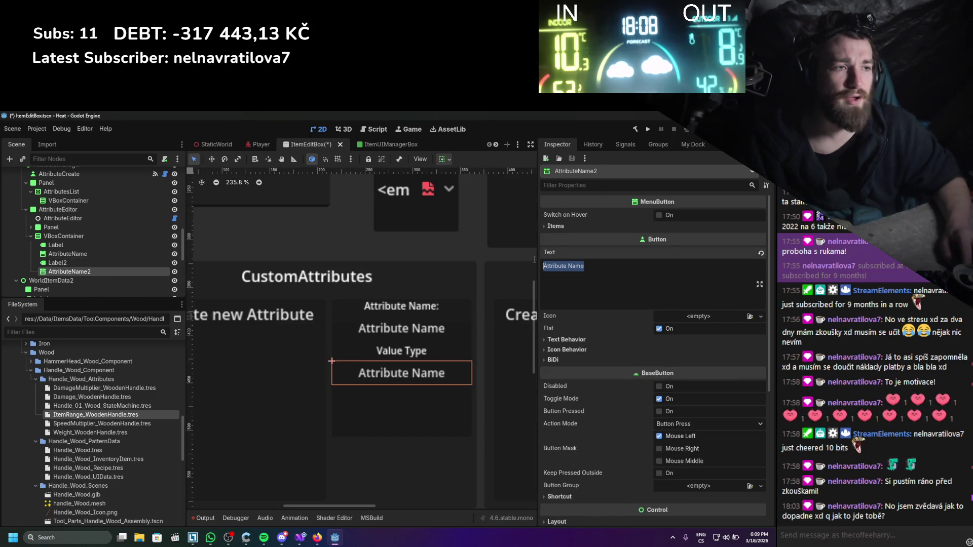
type("Value")
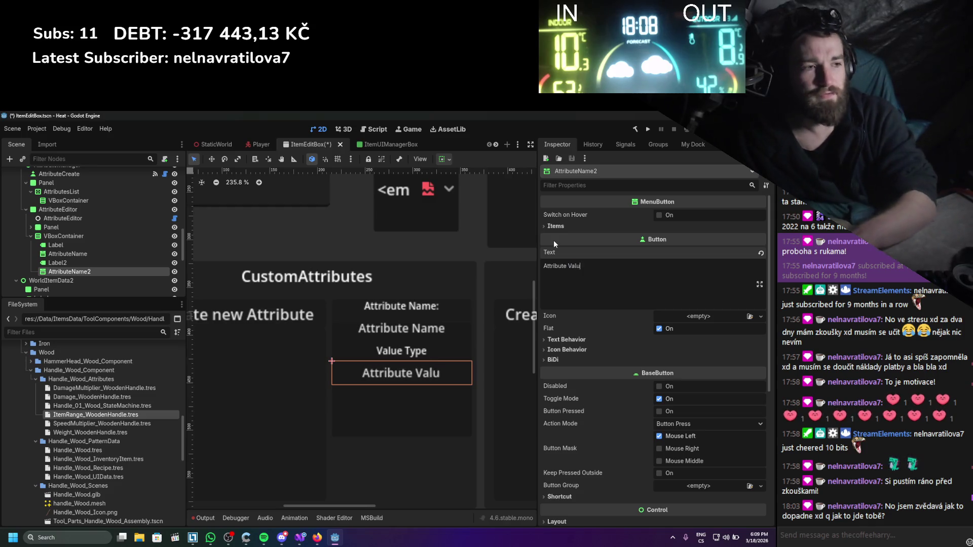
key("ctrl+s")
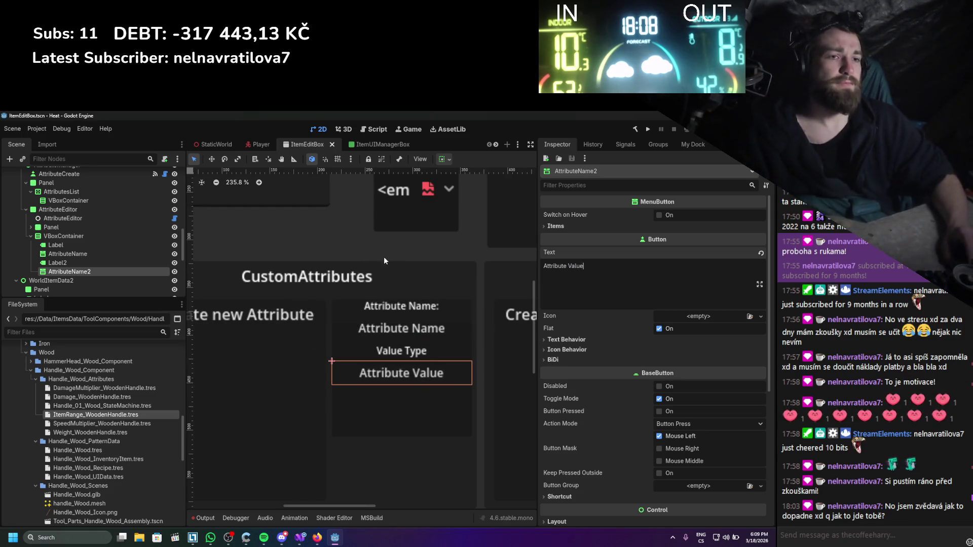
left_click_drag(369, 254, 362, 244)
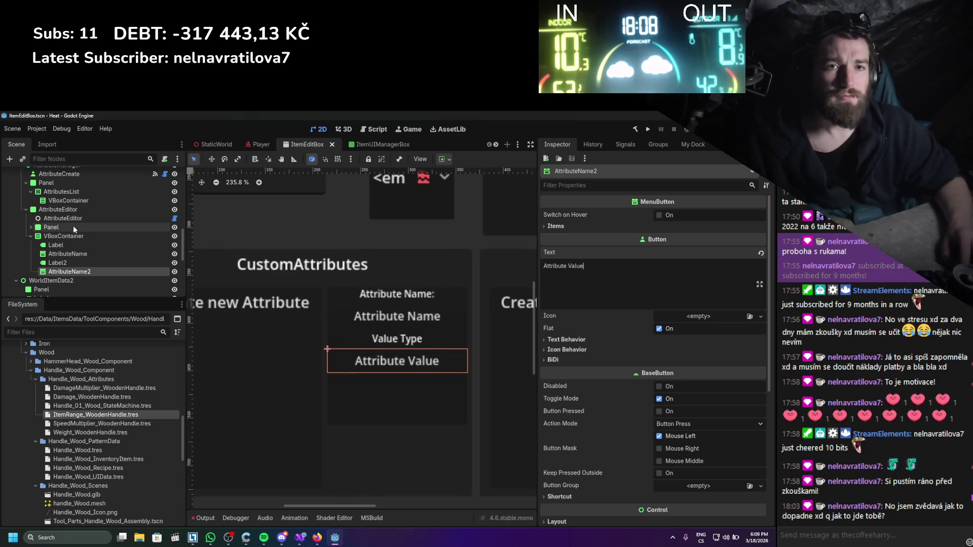
- Move the stringValue, CheckBox, IntValue and FloatValue nodes into the VBoxContainer
left_click(32, 229)
scroll(61, 238, "down", 3)
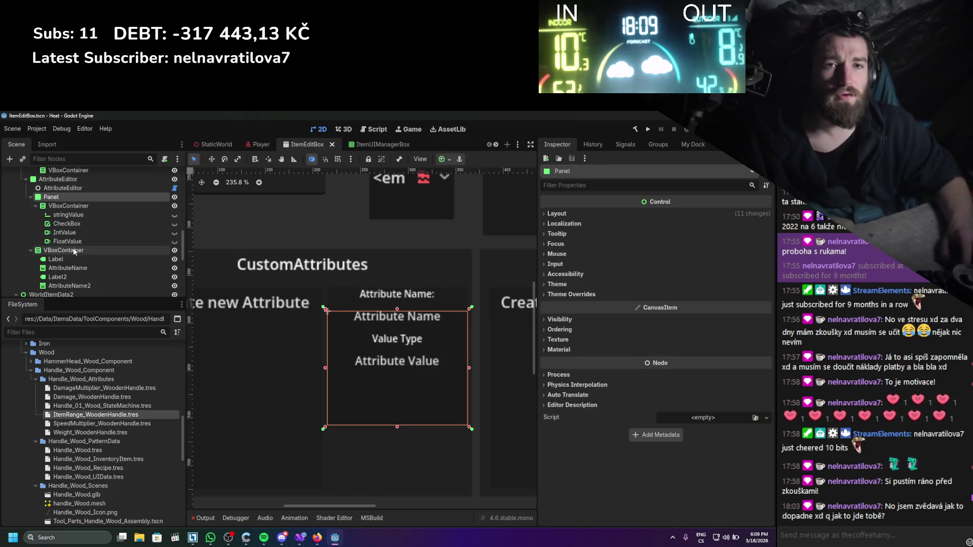
left_click(67, 241)
left_click(71, 217, "shift")
left_click_drag(71, 217, 67, 253)
- Delete the old Panel node with its children and save the scene
scroll(73, 235, "up", 1)
left_click(65, 215)
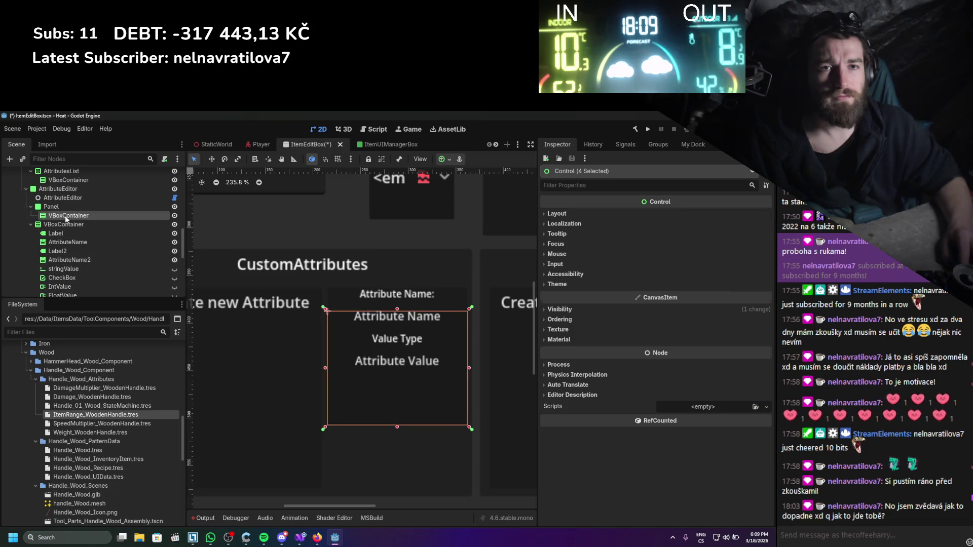
right_click(62, 209)
left_click(99, 391)
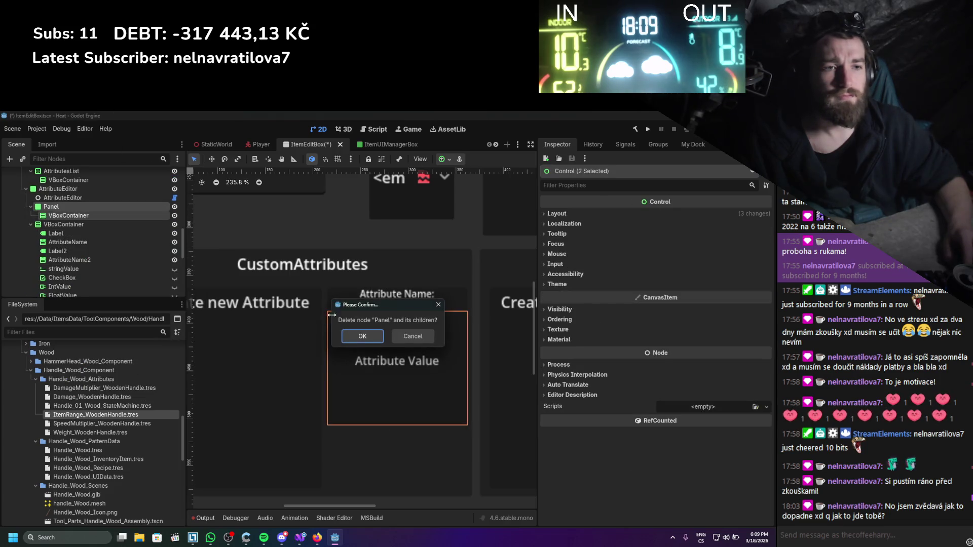
left_click(358, 336)
key("ctrl+s")
- Toggle the value fields' visibility so only FloatValue is shown
left_click(175, 251)
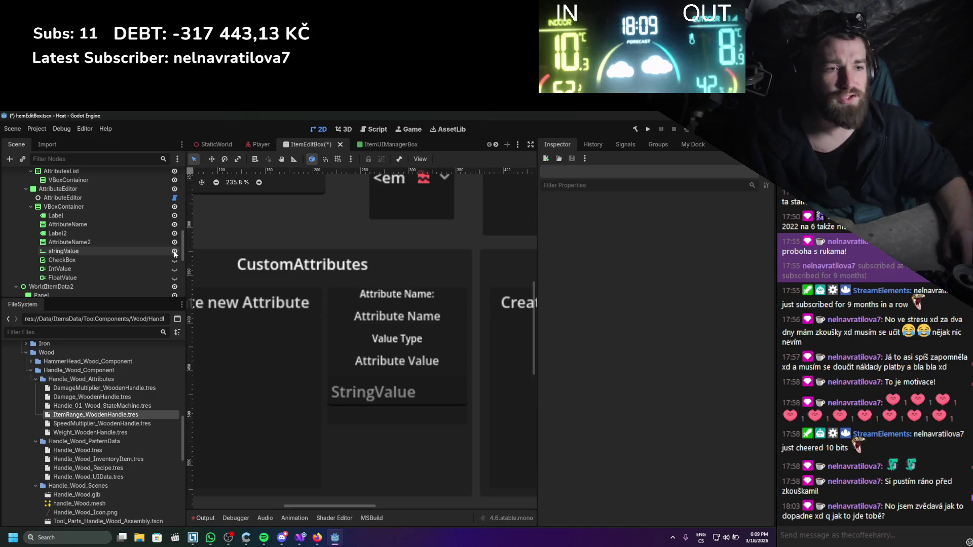
left_click(175, 252)
left_click(175, 260)
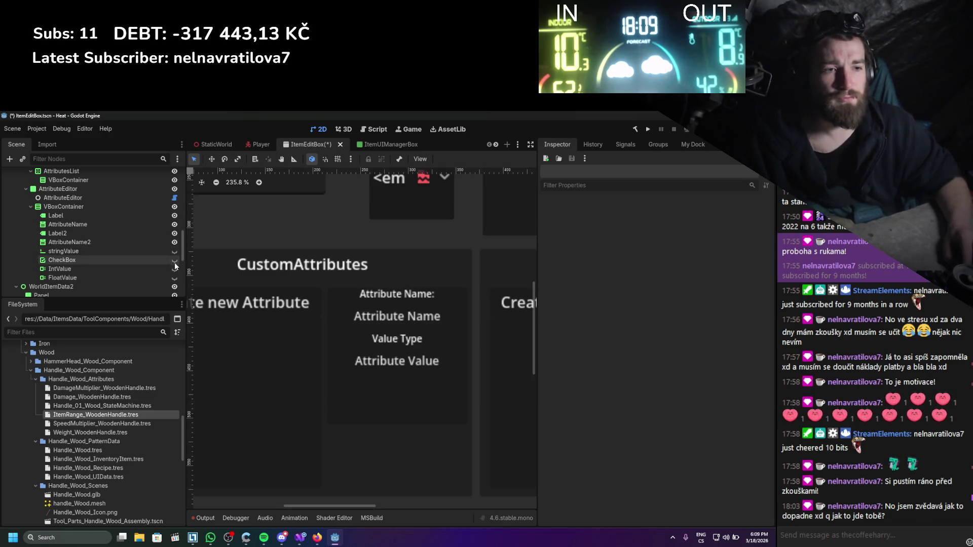
left_click(174, 269)
left_click(175, 270)
left_click(175, 278)
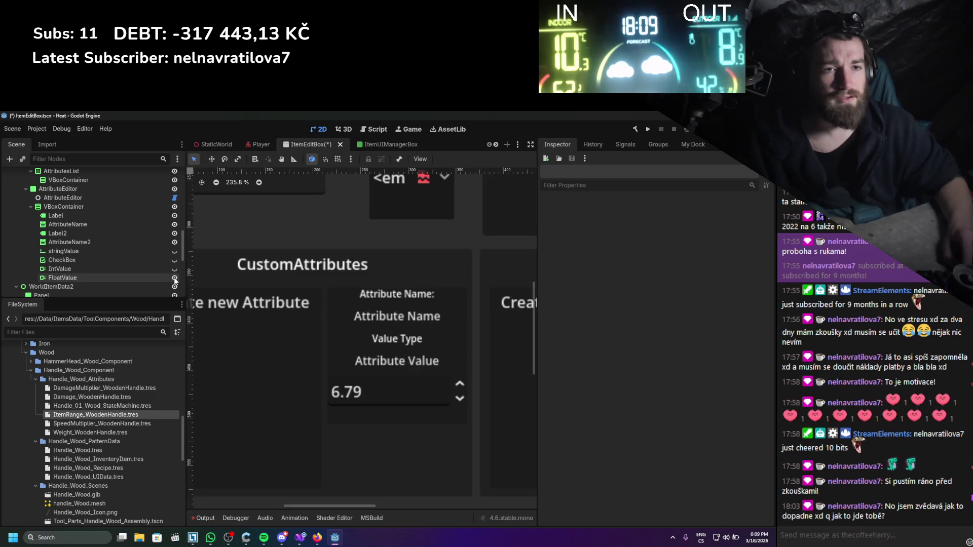
- Save the scene, then commit the Value path on Handle_01_Wood_StateMachine.tres and save it
key("ctrl+s")
left_click(113, 406)
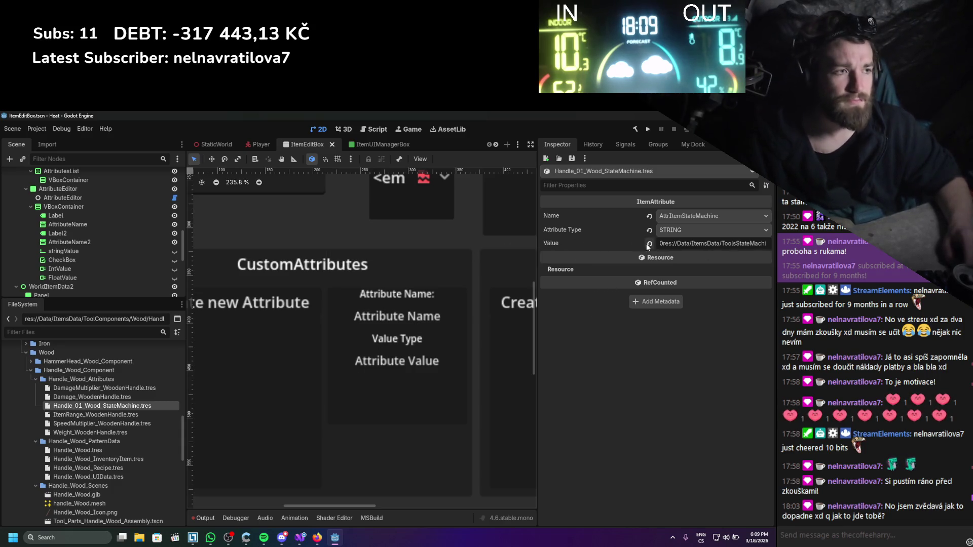
key("Return")
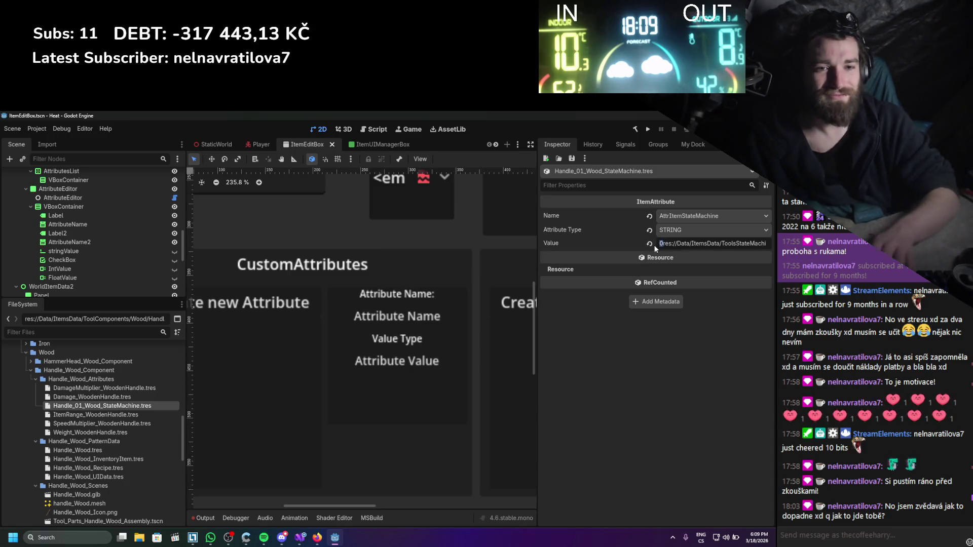
key("ctrl+s")
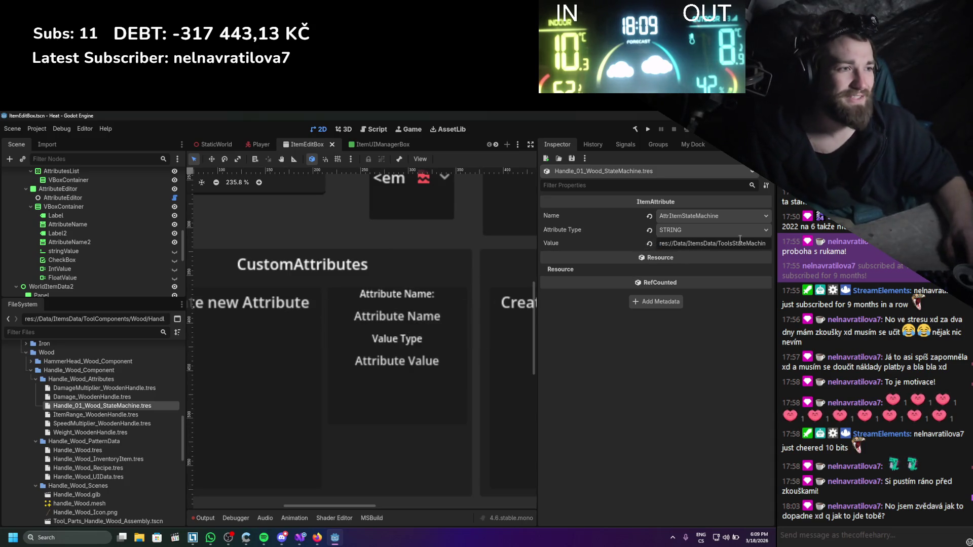
left_click(717, 357)
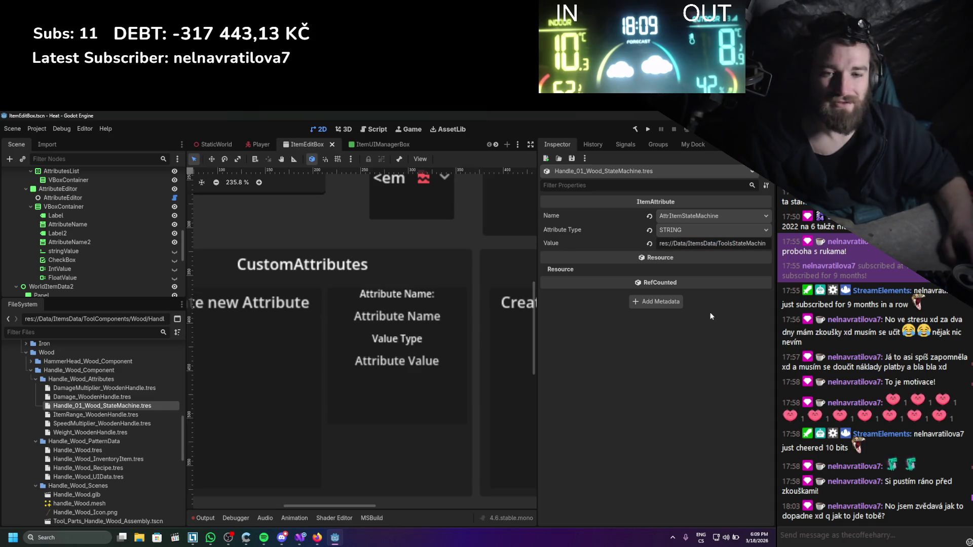
- Open ItemRange_WoodenHandle.tres and confirm its attribute type stays FLOAT
left_click(121, 415)
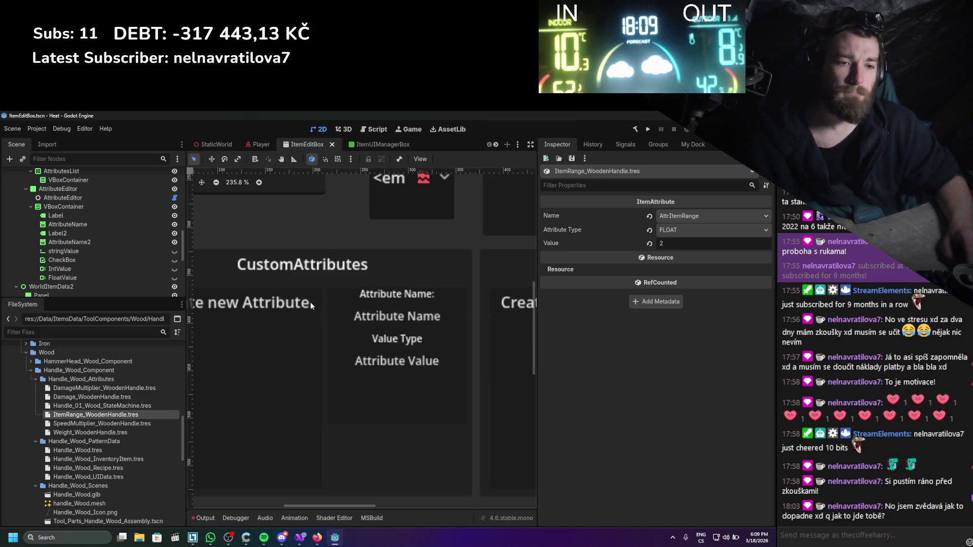
left_click_drag(380, 293, 374, 308)
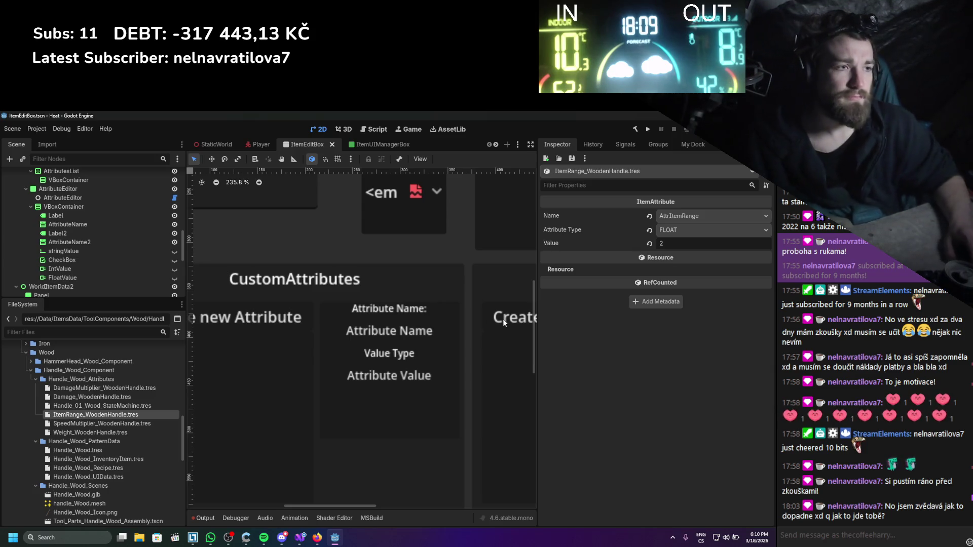
left_click(677, 232)
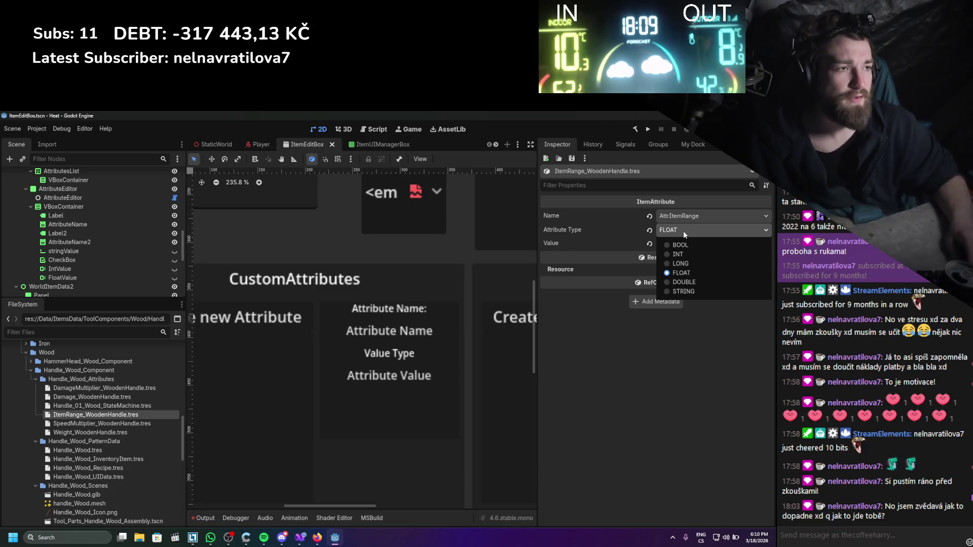
left_click(683, 231)
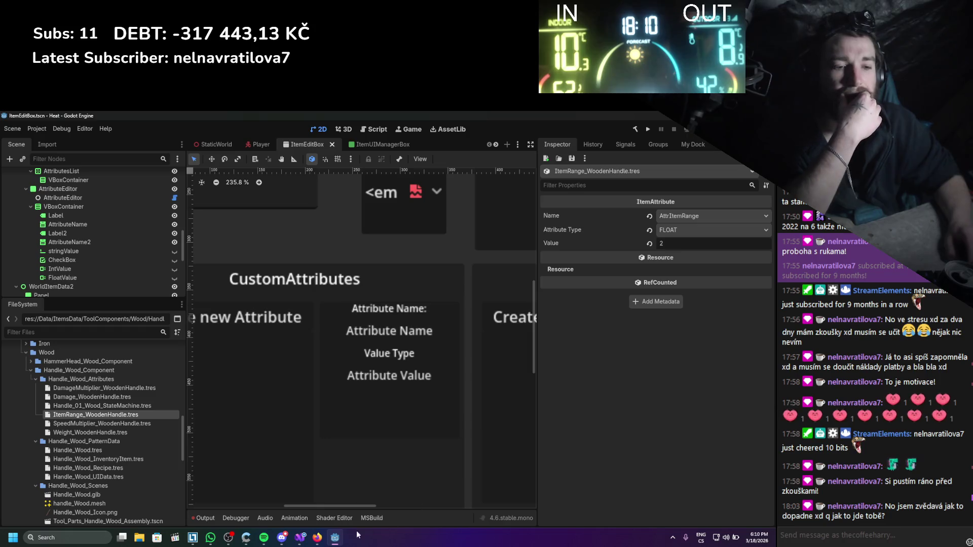
left_click(303, 538)
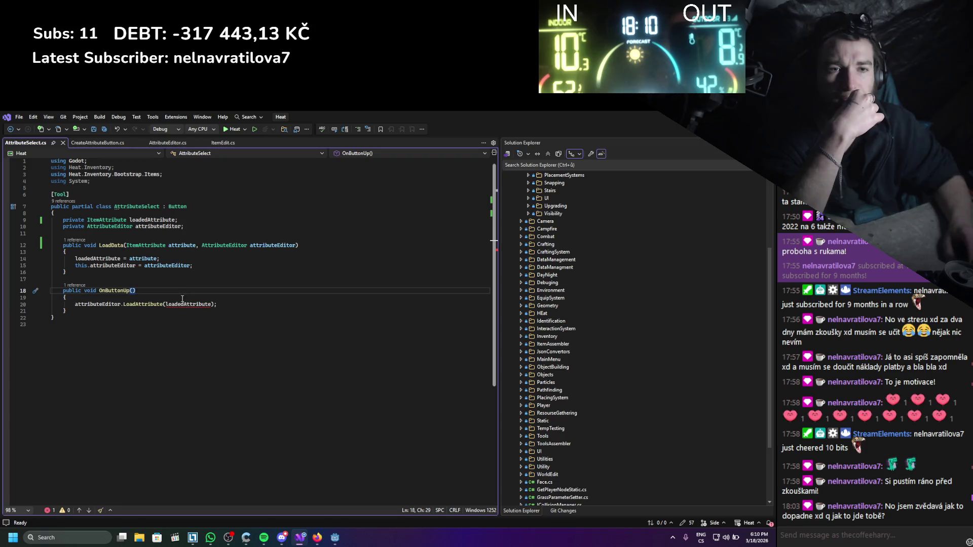
- Change LoadAttribute's parameter type from IAttribute to ItemAttribute and save AttributeEditor.cs
left_click(84, 304)
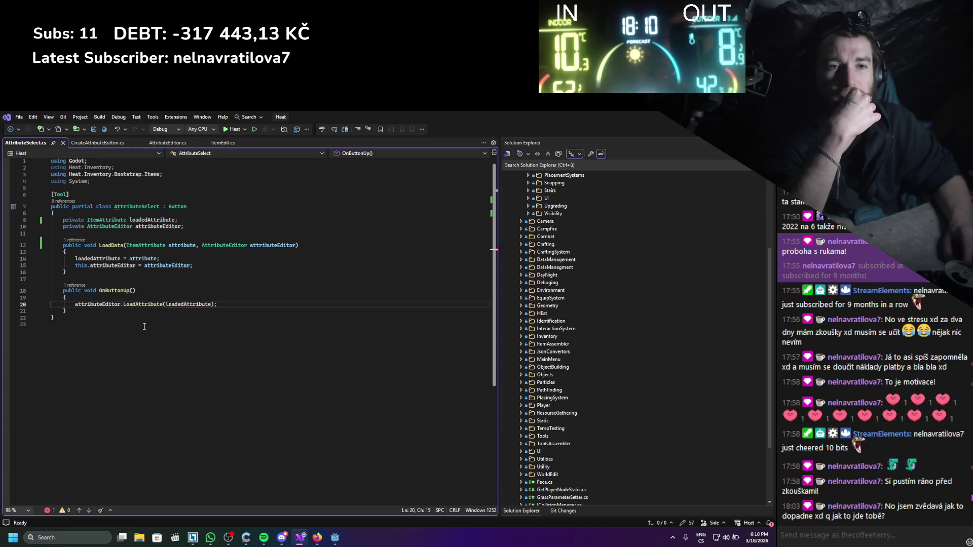
left_click(144, 304, "ctrl")
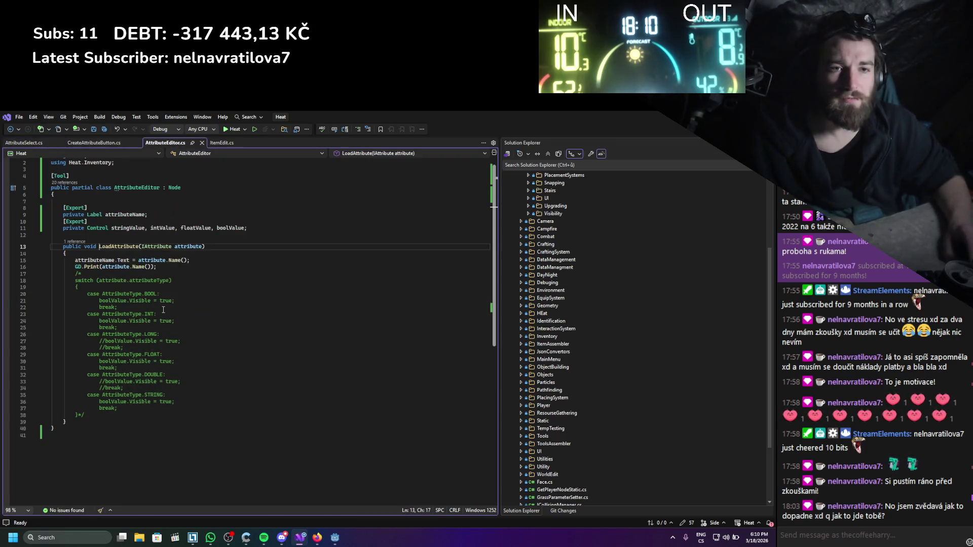
double_click(167, 247)
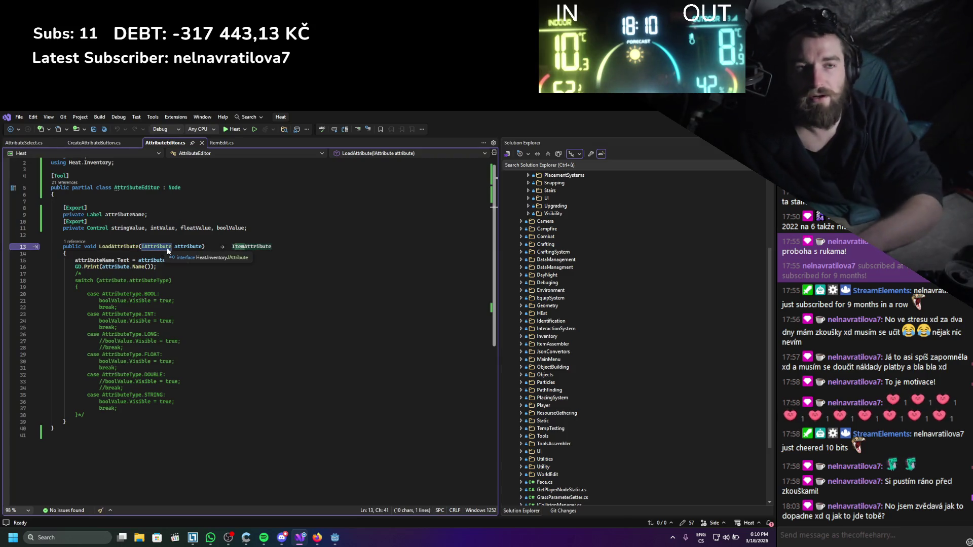
type("ItemAtt")
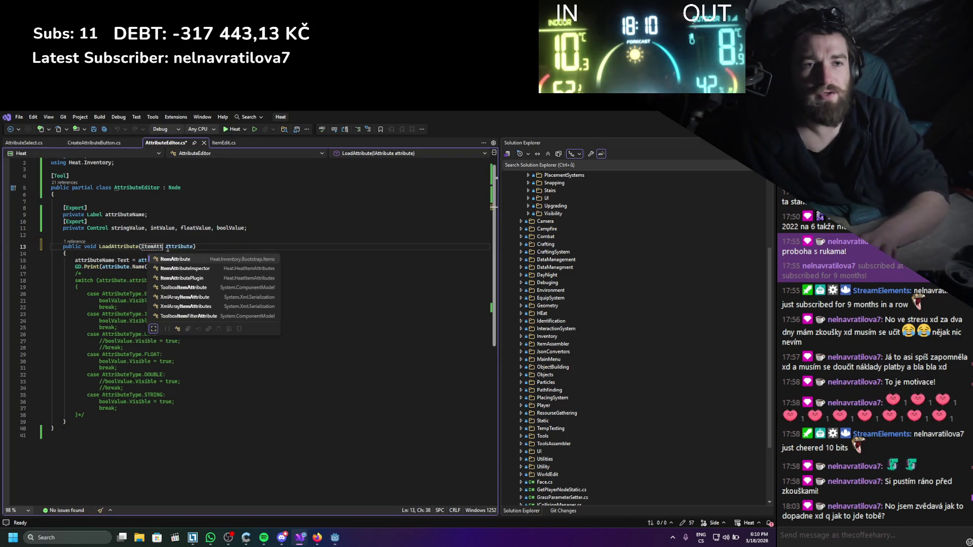
key("Tab")
left_click(186, 260)
key("ctrl+s")
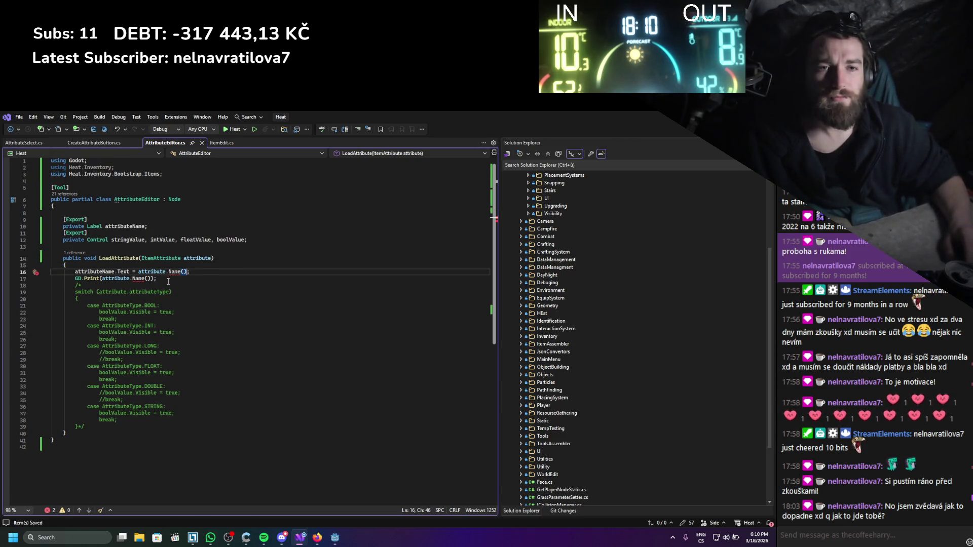
- Comment out the name-label and print lines, add blank lines at the method start, and save
left_click_drag(97, 426, 73, 287)
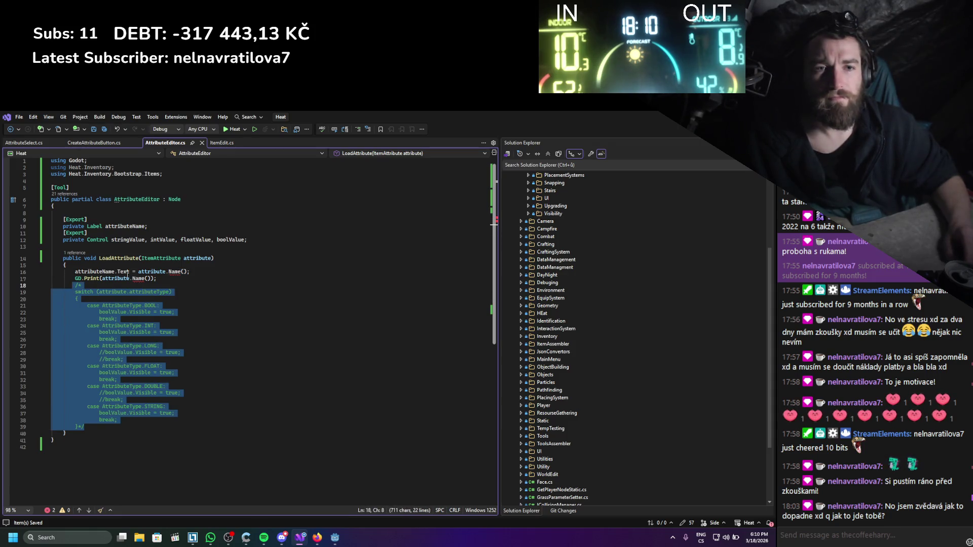
left_click(106, 287)
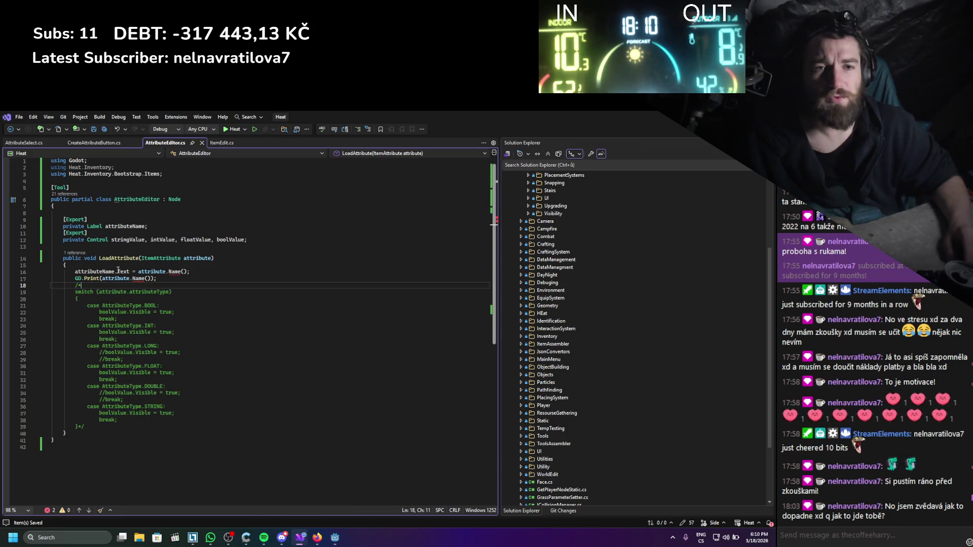
type("//")
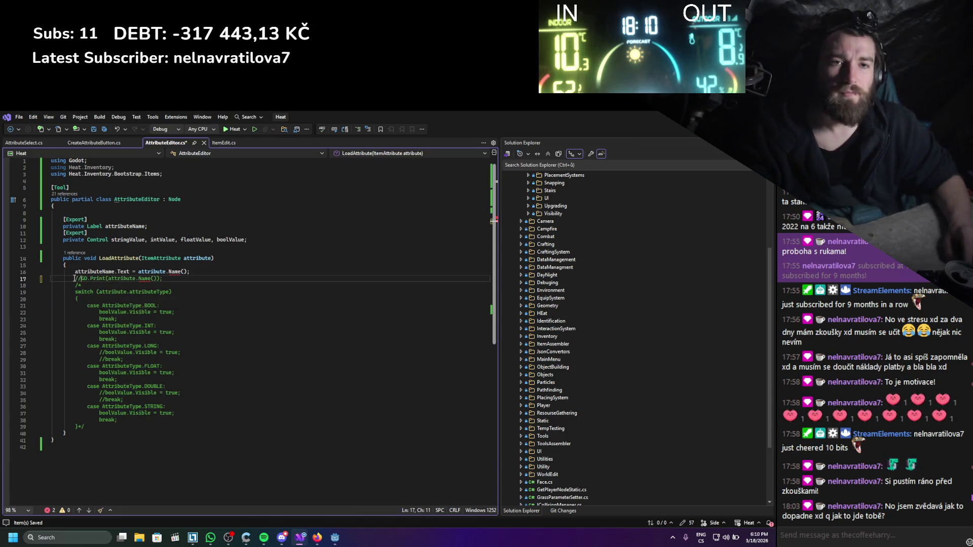
type("//")
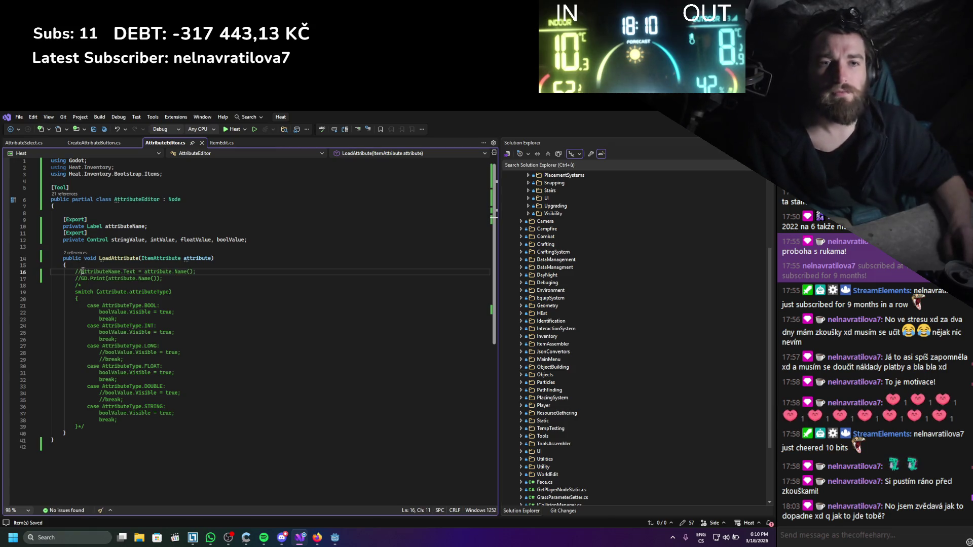
key("Up")
key("End")
key("Return")
key("Return")
key("Return")
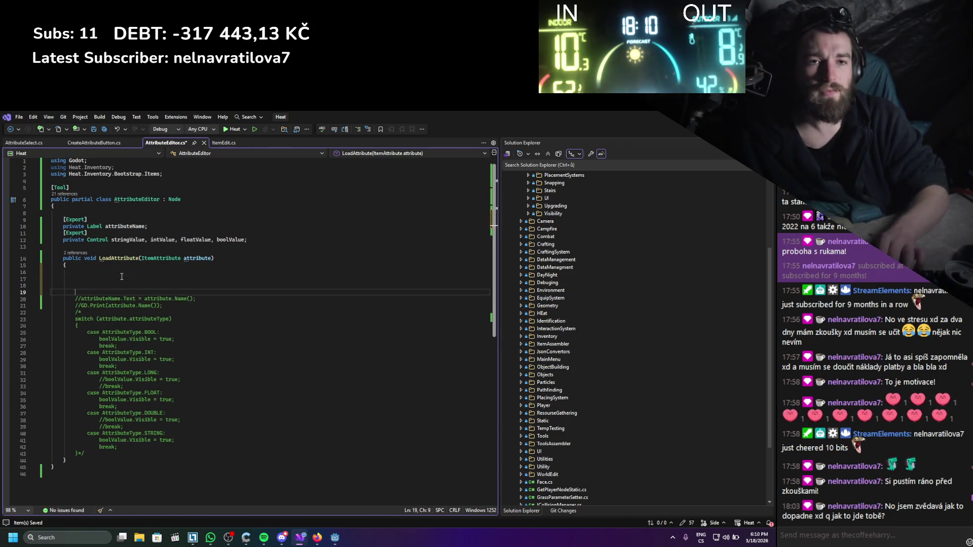
key("Up")
key("Up")
key("Up")
key("ctrl+s")
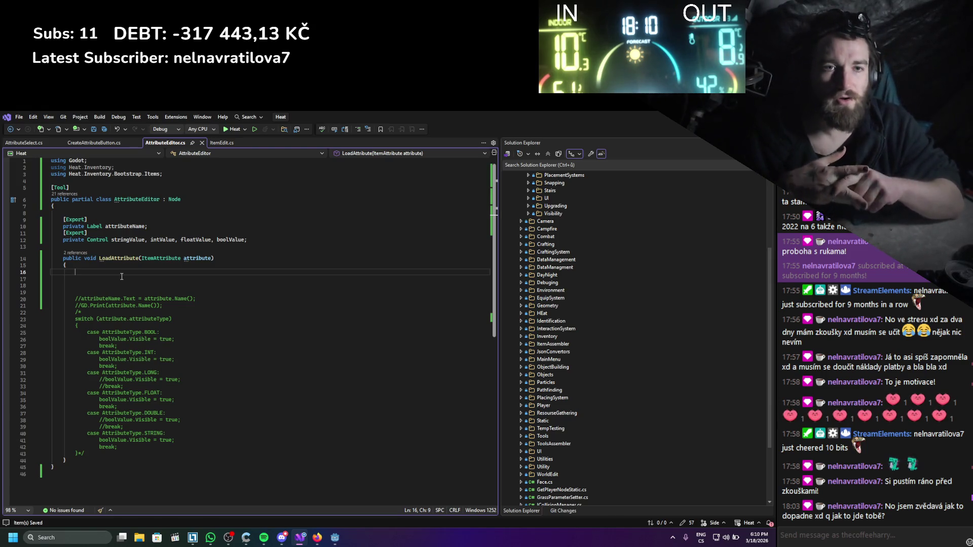
key("alt+Tab")
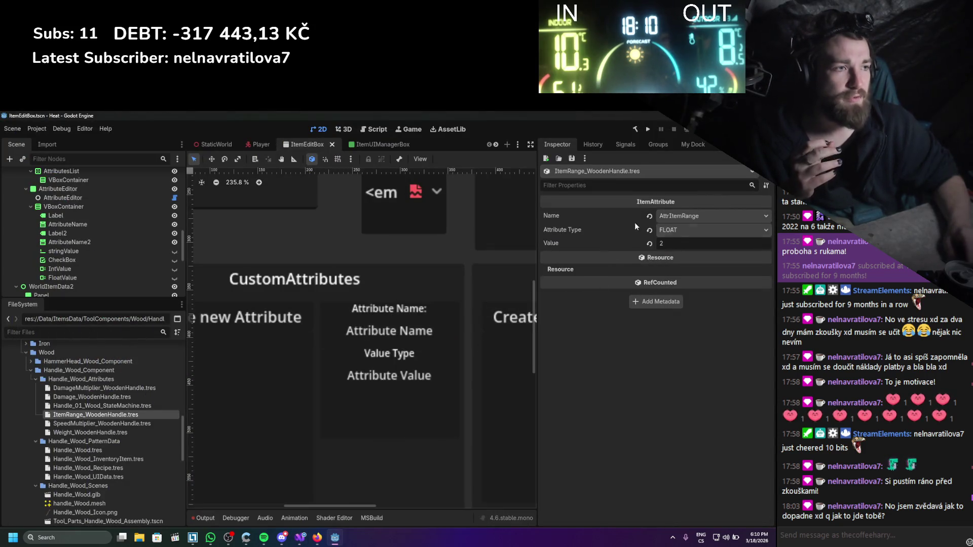
left_click(712, 216)
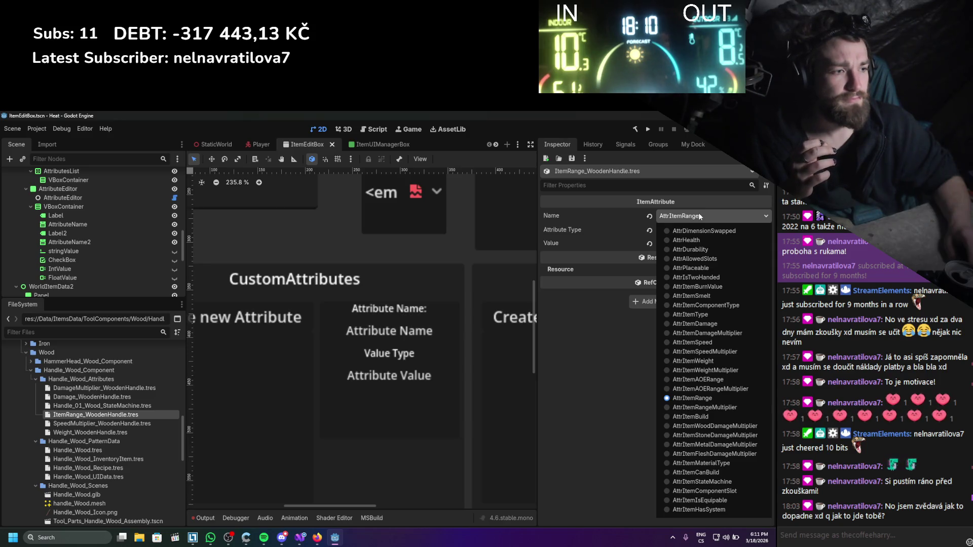
- Close the Name list leaving AttrItemRange selected and bring Visual Studio back
left_click(700, 217)
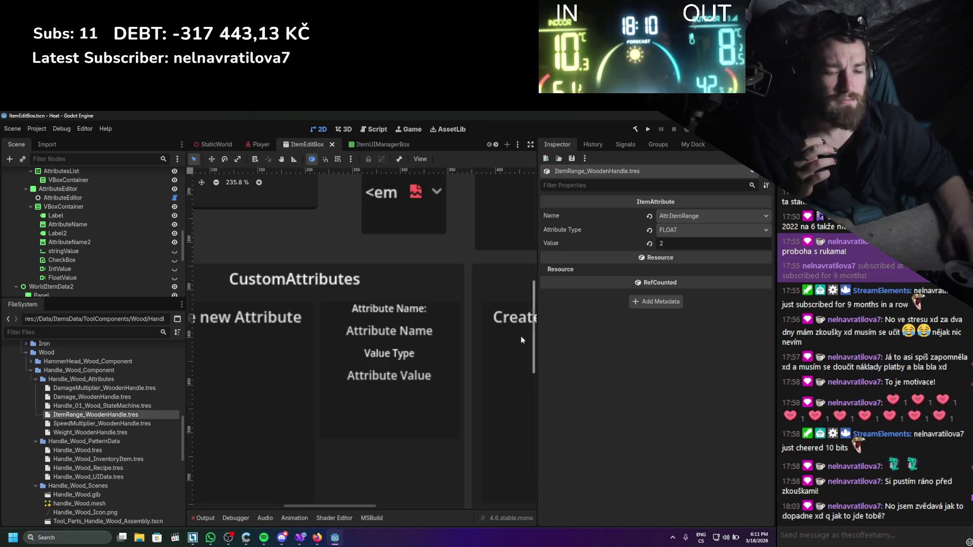
left_click(300, 538)
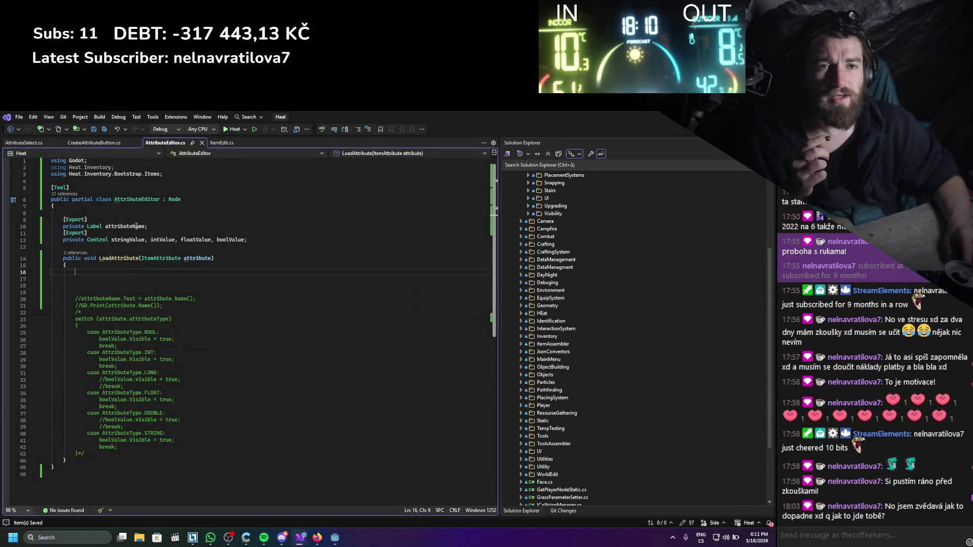
- Add an [Export] private MenuButton attributeNameMenu field below attributeName and save
left_click(155, 226)
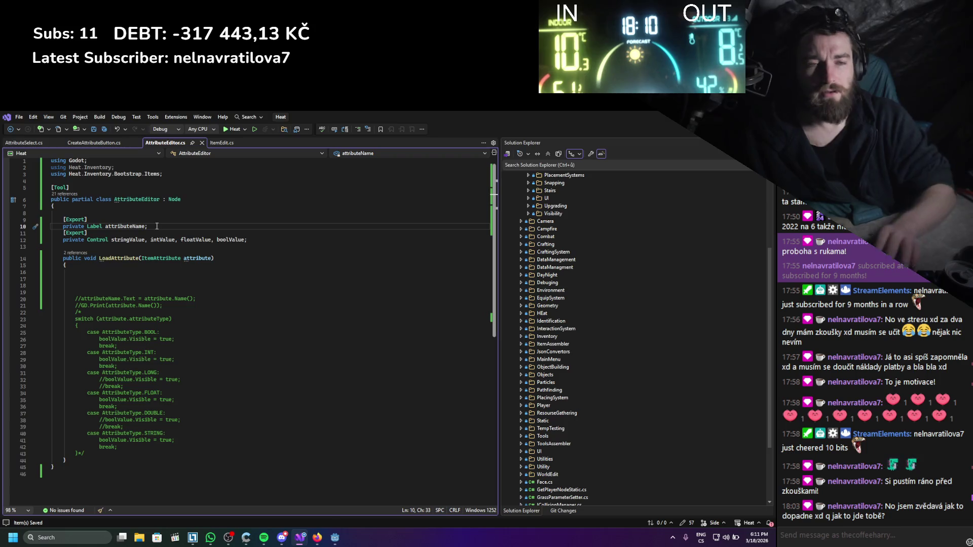
key("Return")
type("[Export]")
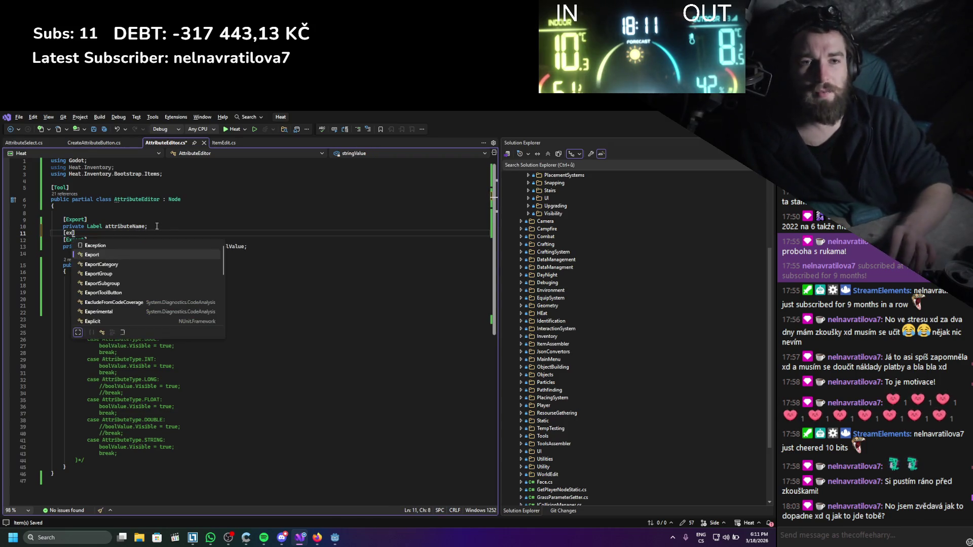
key("Return")
type("private ")
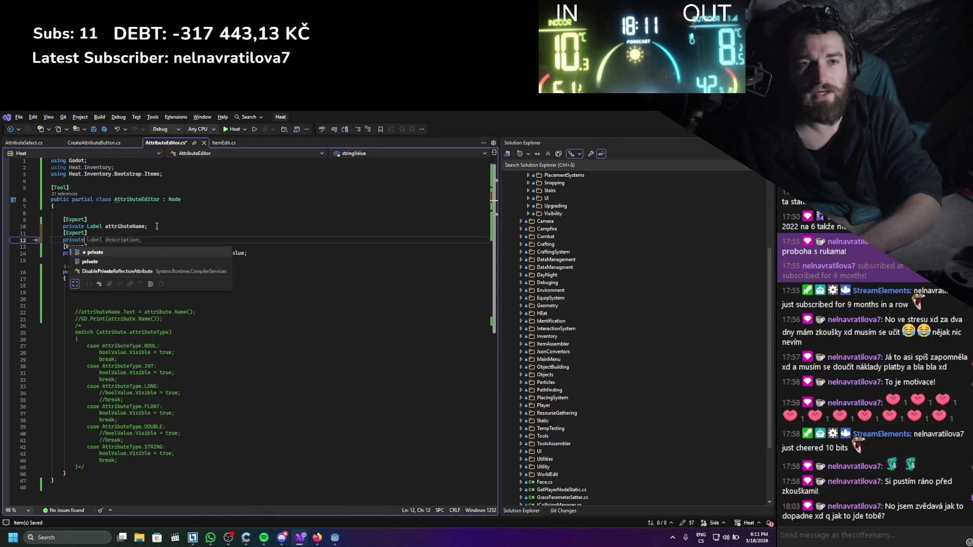
type("Menu")
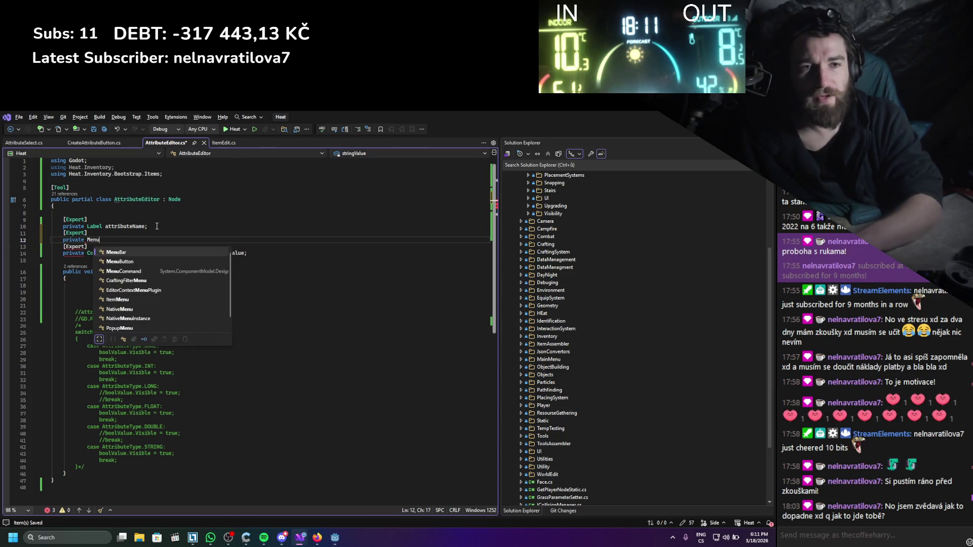
type("b att")
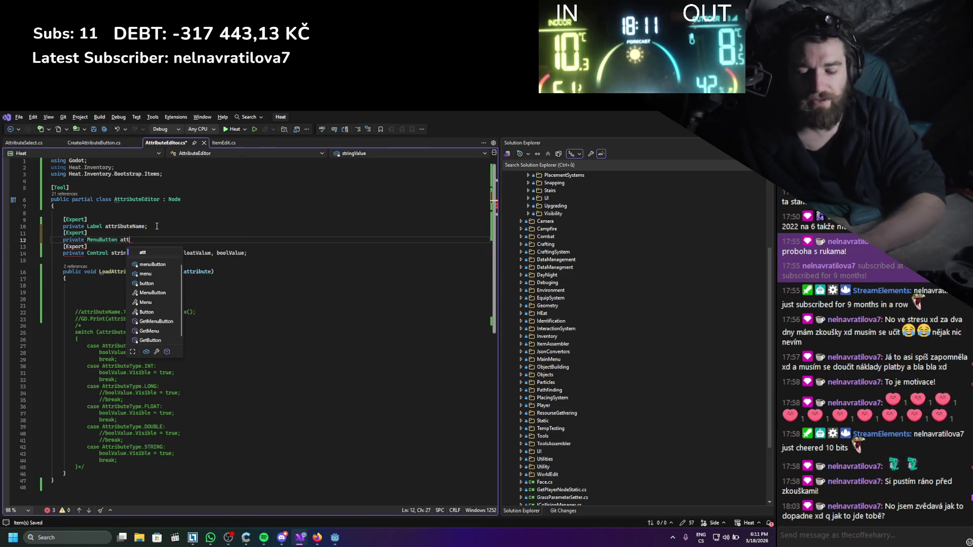
type("rybuteName")
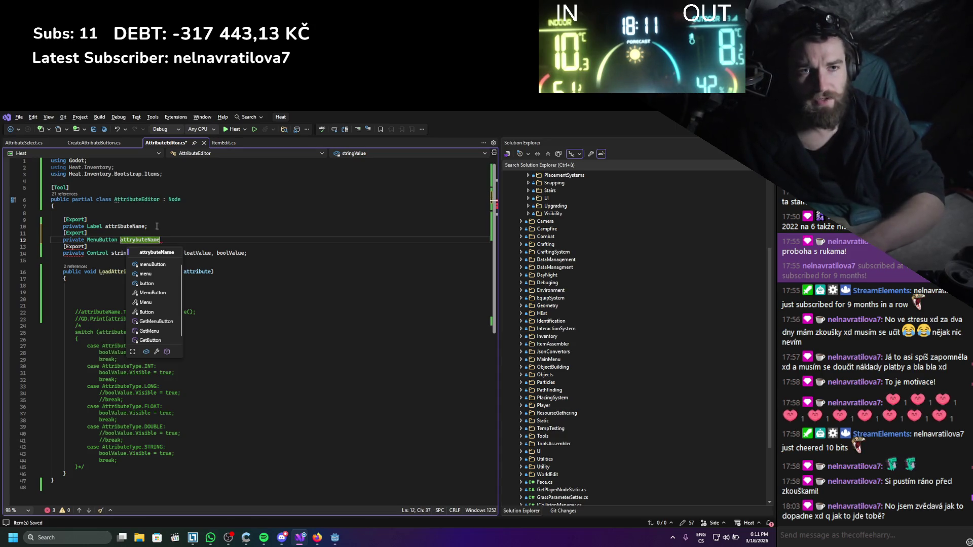
key("BackSpace")
key("BackSpace")
key("BackSpace")
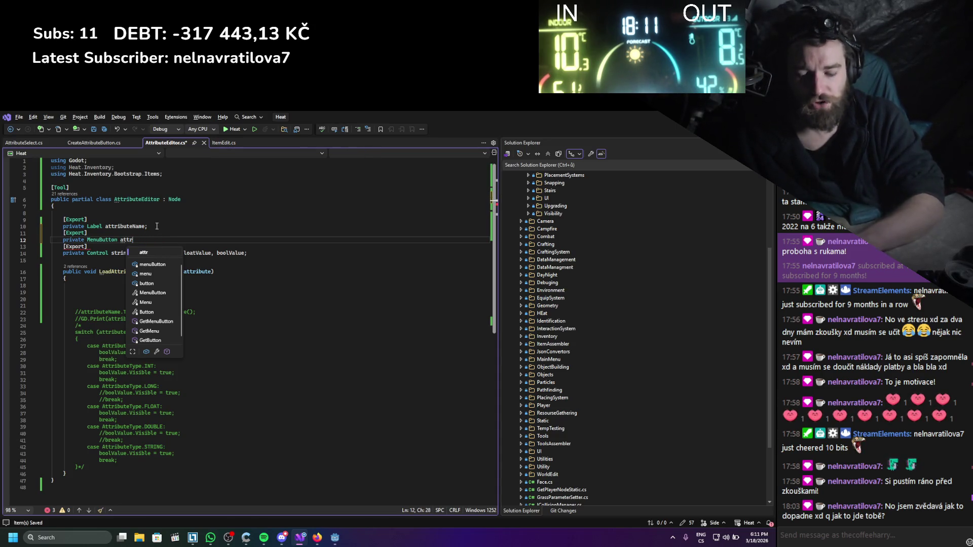
type("ibuteName;")
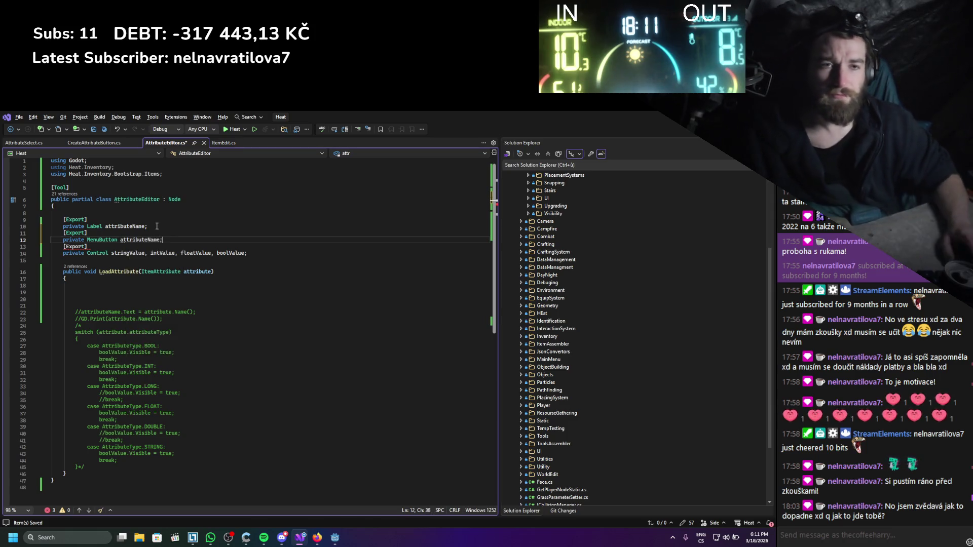
key("ctrl+s")
double_click(140, 240)
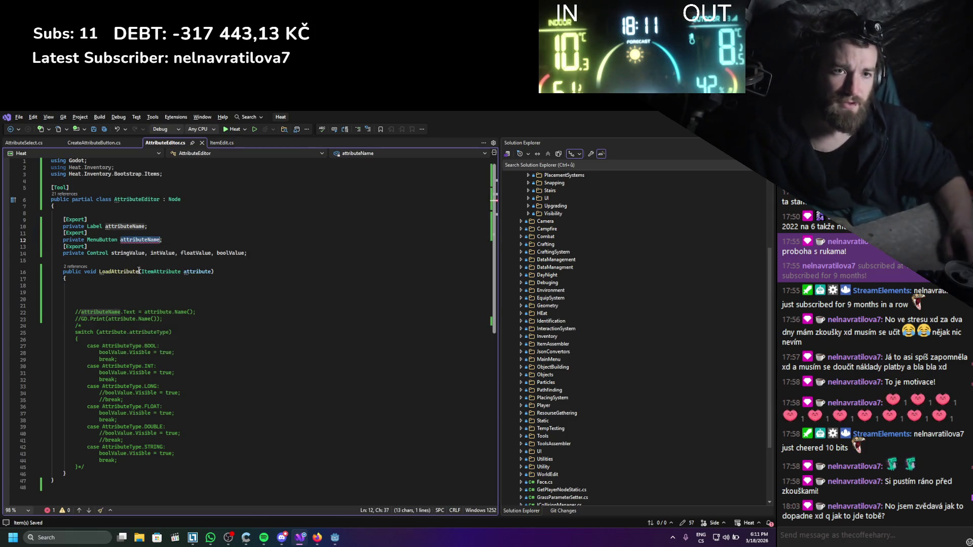
left_click(138, 292)
mouse_move(138, 239)
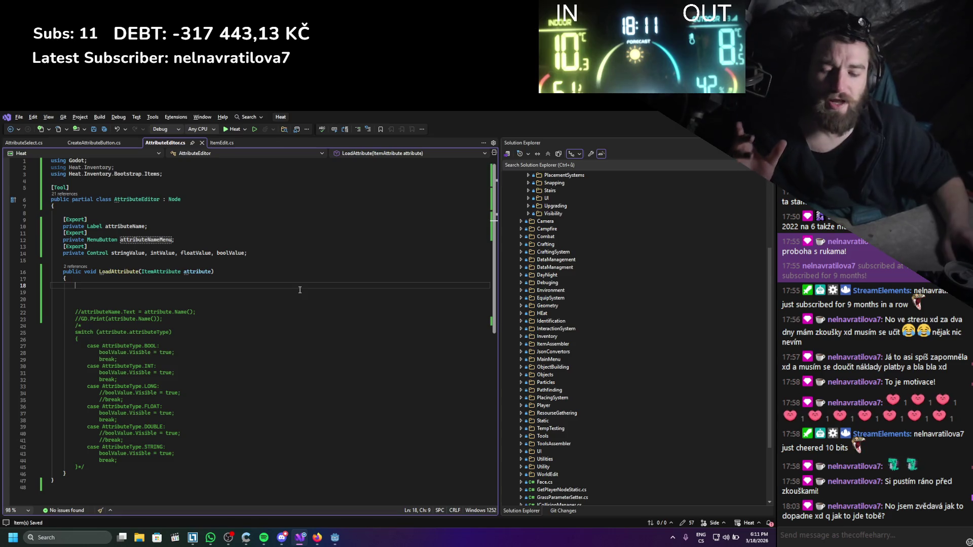
- Check the Name property's attribute list in Godot's Inspector without changing it
key("alt+Tab")
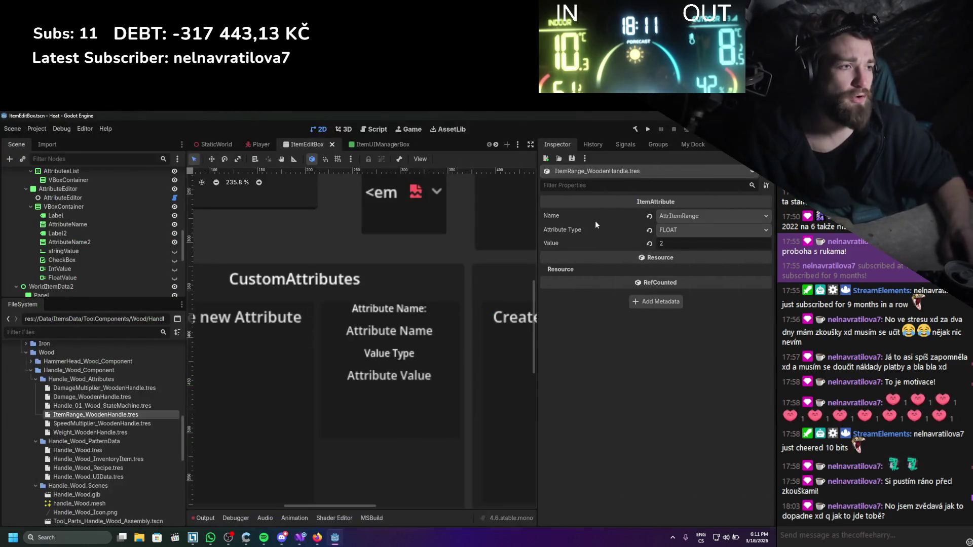
right_click(551, 217)
left_click(621, 332)
left_click(679, 216)
left_click(604, 230)
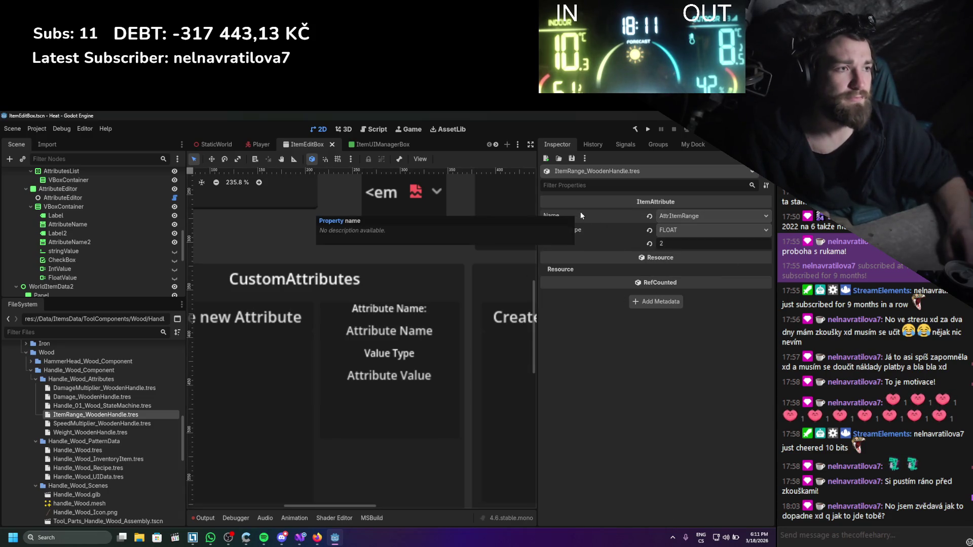
key("alt+Tab")
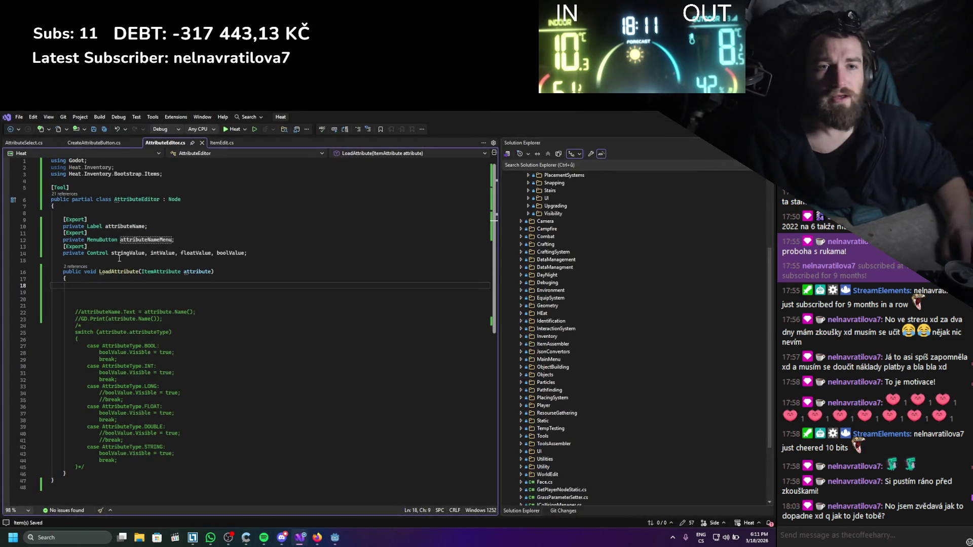
- Go to the ItemAttribute definition and keep ItemAttribute.cs open as a permanent tab
left_click(154, 274, "ctrl")
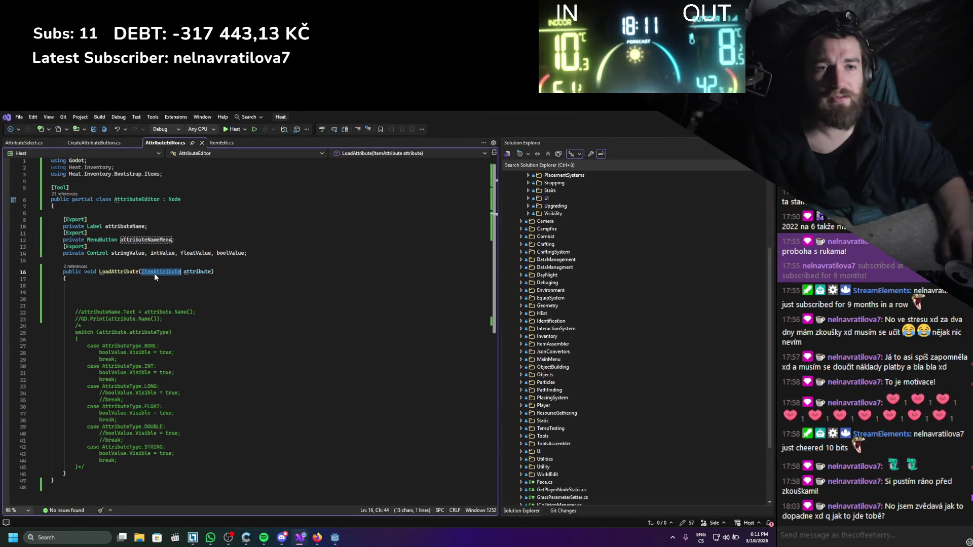
double_click(45, 501)
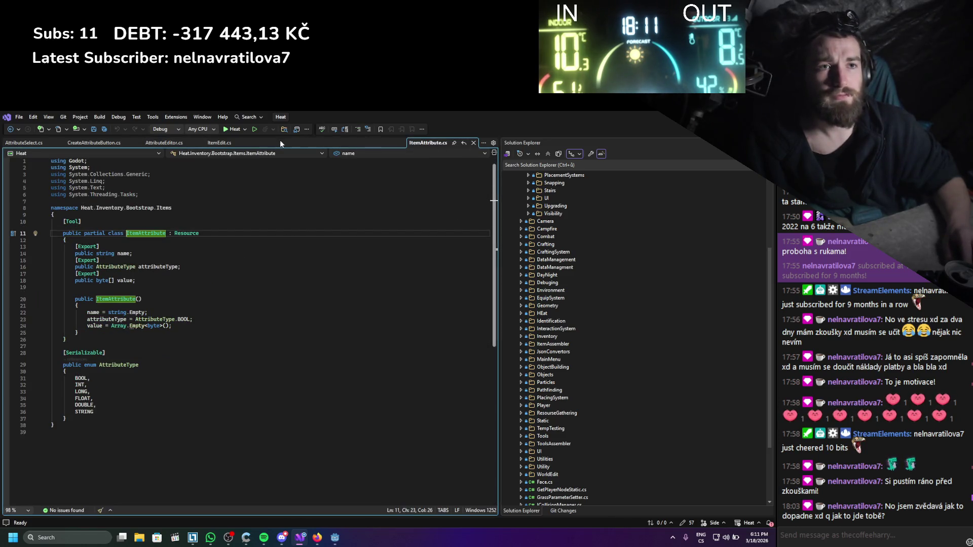
double_click(425, 143)
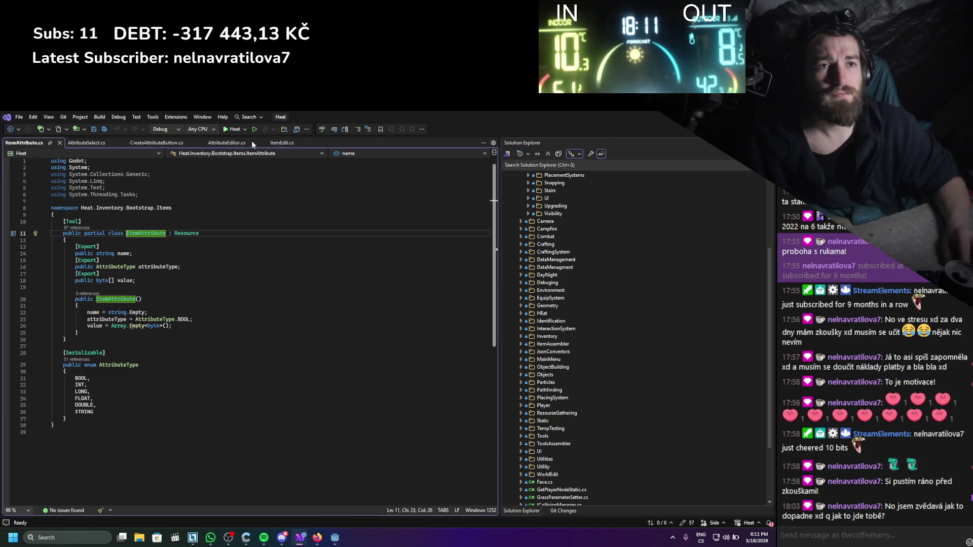
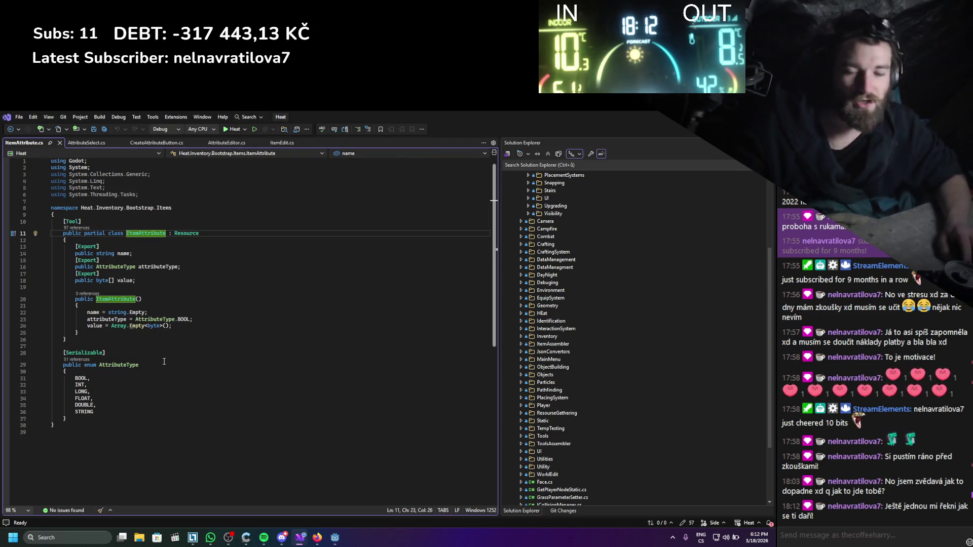
- Look over the ItemAttribute class code and its AttributeType enum
mouse_move(96, 417)
left_mouse_down()
mouse_move(142, 312)
mouse_move(142, 181)
left_mouse_up()
left_click(139, 360)
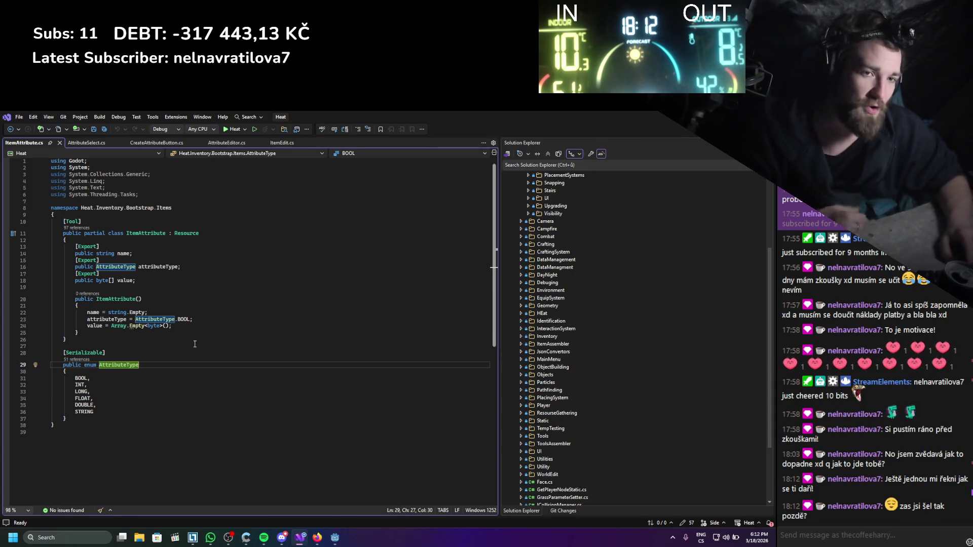
scroll(152, 282, "down", 9)
scroll(147, 288, "up", 8)
scroll(146, 292, "down", 2)
- Save ItemAttribute.cs and bring up File Explorer
left_click(144, 318)
key("ctrl+s")
scroll(145, 318, "up", 3)
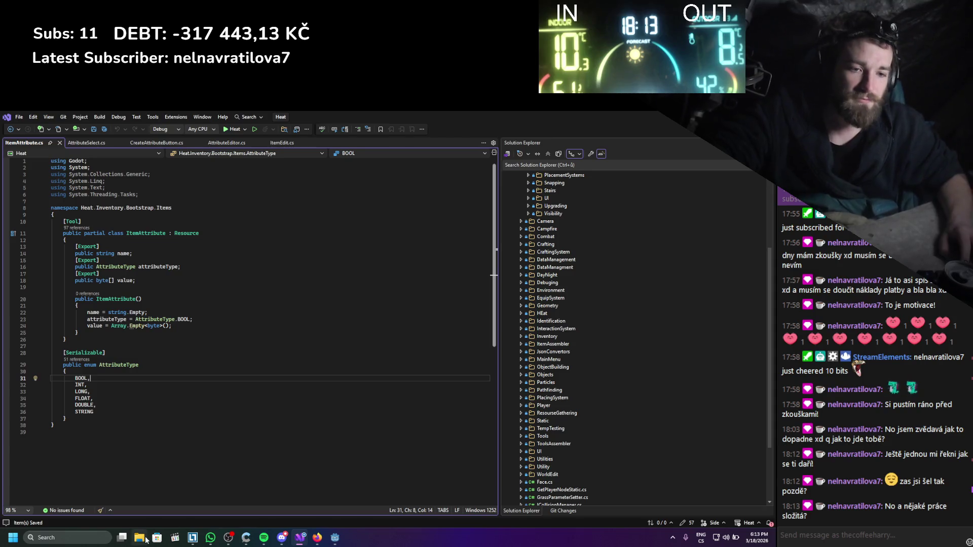
left_click(140, 538)
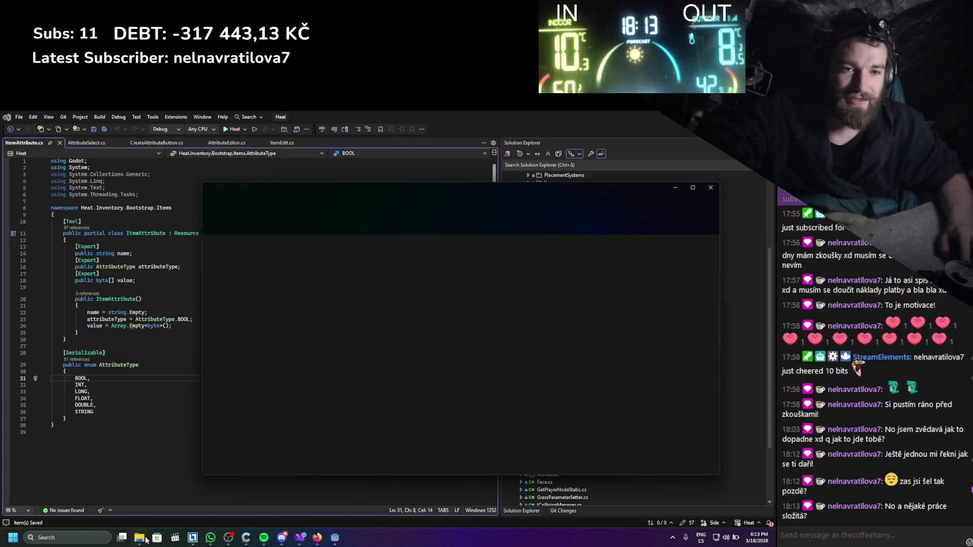
- Play the RenTest.mp4 render from the RenderTest_02 folder
left_click(231, 370)
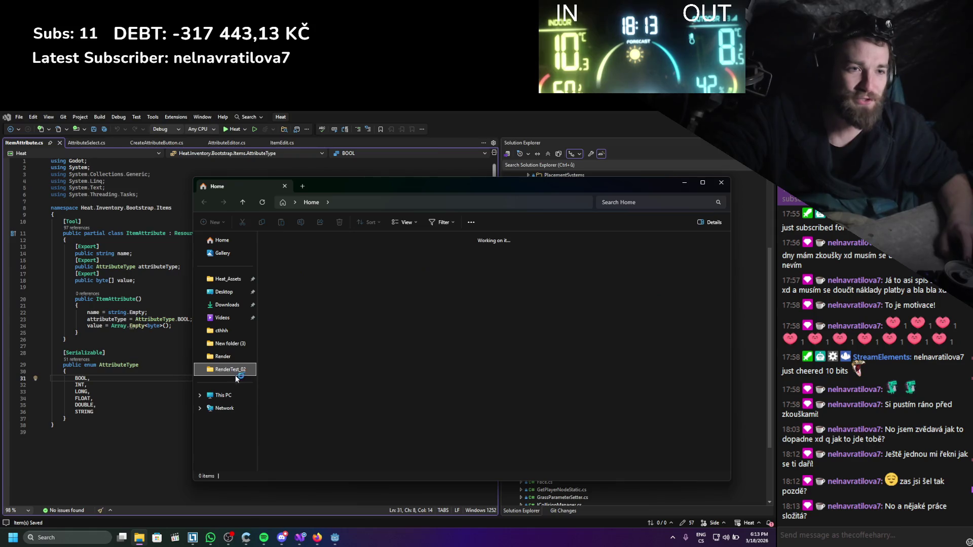
scroll(330, 304, "down", 15)
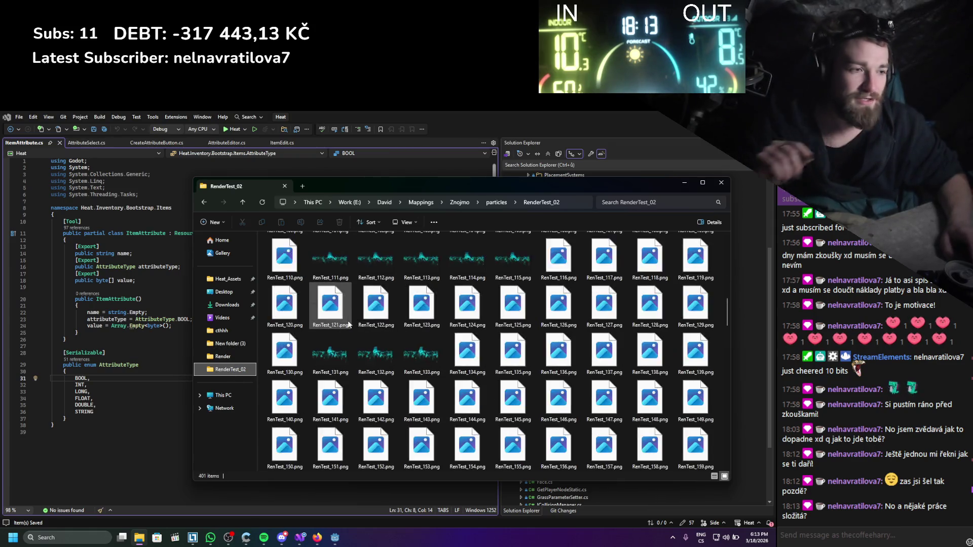
scroll(346, 332, "up", 15)
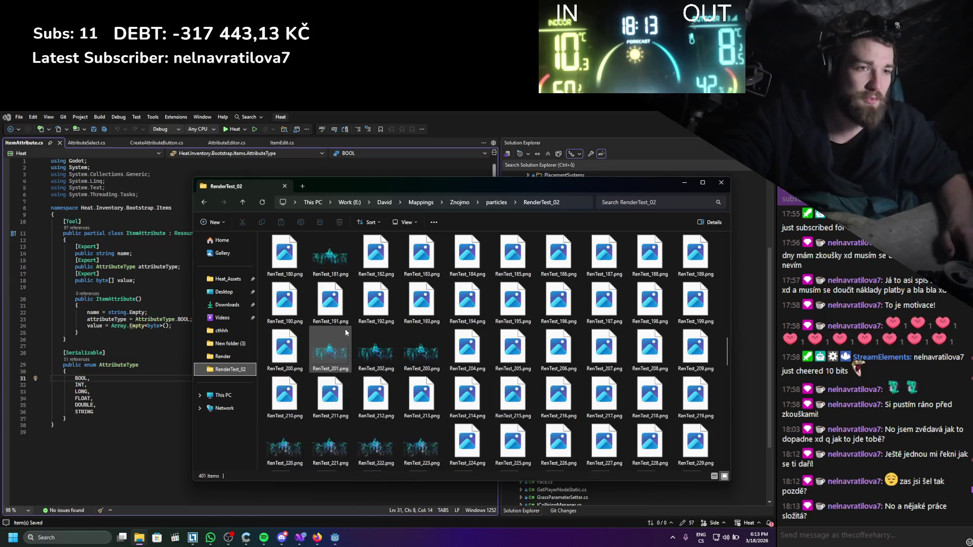
left_click(269, 264)
double_click(270, 265)
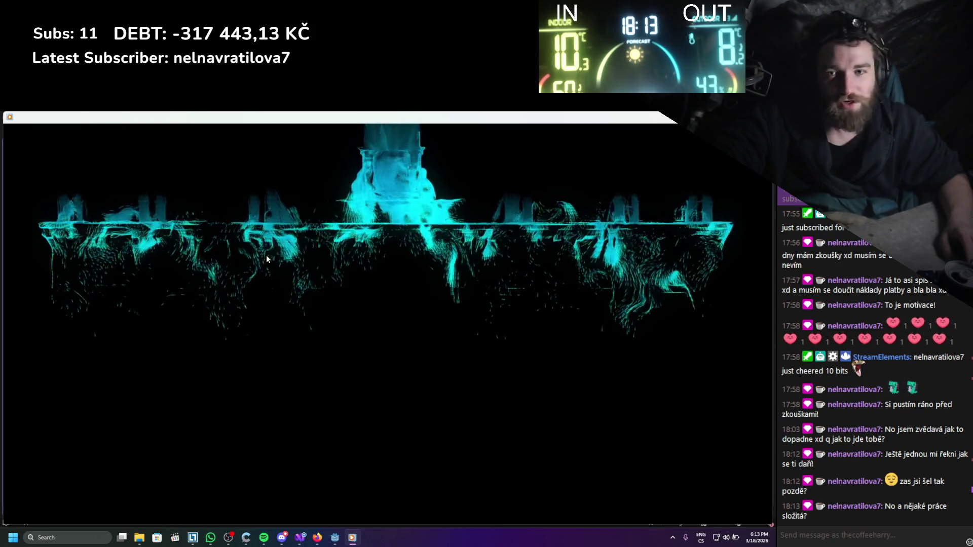
- Close the video player and return to the ItemAttribute constructor in Visual Studio
mouse_move(295, 257)
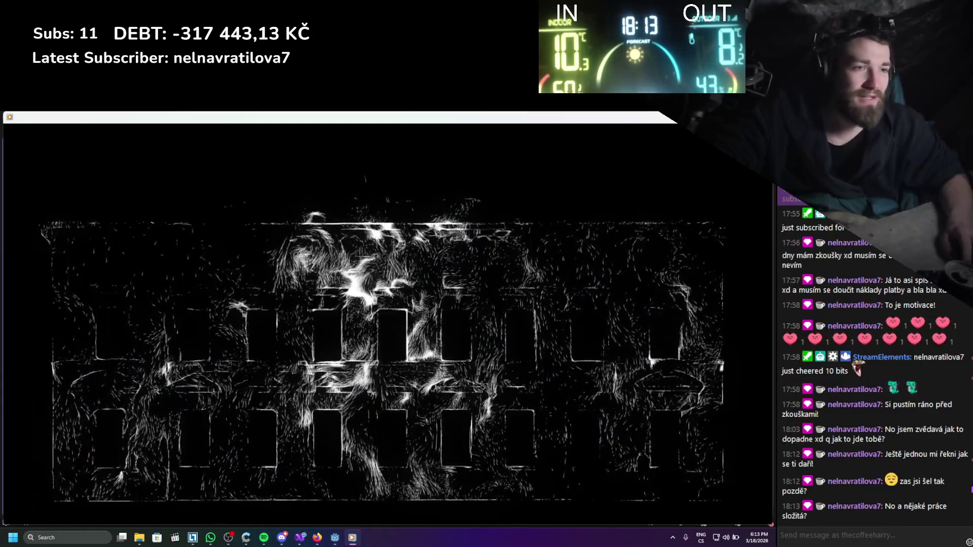
key("alt+F4")
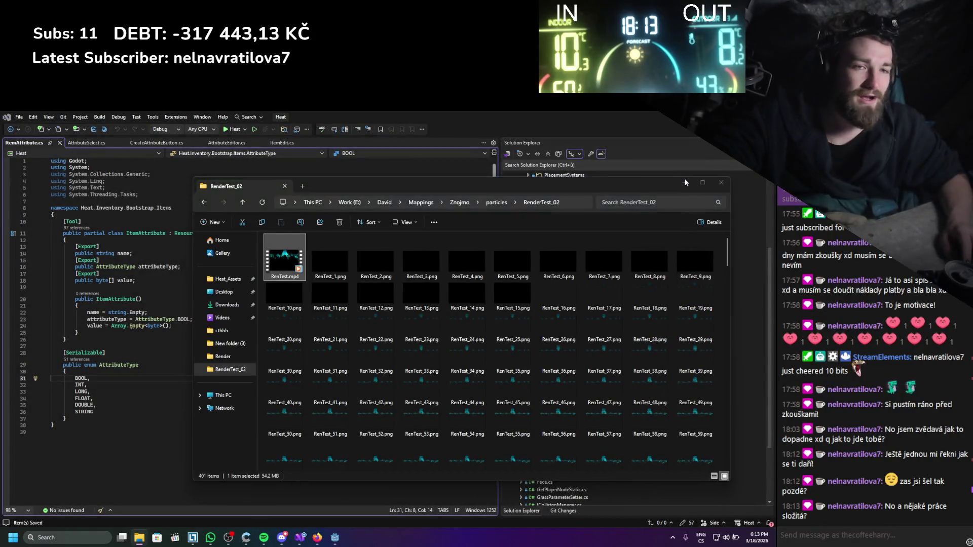
left_click(684, 183)
left_click(153, 333)
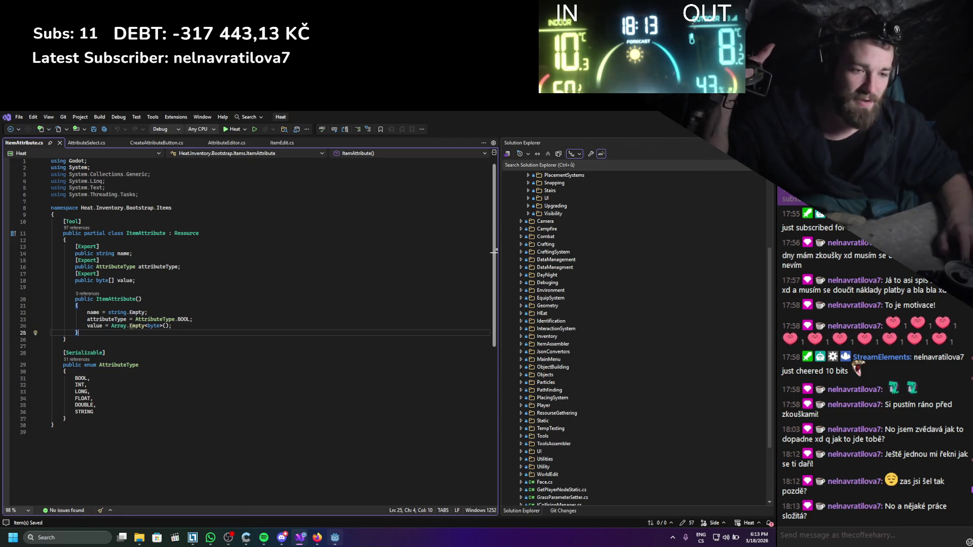
- Show the custom My Dock item list in the Godot editor
left_click(335, 537)
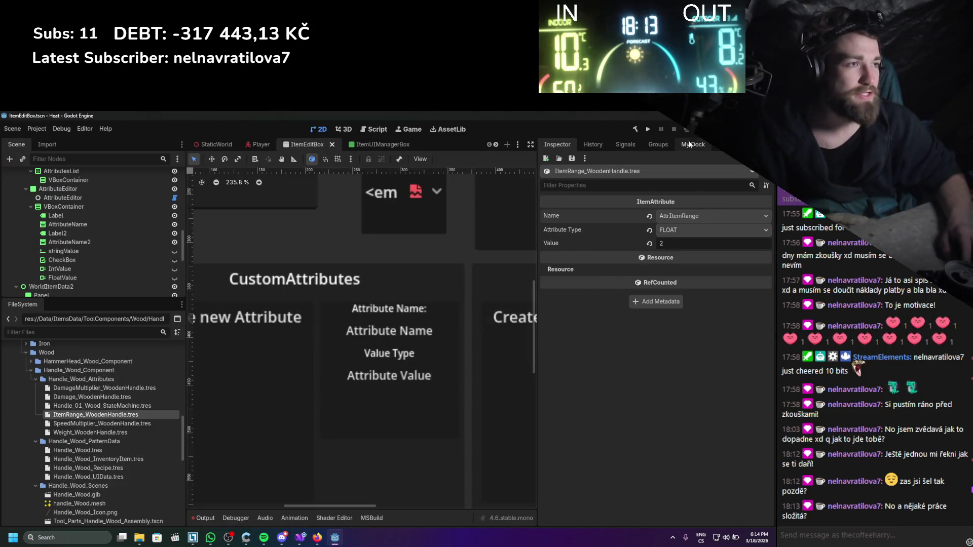
left_click(693, 144)
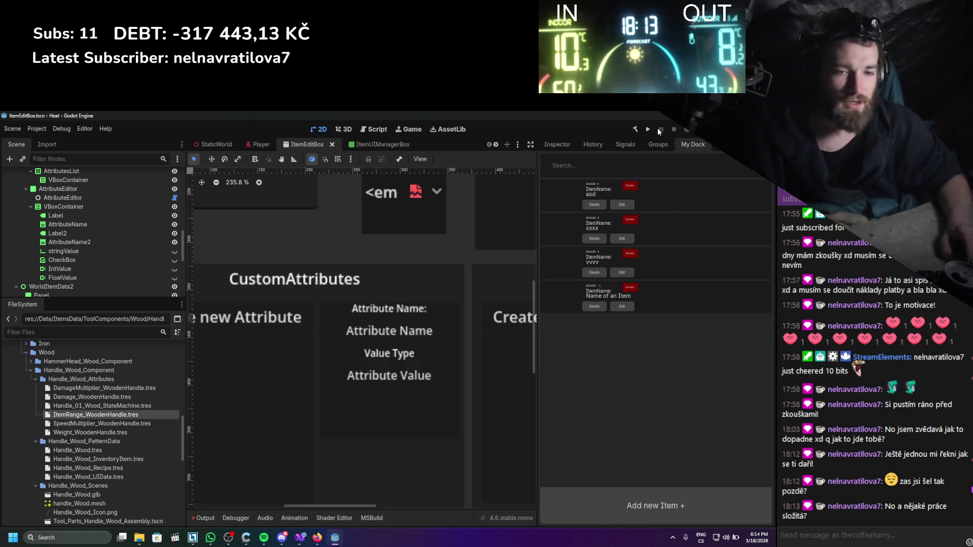
scroll(67, 456, "down", 2)
scroll(67, 456, "up", 2)
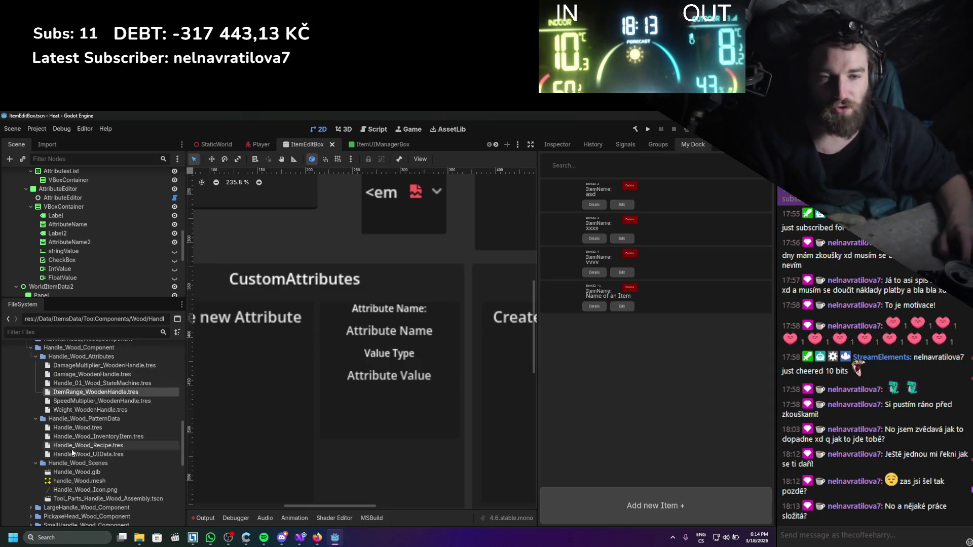
scroll(78, 434, "up", 2)
scroll(78, 435, "down", 2)
- Select the Handle_Wood .tres files through Handle_Wood_UIData.tres in FileSystem
left_click(69, 388)
left_click(71, 432, "shift")
left_click(71, 450)
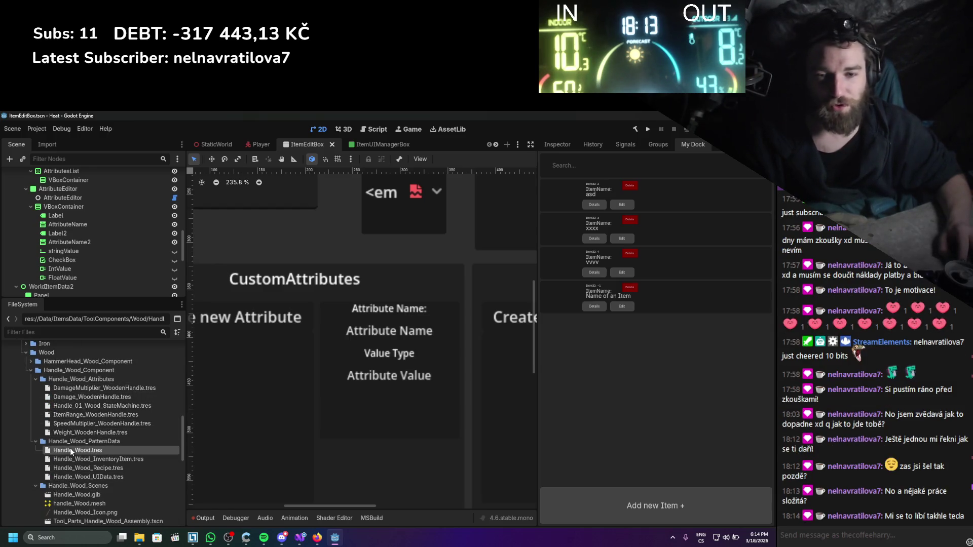
left_click(71, 477, "shift")
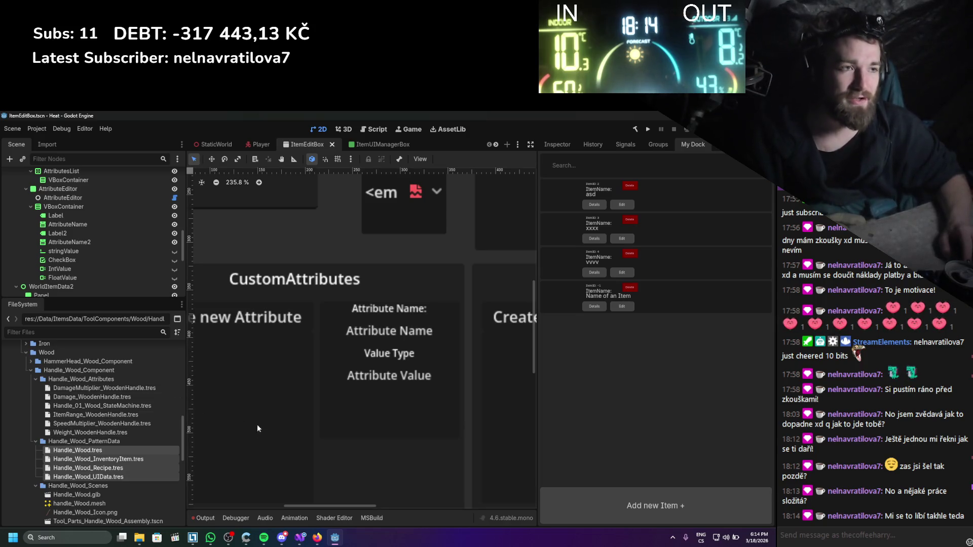
left_click(317, 537)
- Launch Paint and draw a teardrop outline on the canvas
left_click(66, 537)
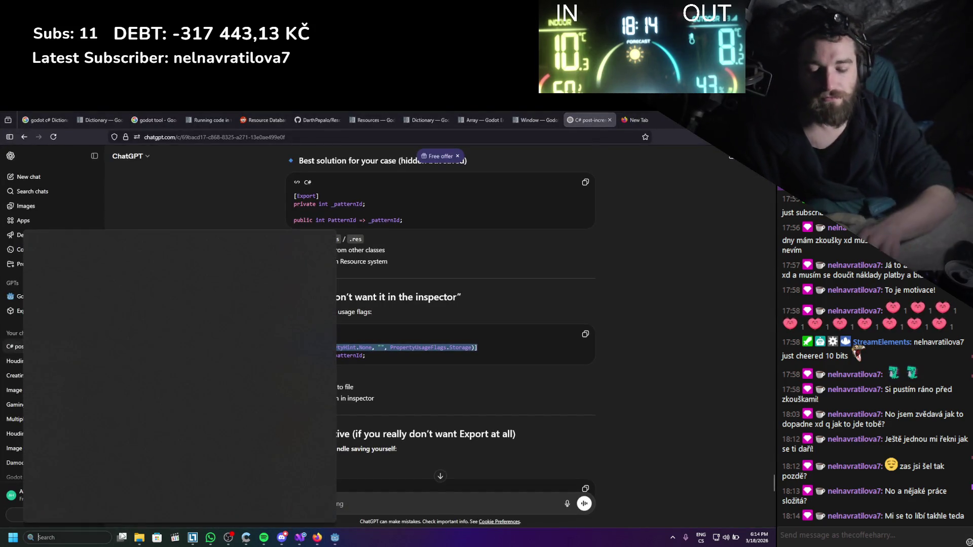
type("paint")
key("Return")
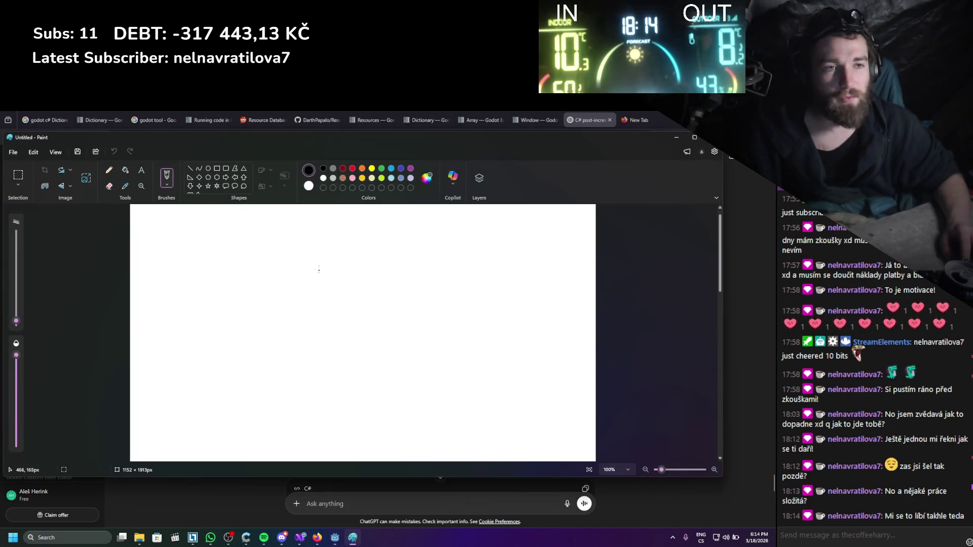
left_click_drag(317, 222, 310, 246)
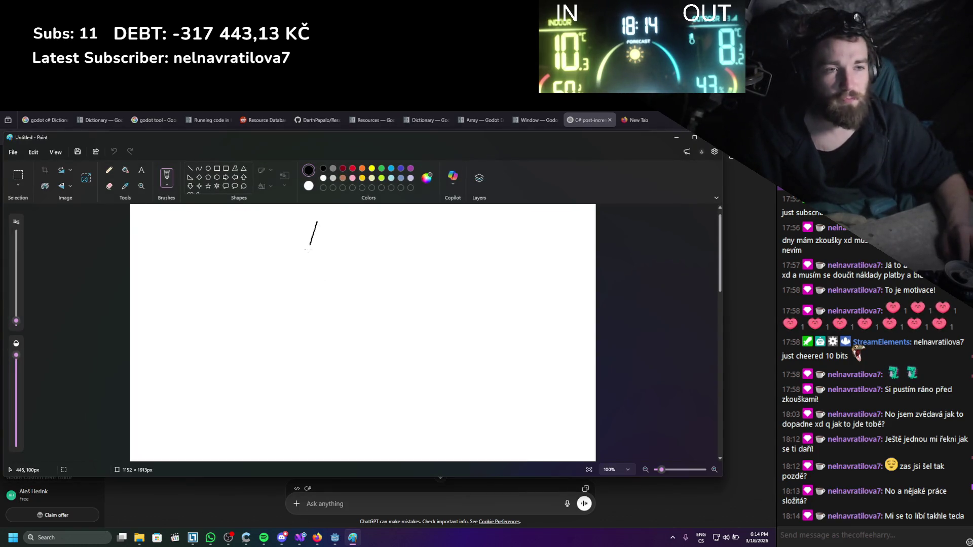
mouse_move(282, 304)
left_mouse_down()
mouse_move(282, 330)
mouse_move(318, 304)
left_mouse_up()
left_click_drag(316, 259, 319, 220)
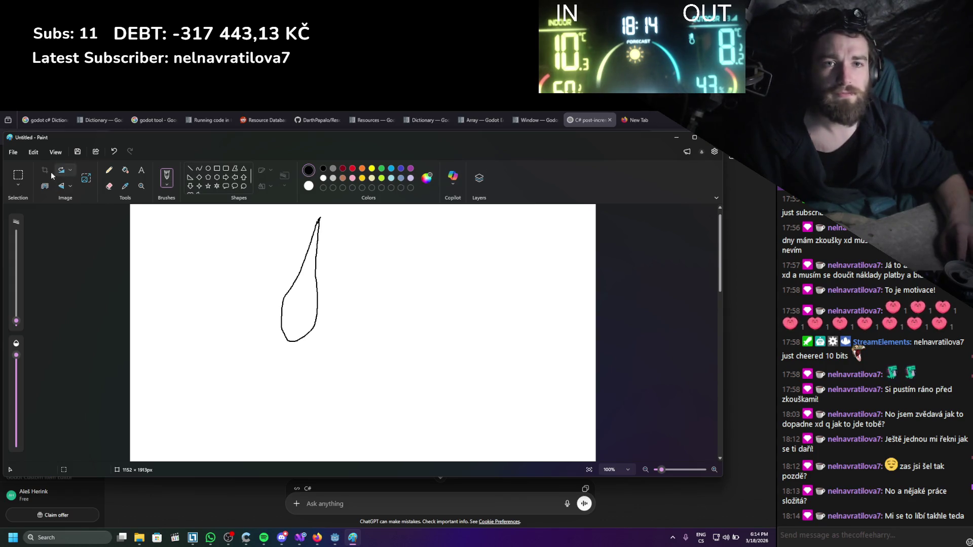
- Fill the teardrop red and add black brush strokes inside and along its edges
left_click(125, 170)
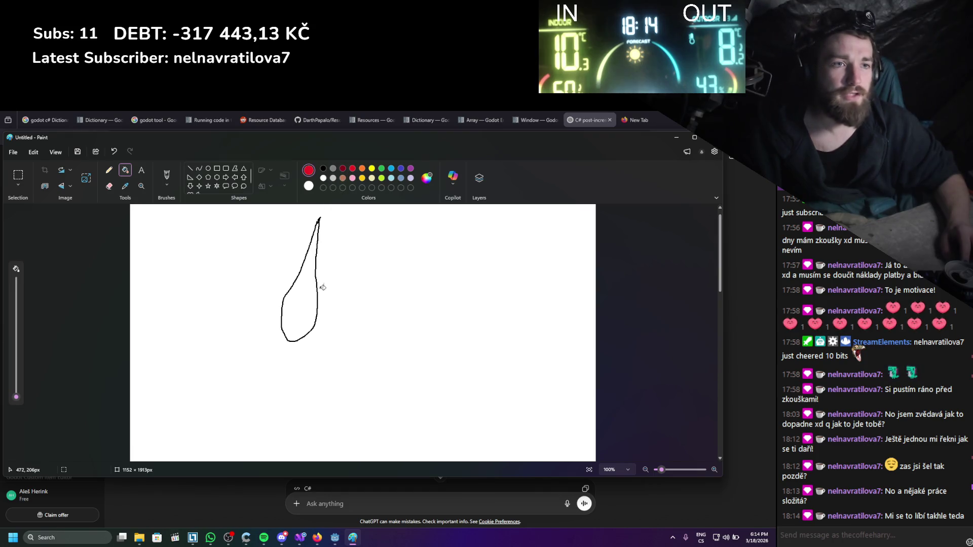
left_click(312, 248)
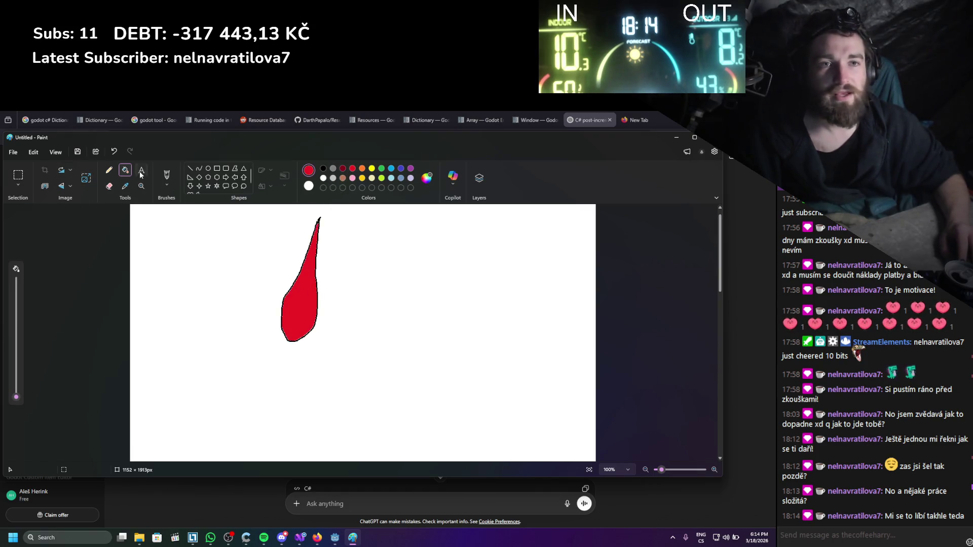
left_click(167, 176)
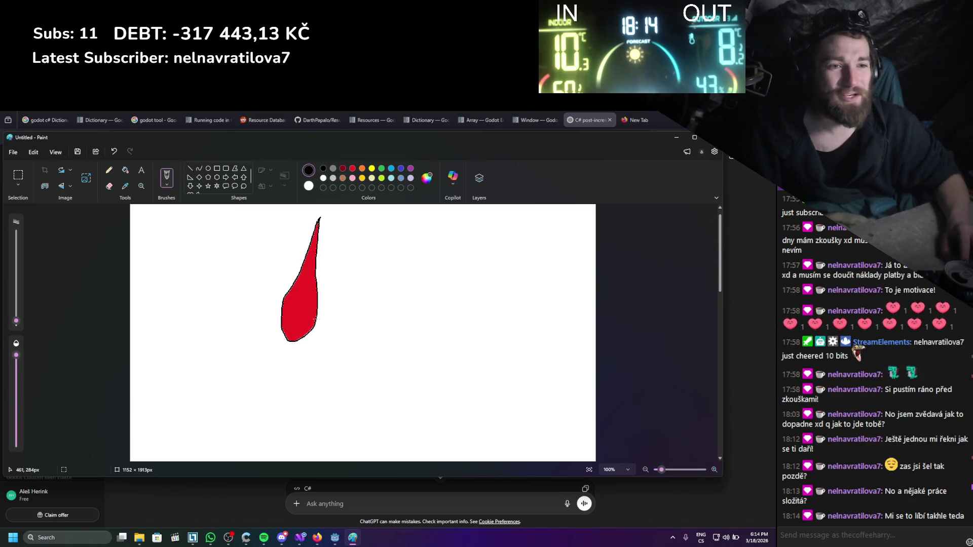
left_click_drag(315, 309, 314, 291)
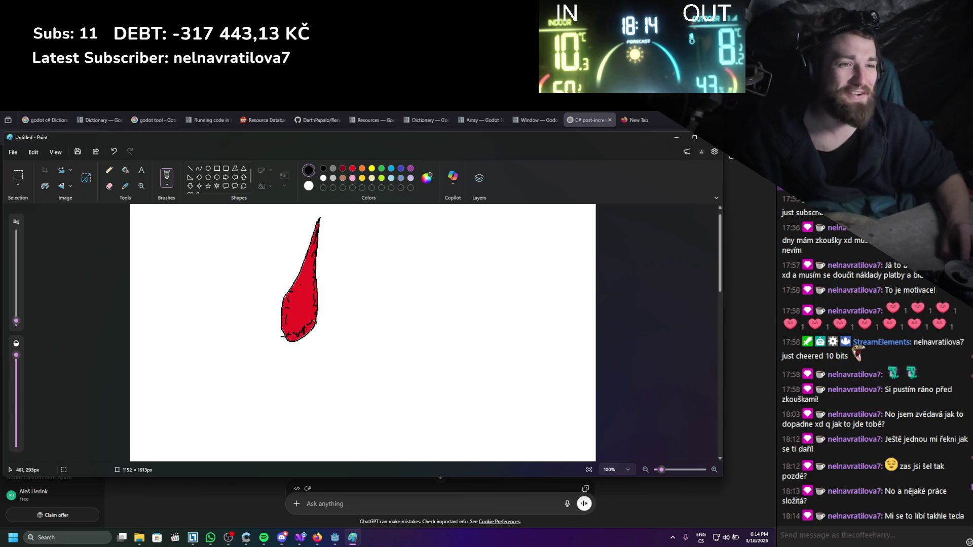
left_click_drag(296, 329, 283, 307)
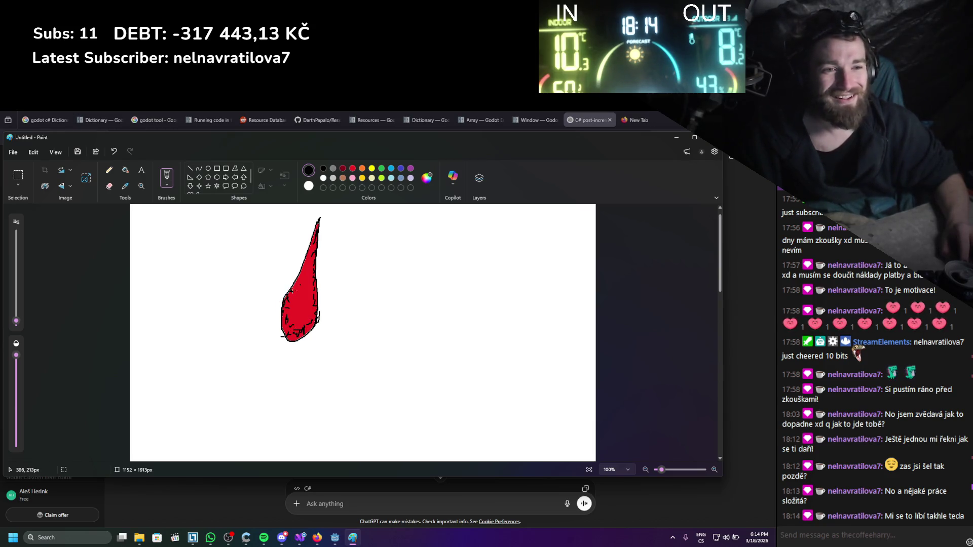
left_click_drag(305, 274, 302, 263)
- Try grey and dark red with the plain Brush, scribble pencil lines, then close Paint without saving
left_click(333, 170)
left_click(343, 169)
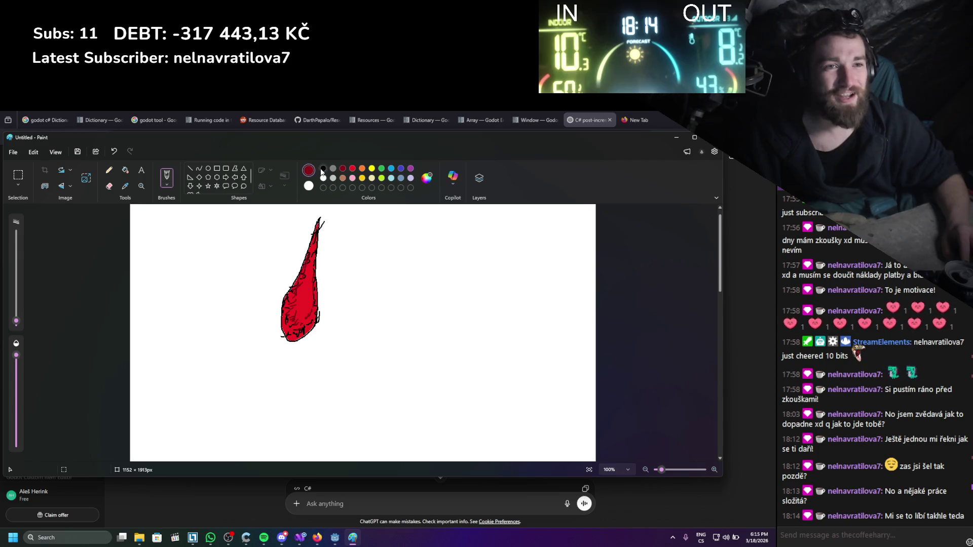
left_click(167, 182)
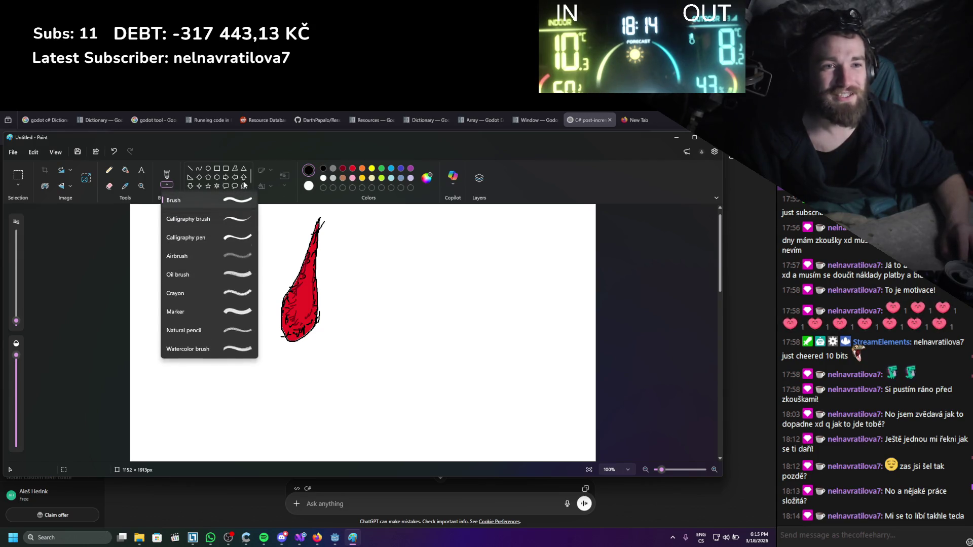
left_click(276, 193)
left_click(171, 188)
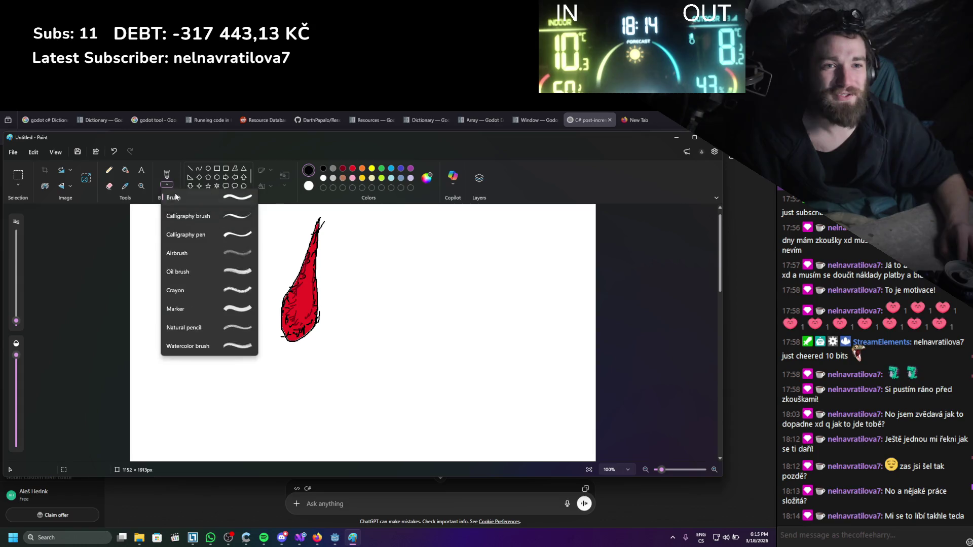
left_click(194, 200)
left_click(125, 170)
left_click(109, 170)
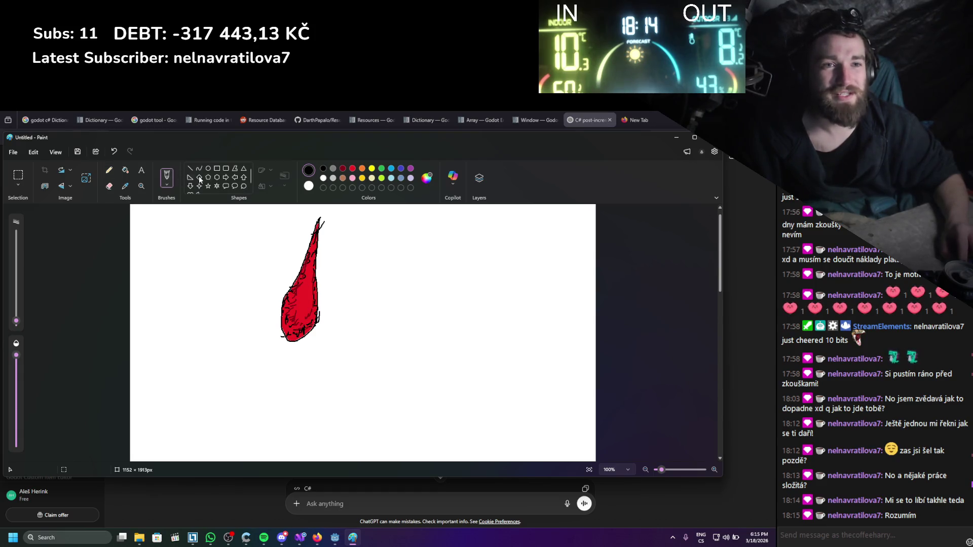
left_click_drag(303, 330, 309, 326)
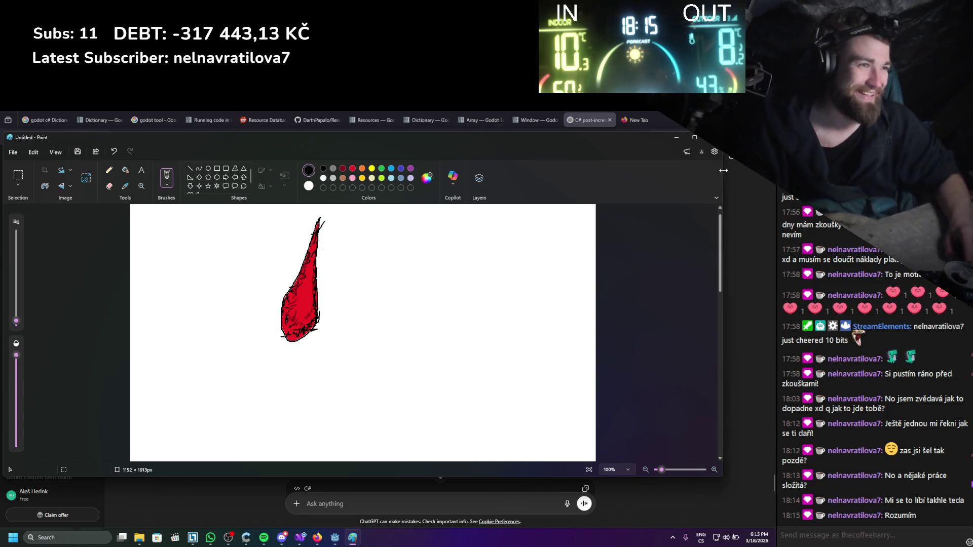
key("alt+F4")
left_click(363, 326)
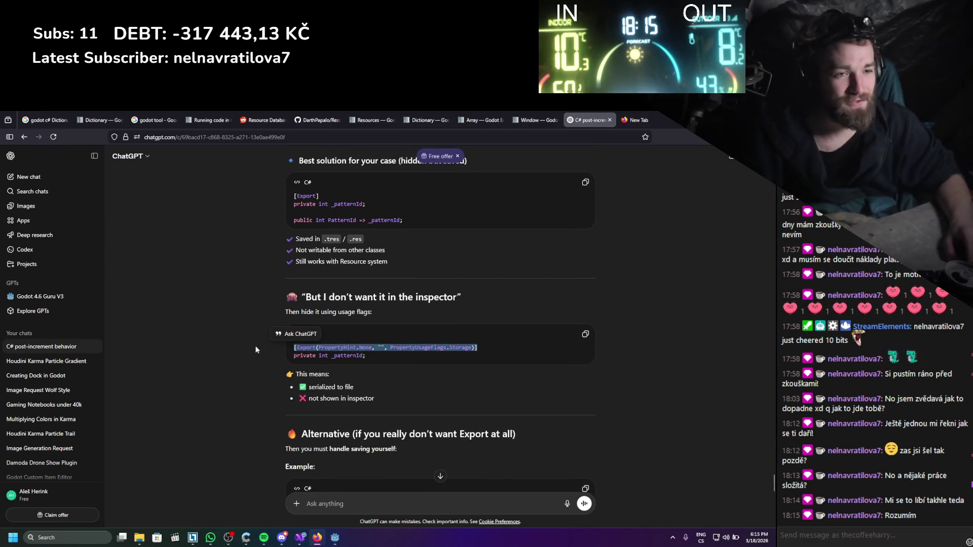
- Clear the selected code line and dismiss the accidental Save As dialog
left_click(260, 360)
key("ctrl+s")
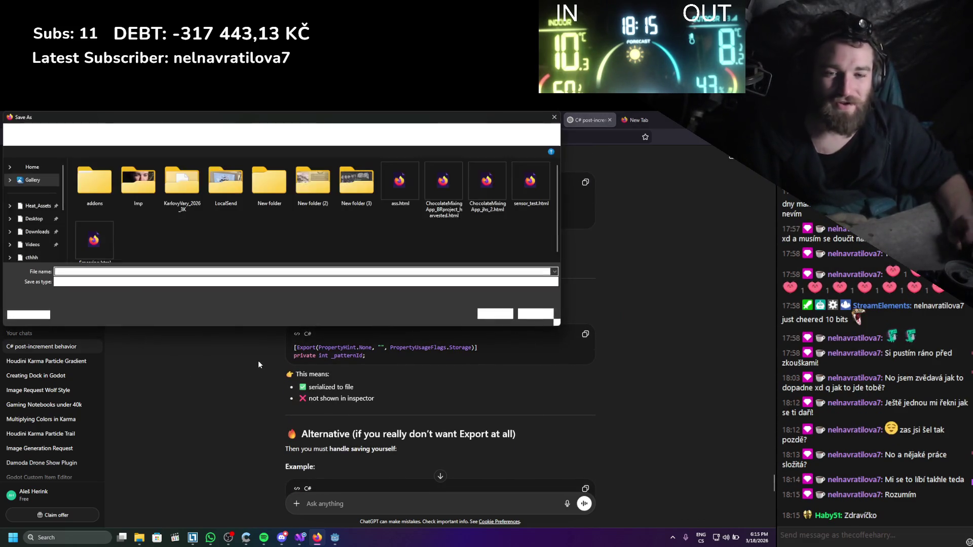
left_click(549, 112)
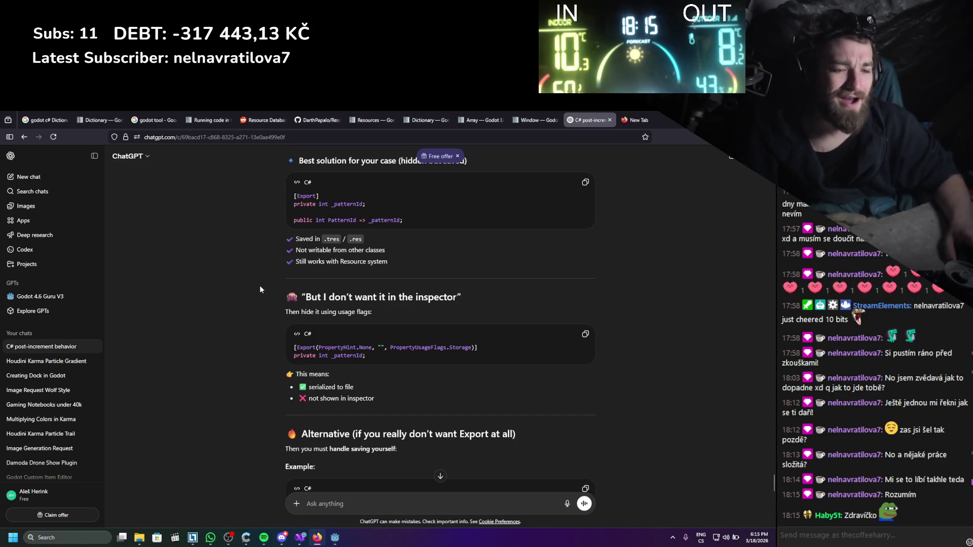
- Scroll through the PropertyUsageFlags.Storage answer, close ChatGPT and return to Godot
scroll(260, 287, "down", 5)
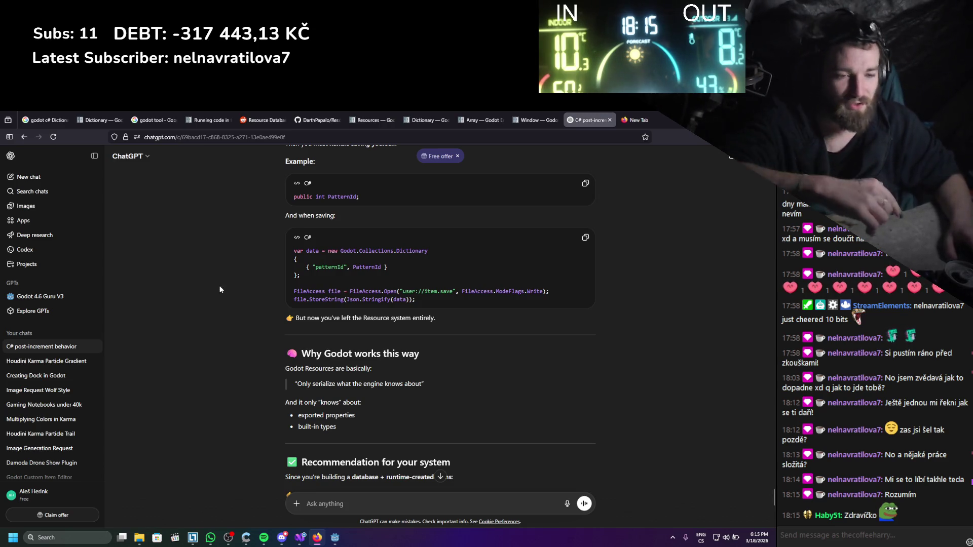
scroll(214, 274, "down", 5)
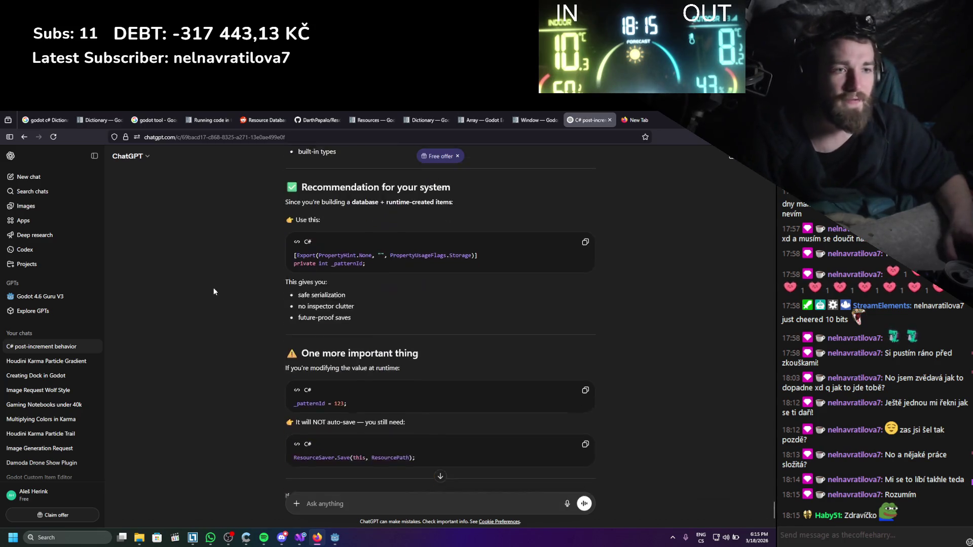
scroll(214, 291, "up", 5)
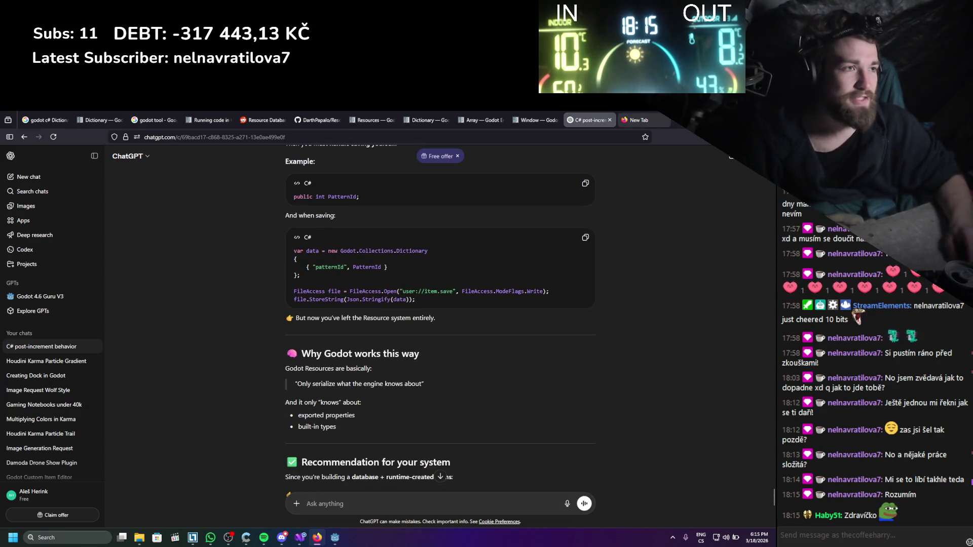
left_click(611, 120)
left_click(335, 537)
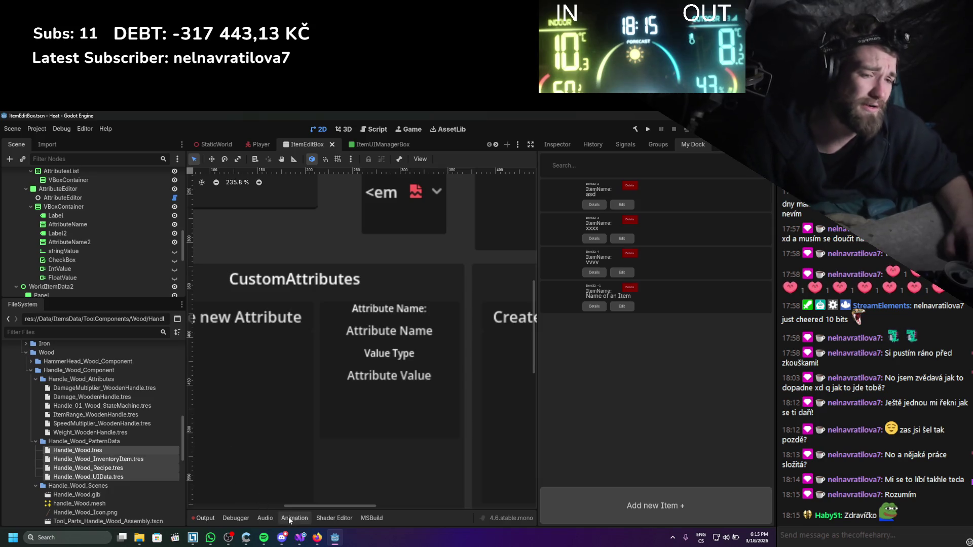
- Open AttributeSelect.cs in Visual Studio
left_click(301, 539)
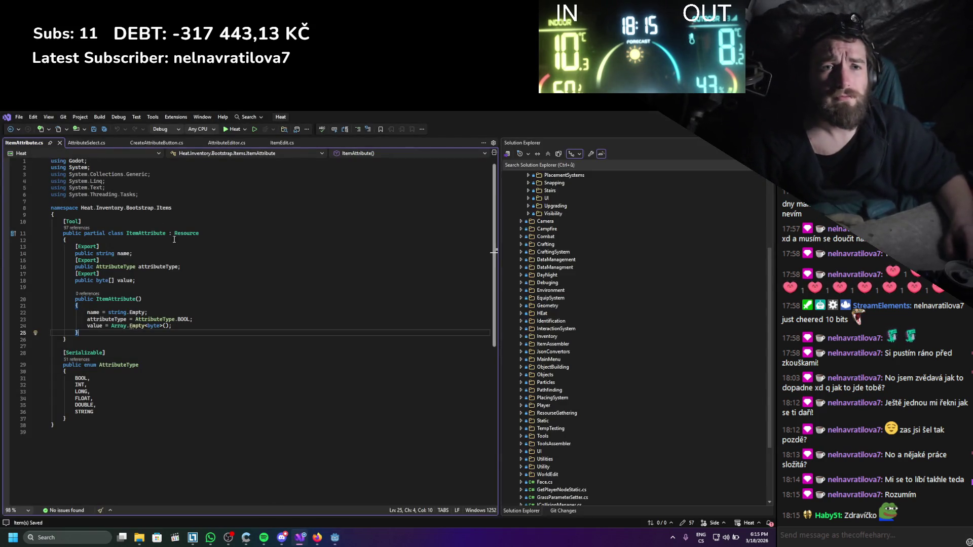
left_click(86, 143)
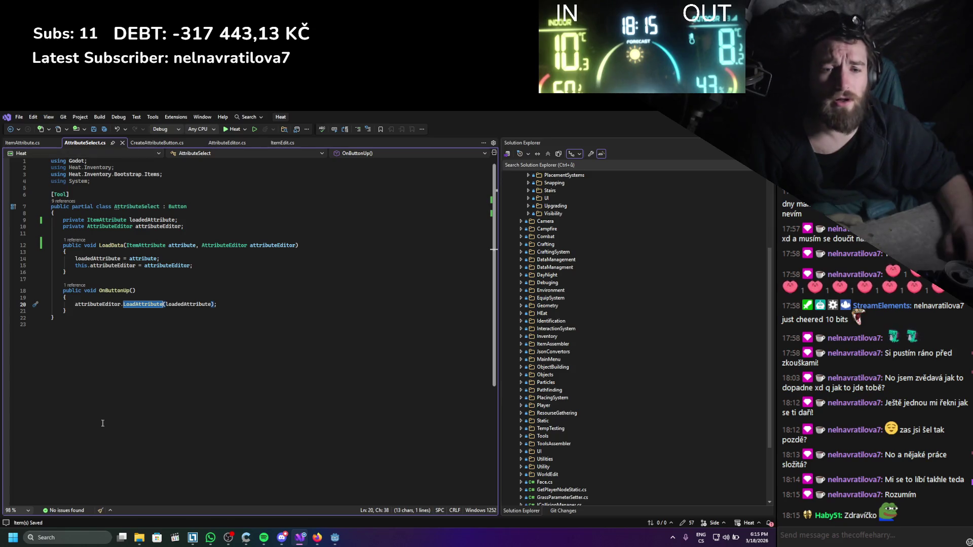
key("alt+Tab")
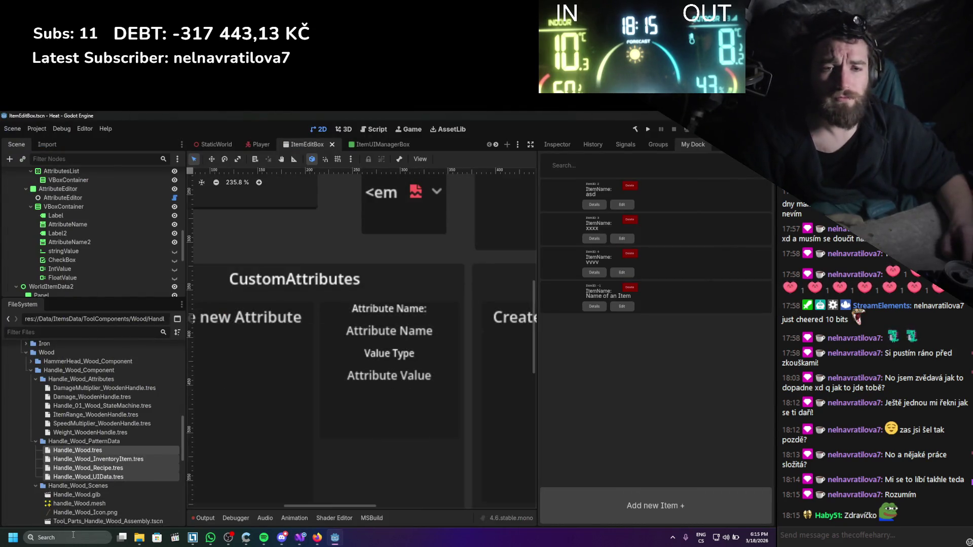
- Filter Godot's FileSystem for 'attributename' and open AttributeNames.cs to review its constants
left_click(53, 332)
type("attributename")
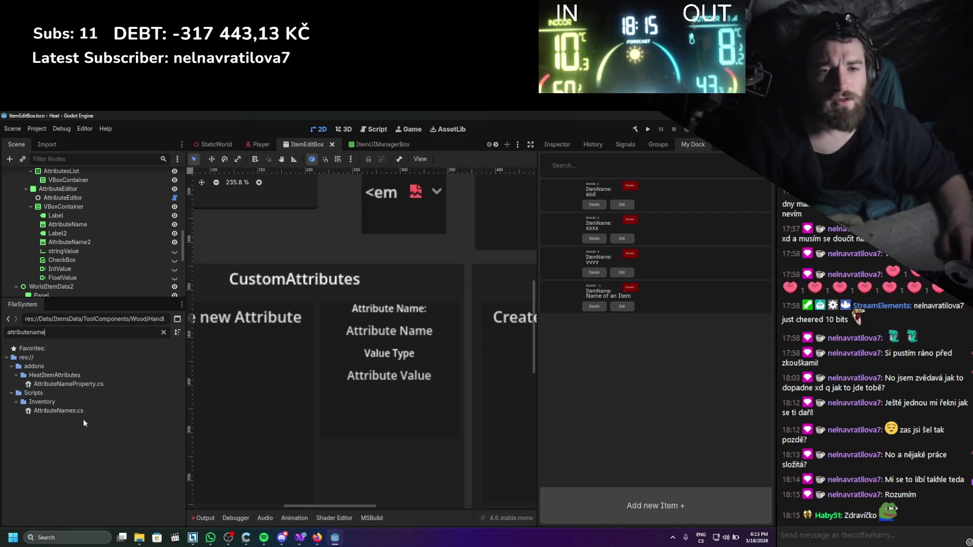
double_click(80, 408)
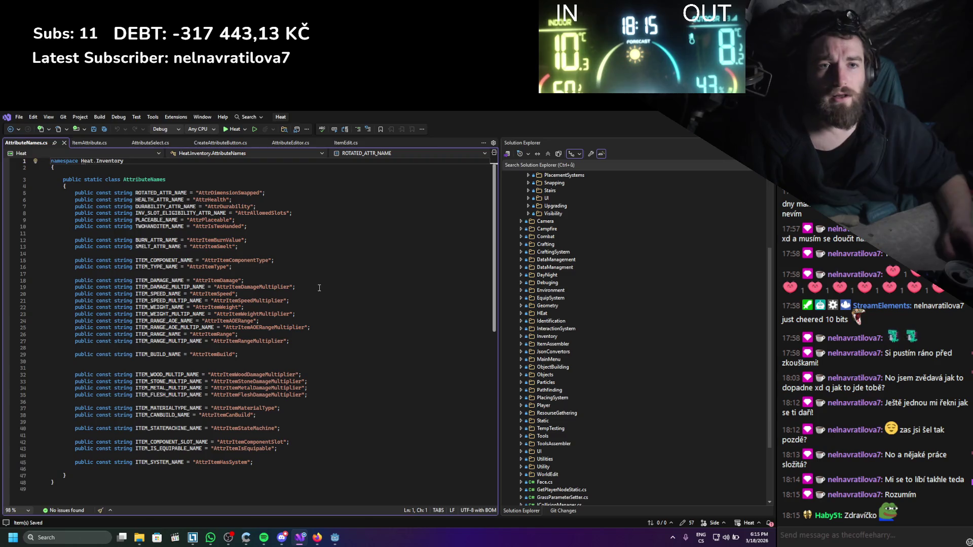
mouse_move(253, 462)
left_mouse_down()
mouse_move(76, 284)
mouse_move(77, 193)
left_mouse_up()
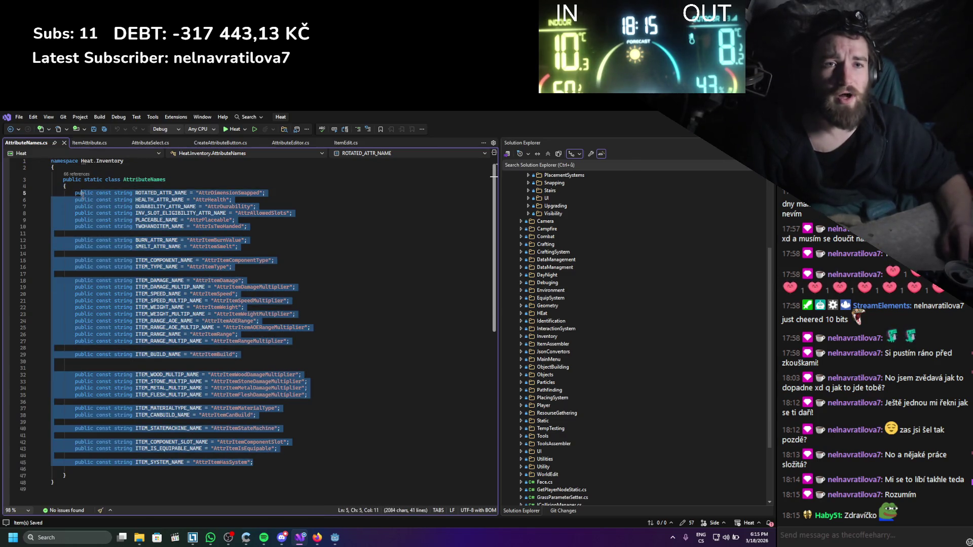
left_click(400, 282)
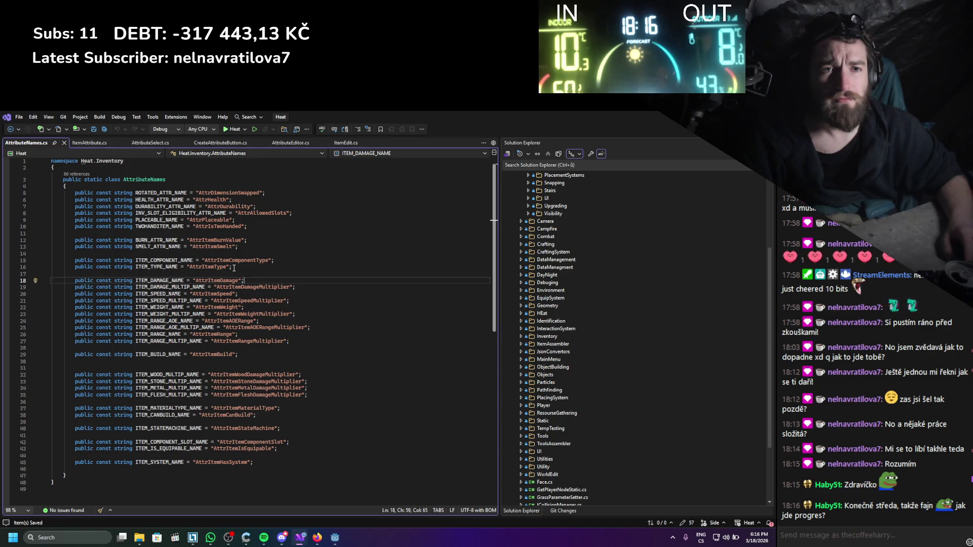
- Switch to the ItemAttribute.cs tab, then go back to Godot
left_click(87, 143)
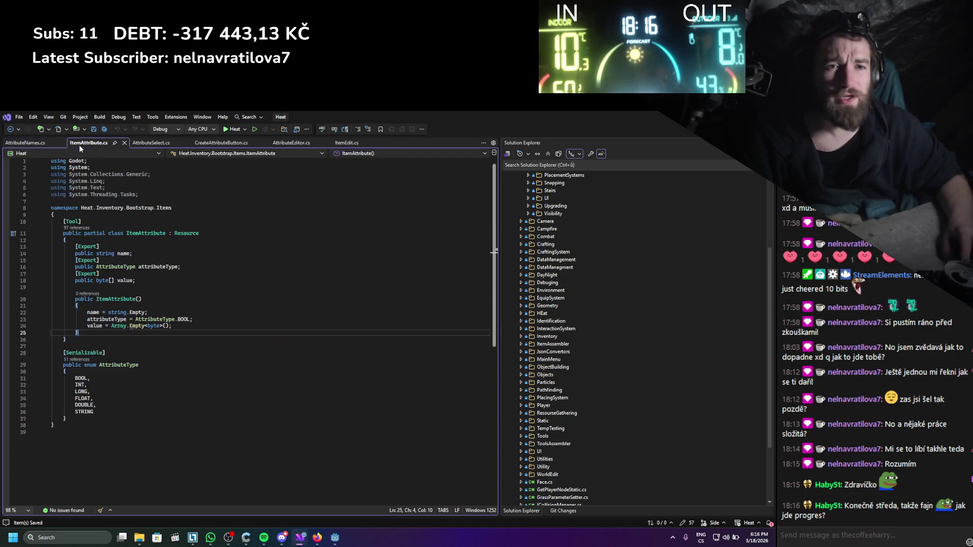
mouse_move(180, 232)
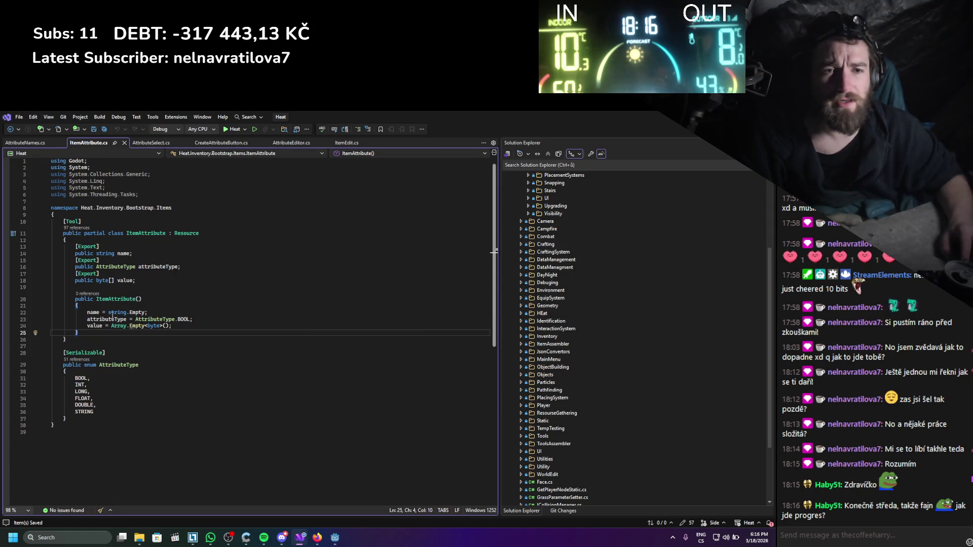
key("alt+Tab")
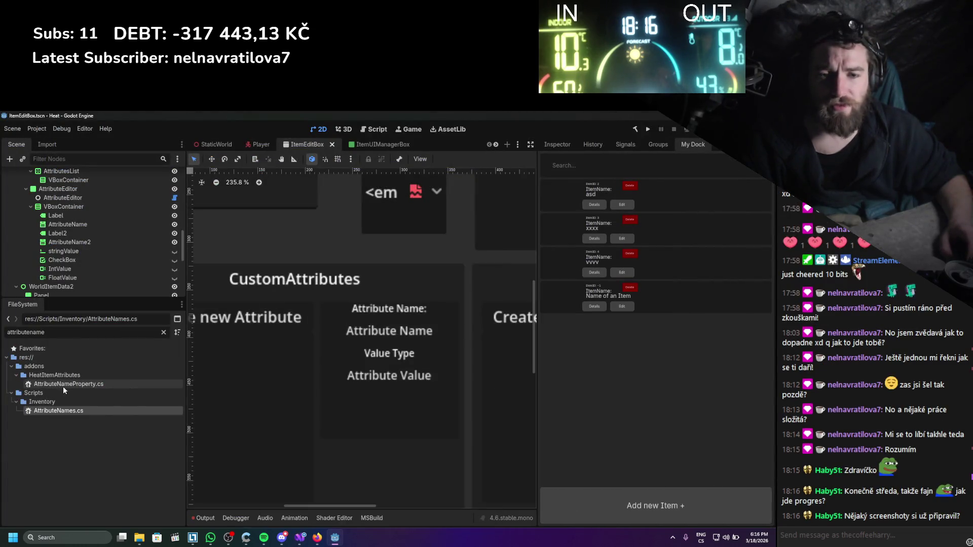
- Navigate to Work (E:) > GodotProjects > Heat_Misc and open Screen_01.png
left_click(140, 535)
left_click(223, 357)
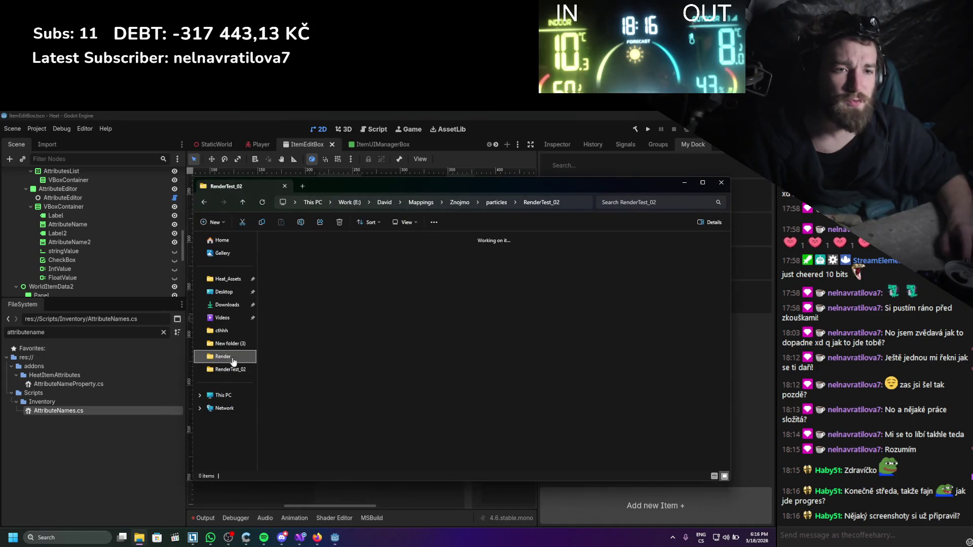
left_click(349, 202)
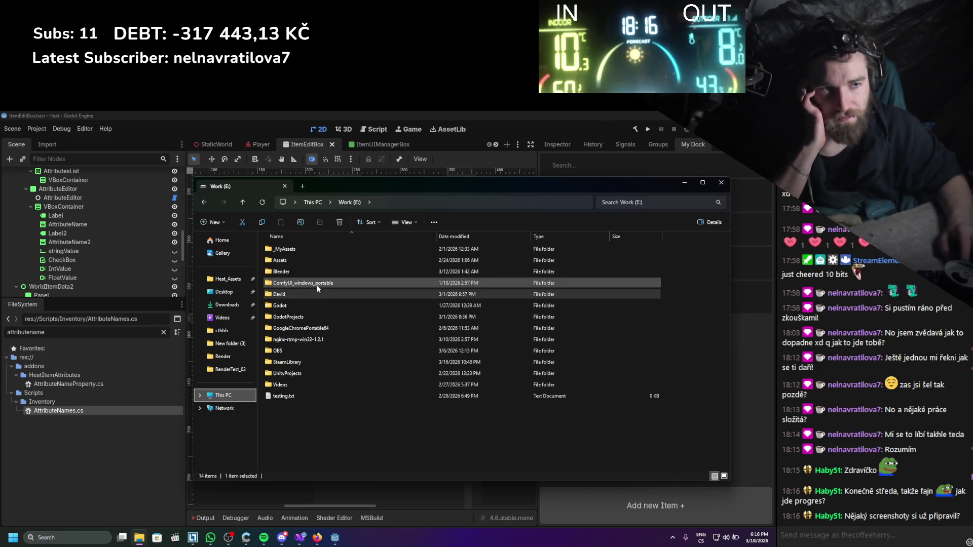
double_click(306, 313)
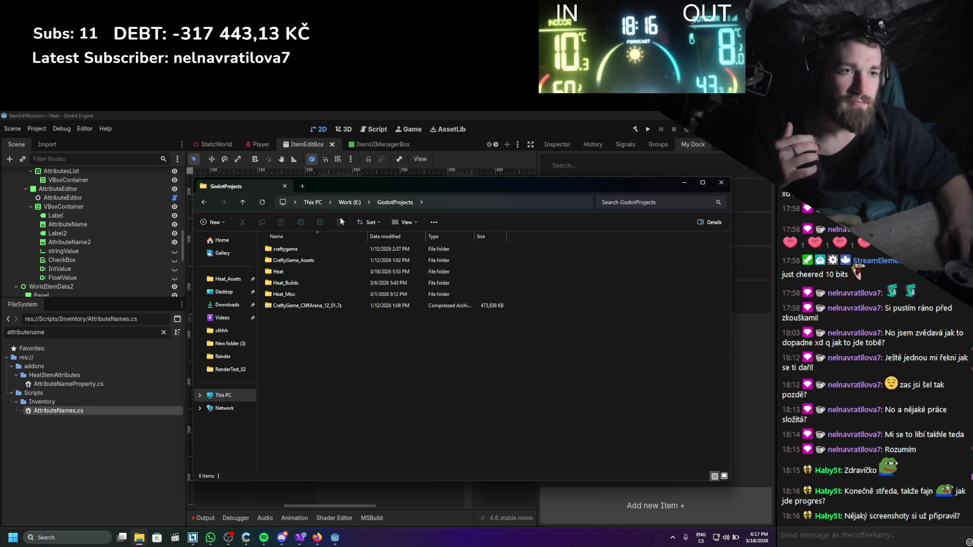
double_click(317, 294)
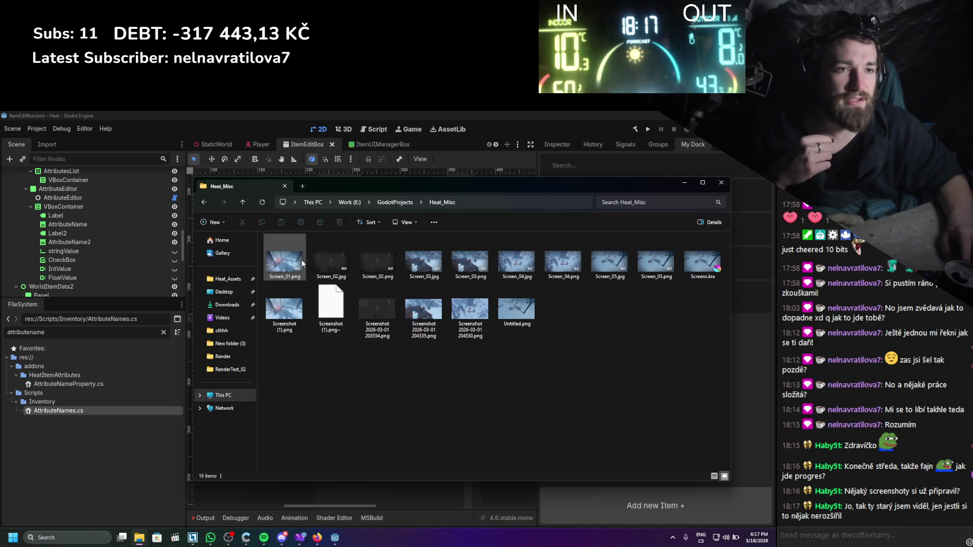
left_click(299, 258)
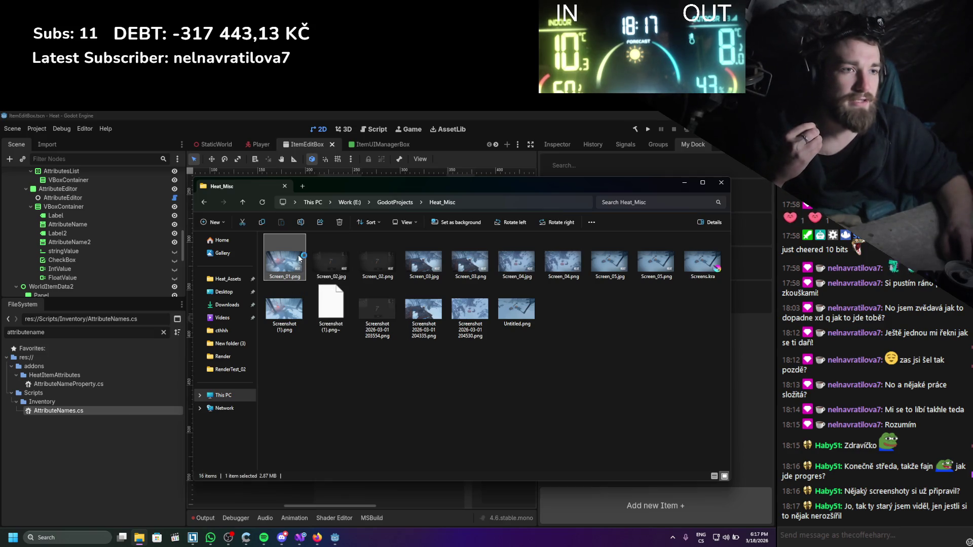
double_click(299, 258)
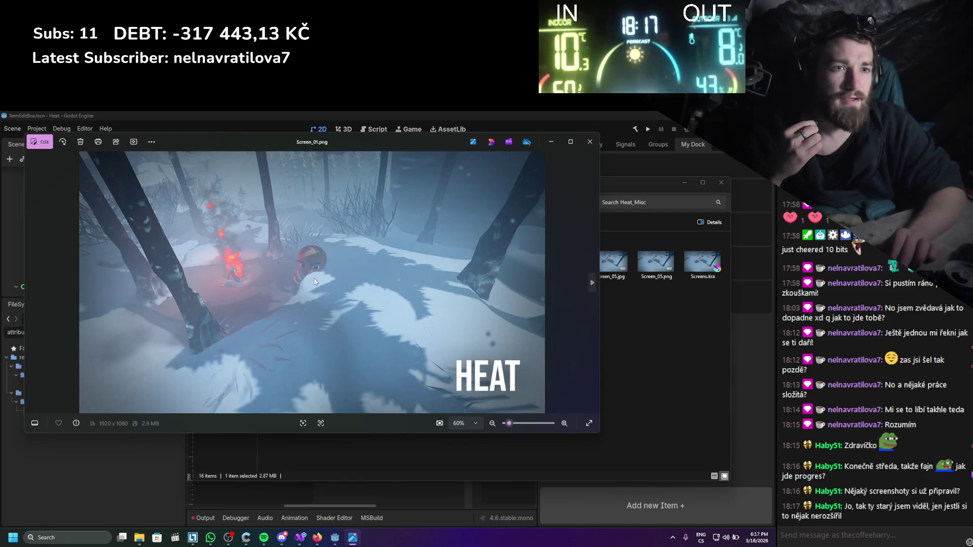
- Page forward and back through the Heat screenshots in Photos, then close the viewer
key("Right")
key("Right")
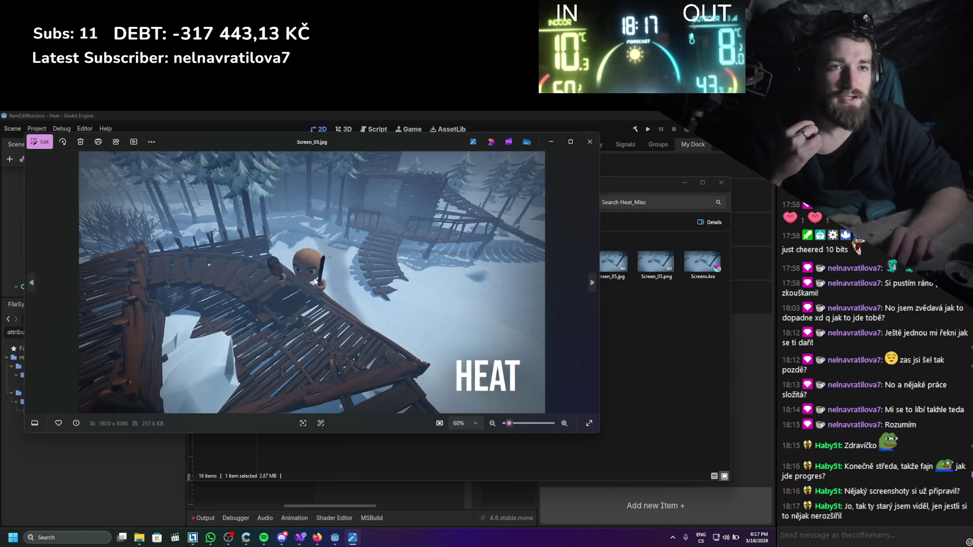
key("Right")
key("Right")
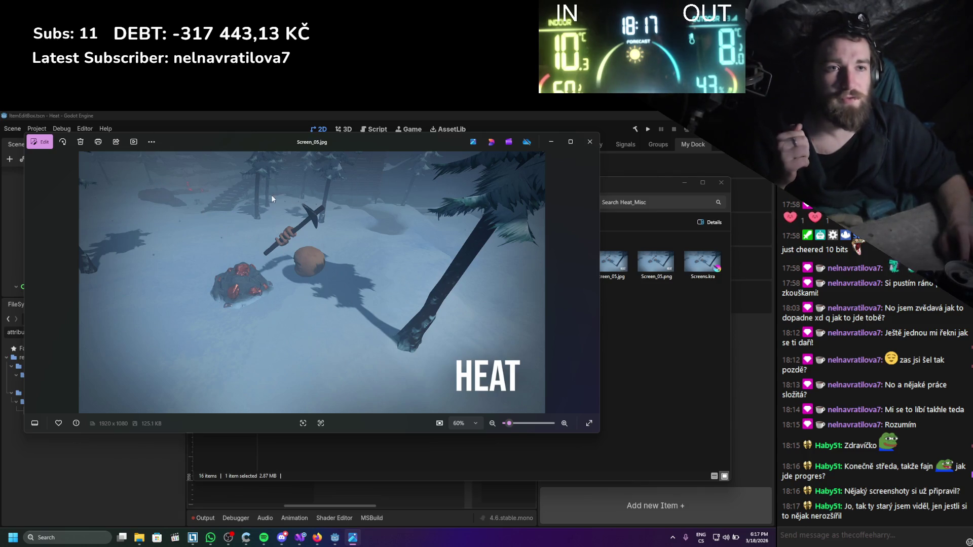
key("Left")
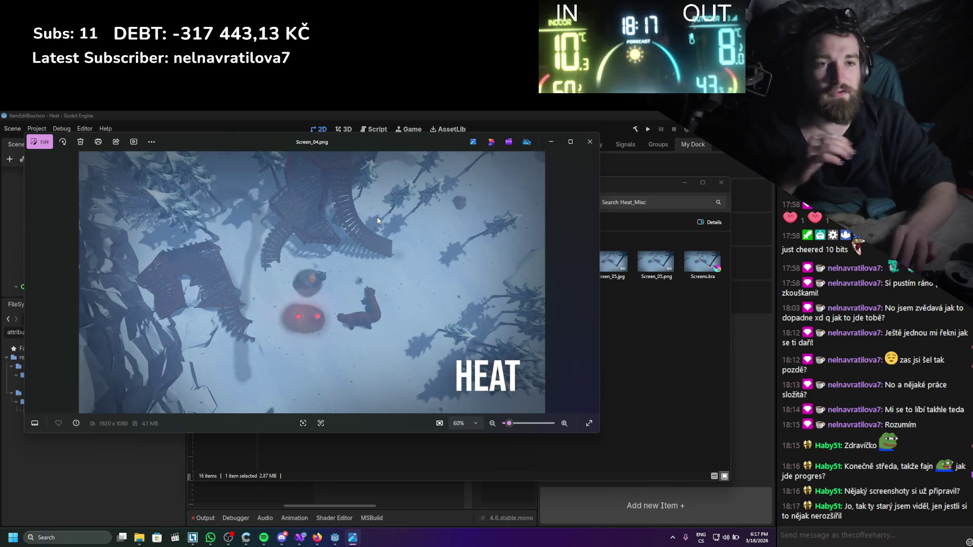
left_click(589, 141)
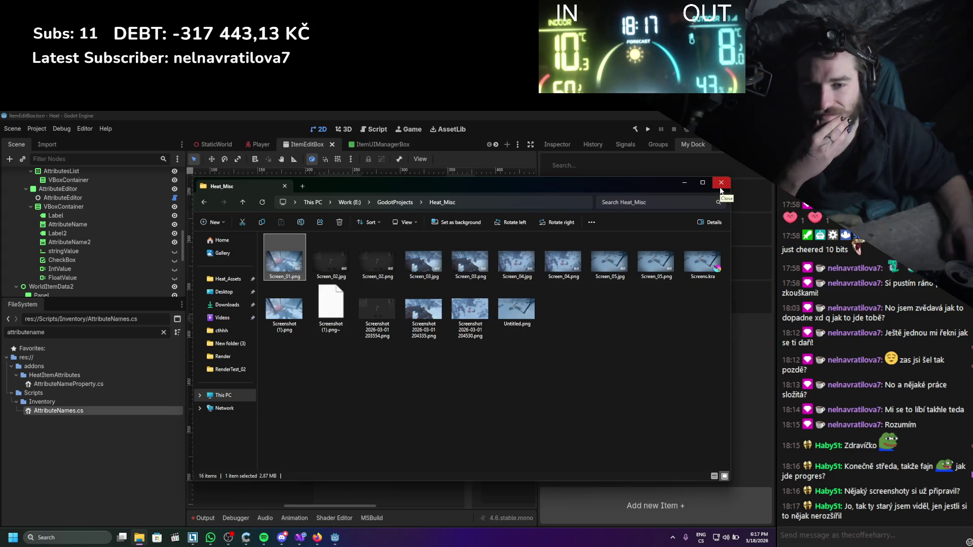
- Close the Heat_Misc window and review the AttributeType enum in Visual Studio
left_click(720, 186)
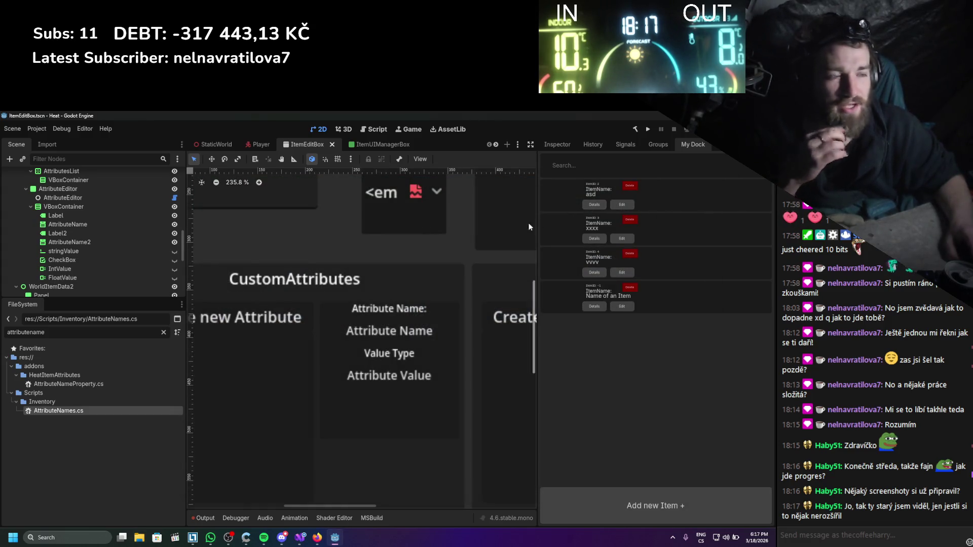
scroll(418, 250, "down", 2)
scroll(400, 303, "up", 1)
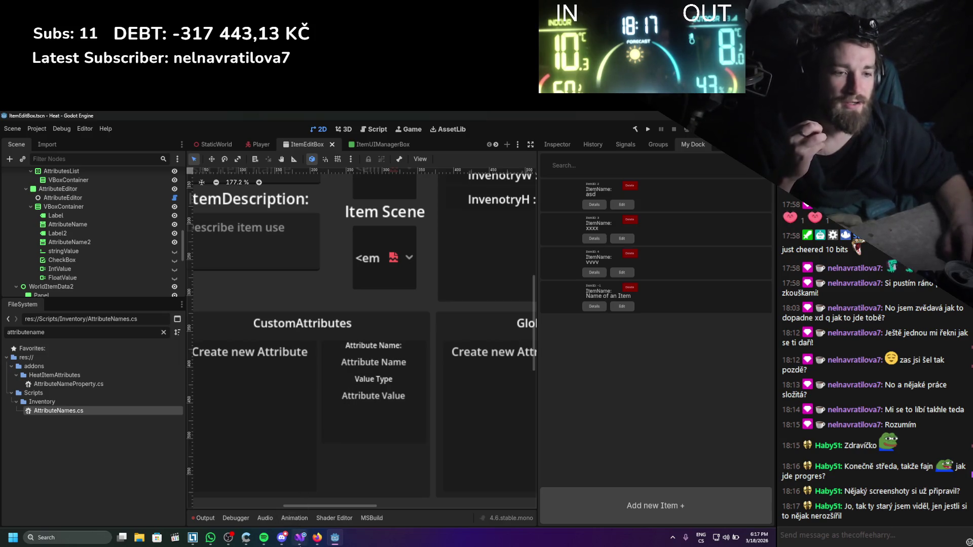
left_click(300, 537)
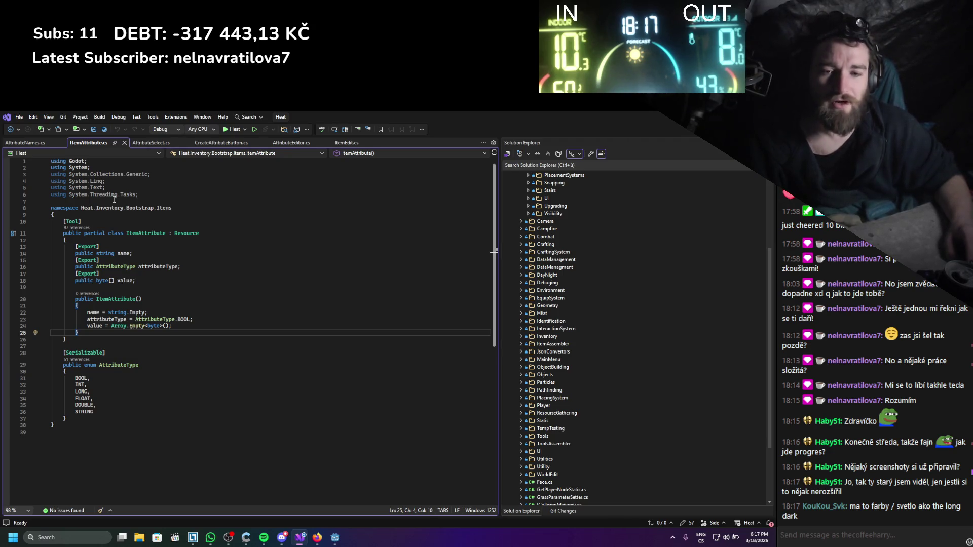
scroll(119, 313, "down", 3)
scroll(119, 312, "up", 3)
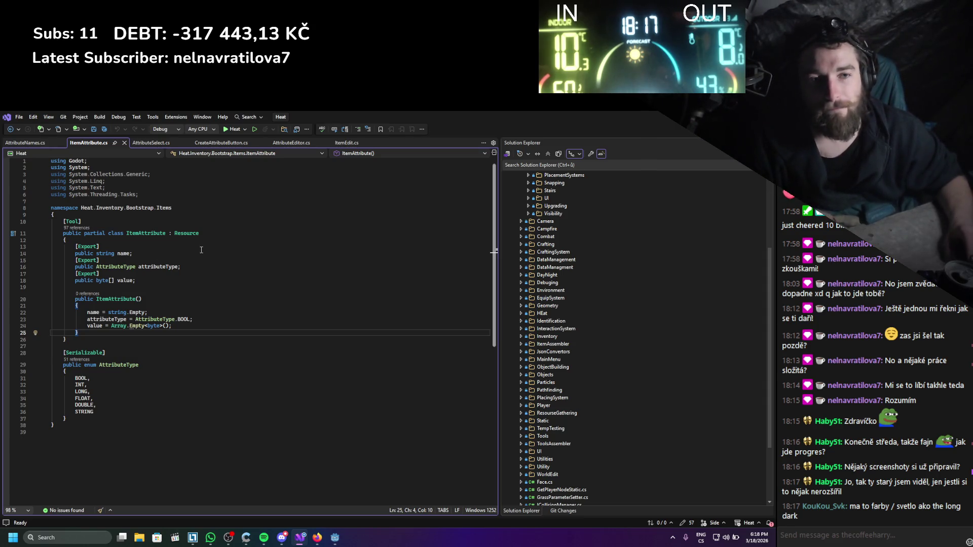
left_click(138, 365)
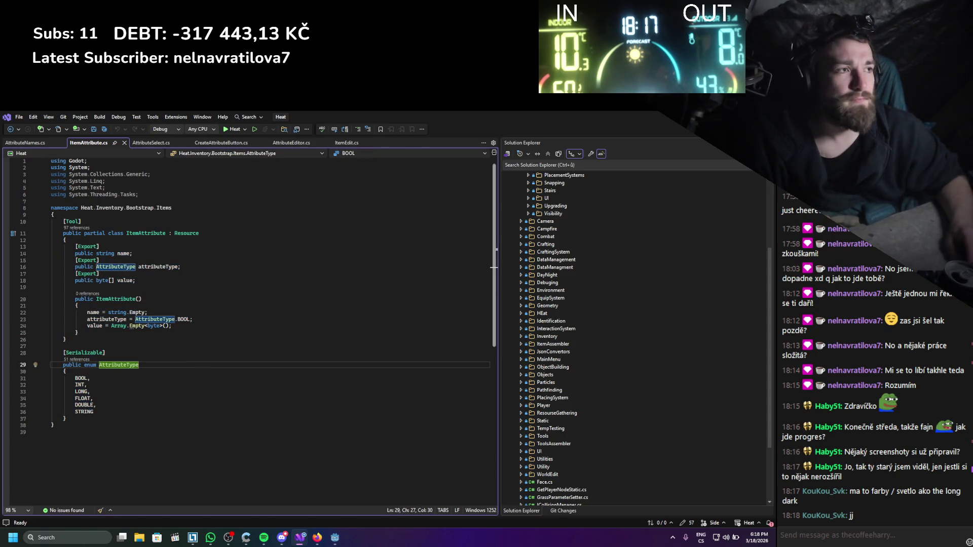
- In Godot, clear the 'attributename' filter and open AttributeNameProperty.cs from addons/HeatItemAttributes
key("alt+Tab")
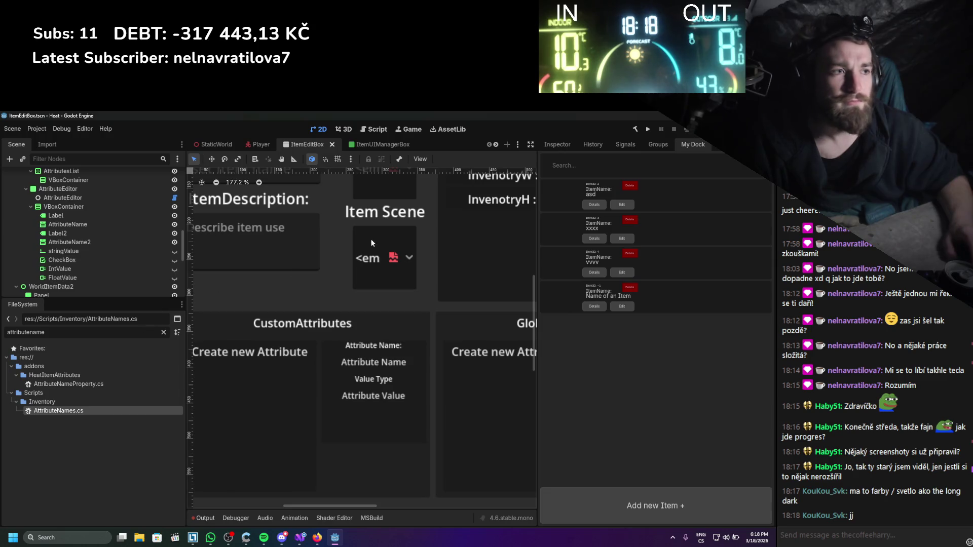
left_click(544, 144)
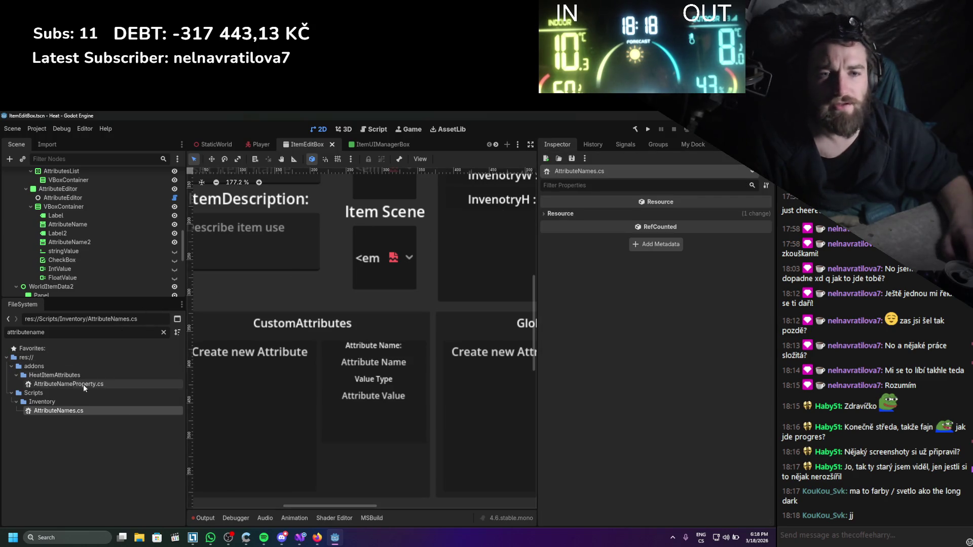
left_click(163, 332)
scroll(106, 401, "up", 10)
scroll(107, 401, "up", 5)
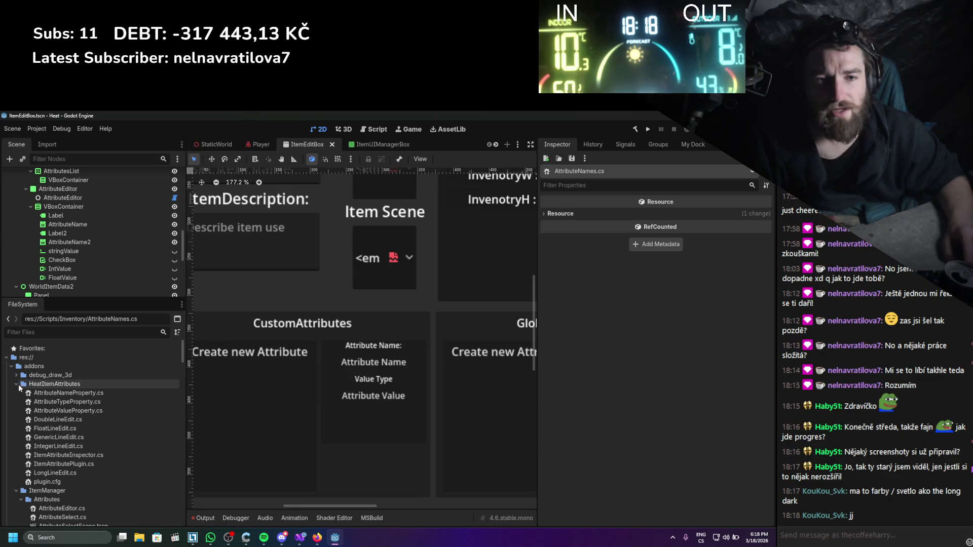
double_click(96, 393)
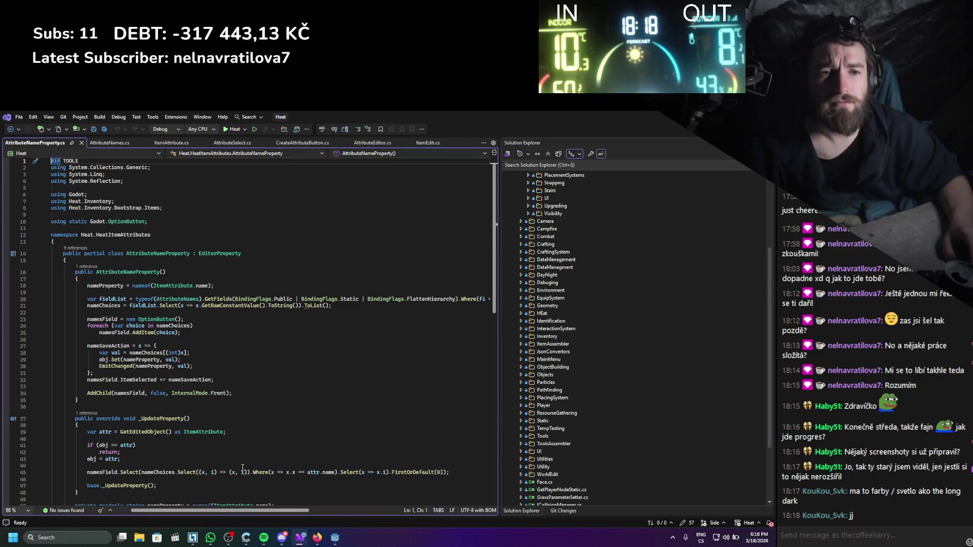
scroll(242, 453, "down", 5)
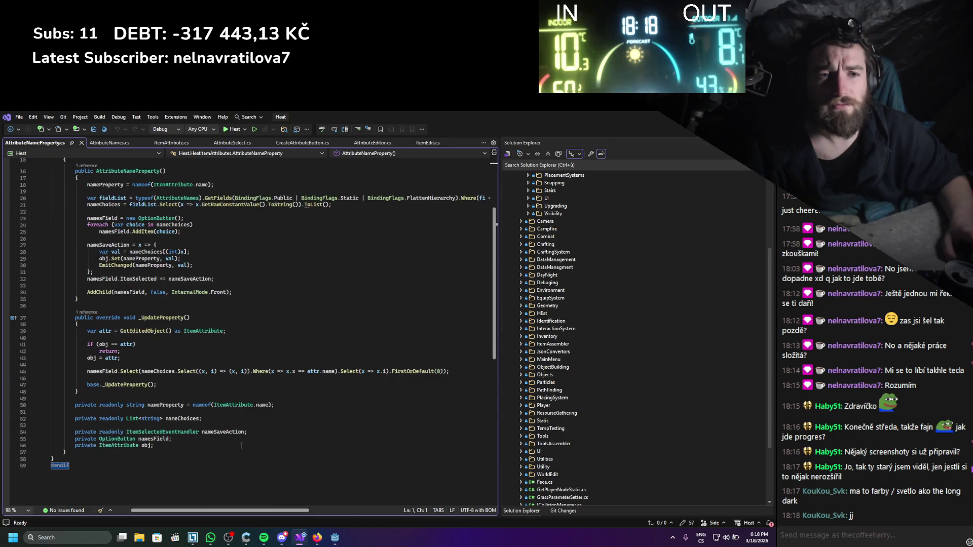
scroll(242, 446, "up", 3)
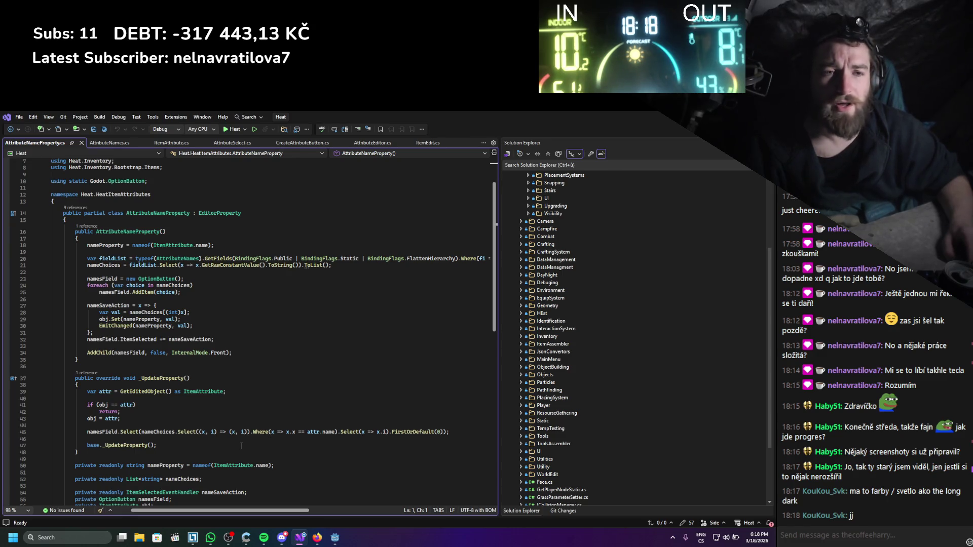
scroll(242, 446, "down", 2)
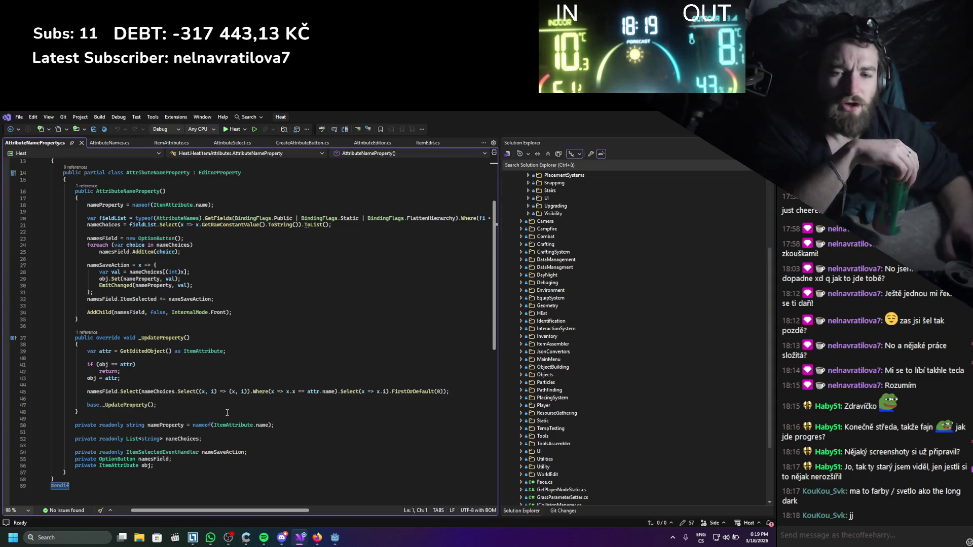
scroll(227, 413, "down", 5)
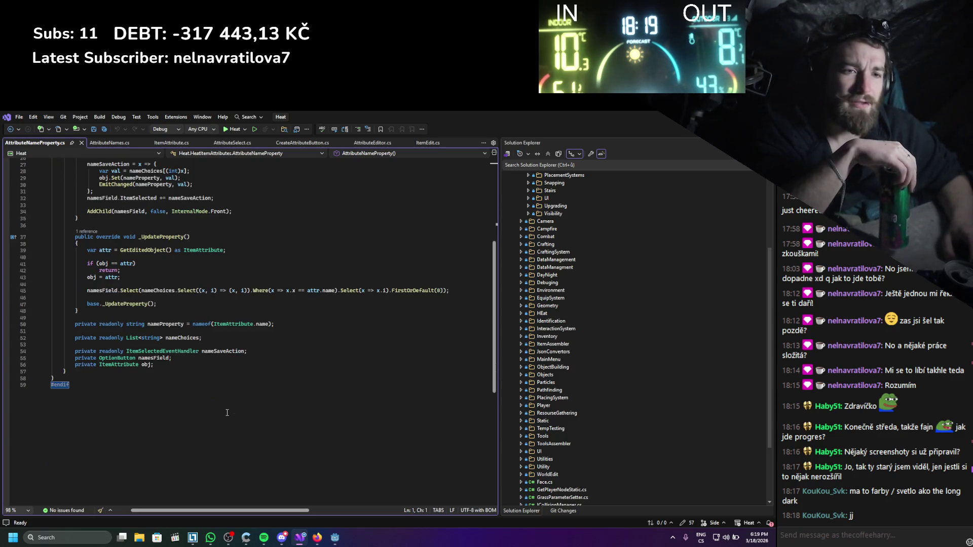
scroll(227, 413, "up", 2)
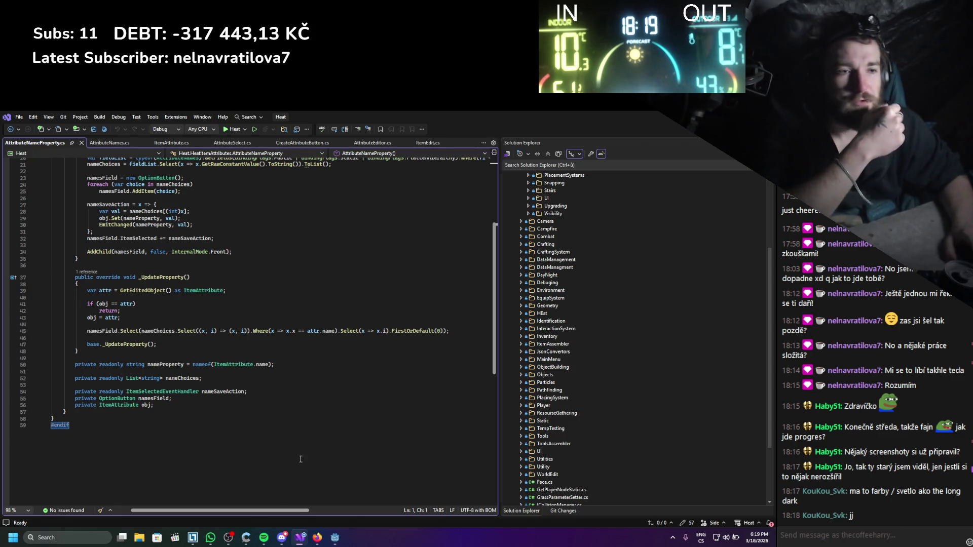
scroll(293, 396, "up", 1)
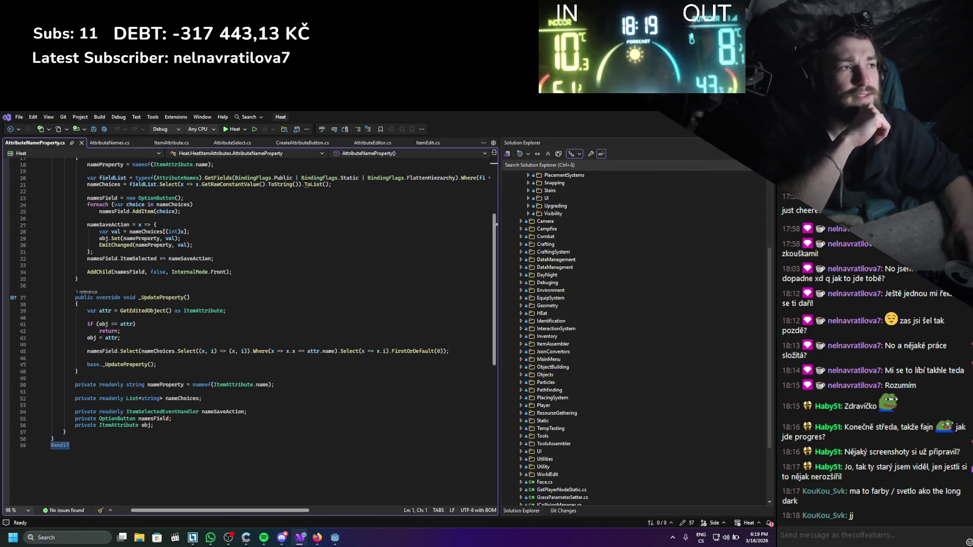
key("alt+Tab")
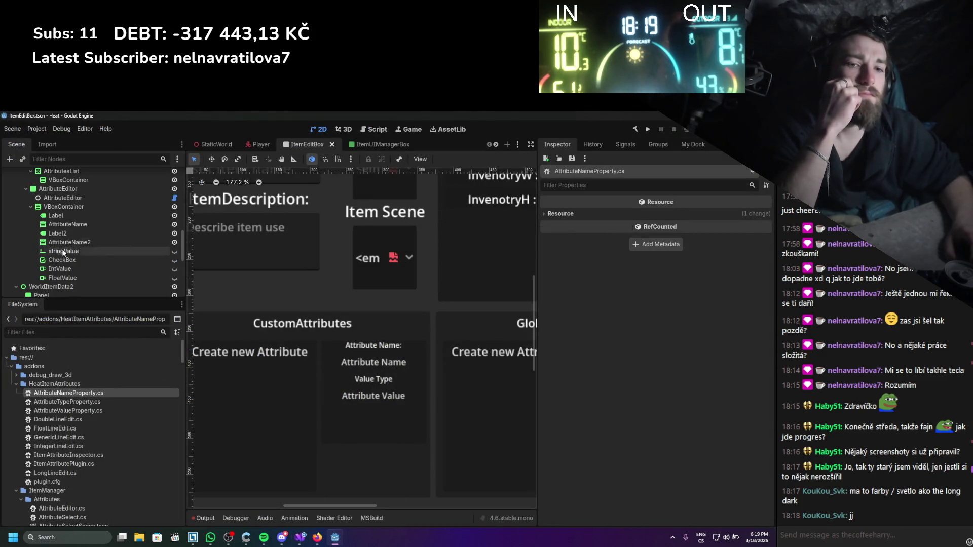
- Review the AttributeNameProperty.cs code around the EmitChanged call
left_click(300, 537)
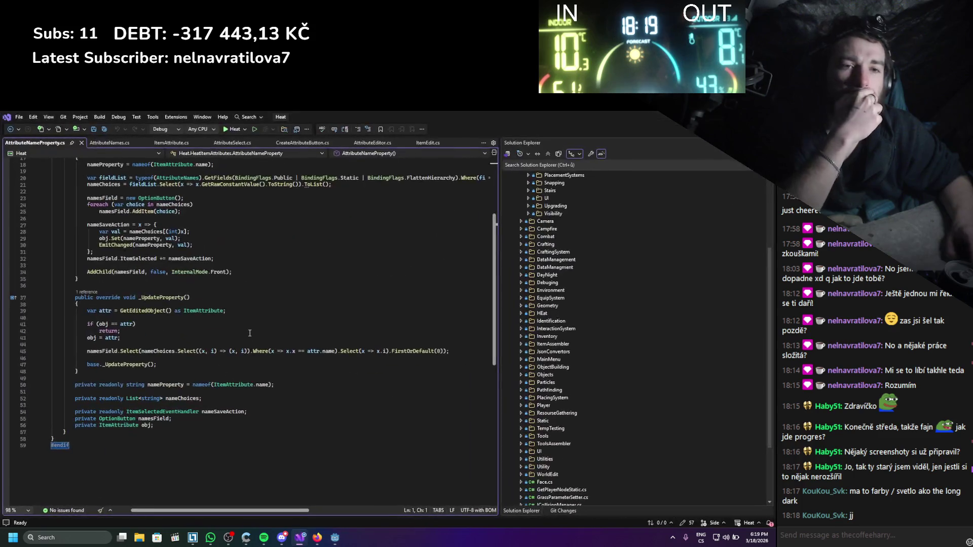
scroll(252, 334, "up", 1)
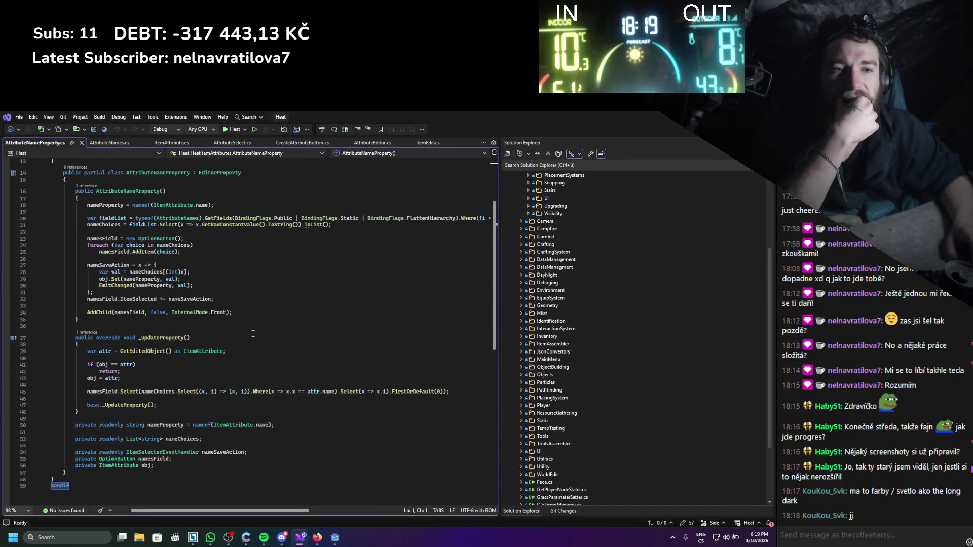
scroll(254, 334, "up", 1)
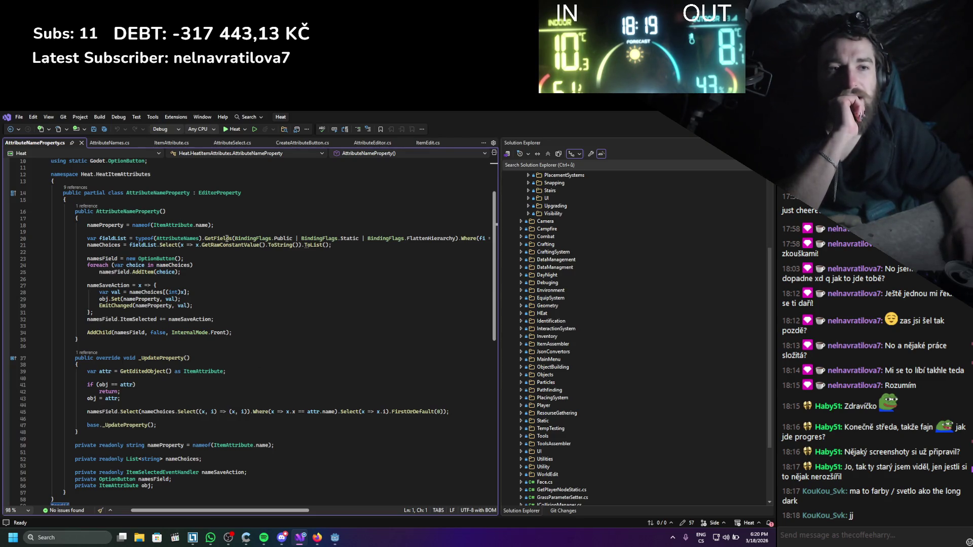
mouse_move(226, 239)
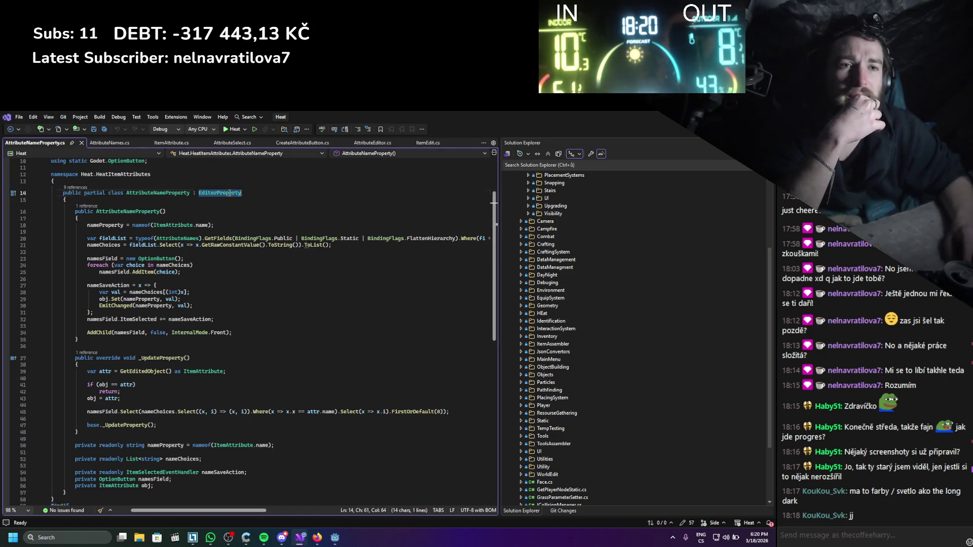
left_click(187, 306)
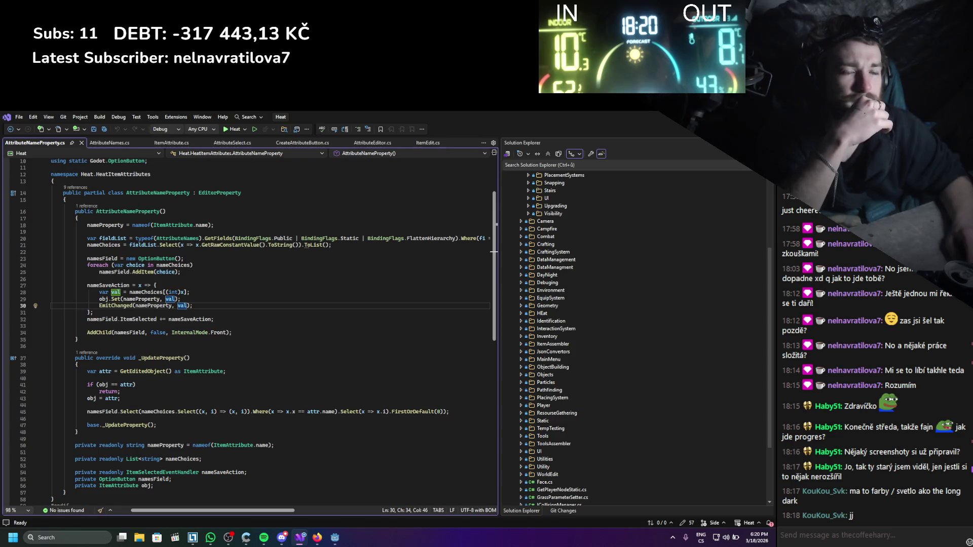
key("alt+Tab")
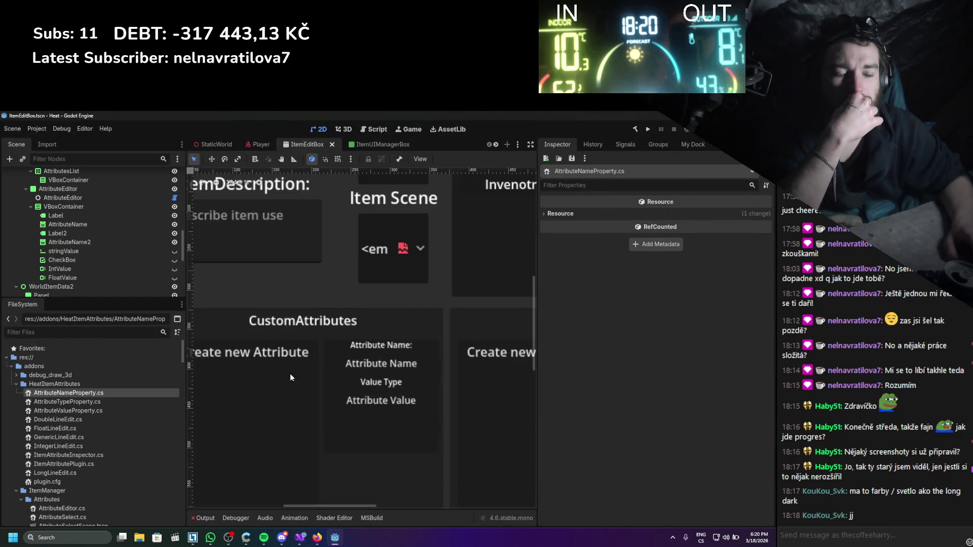
- Select the code from fieldList through the foreach AddItem loop, then open AttributeNames.cs
left_click(301, 538)
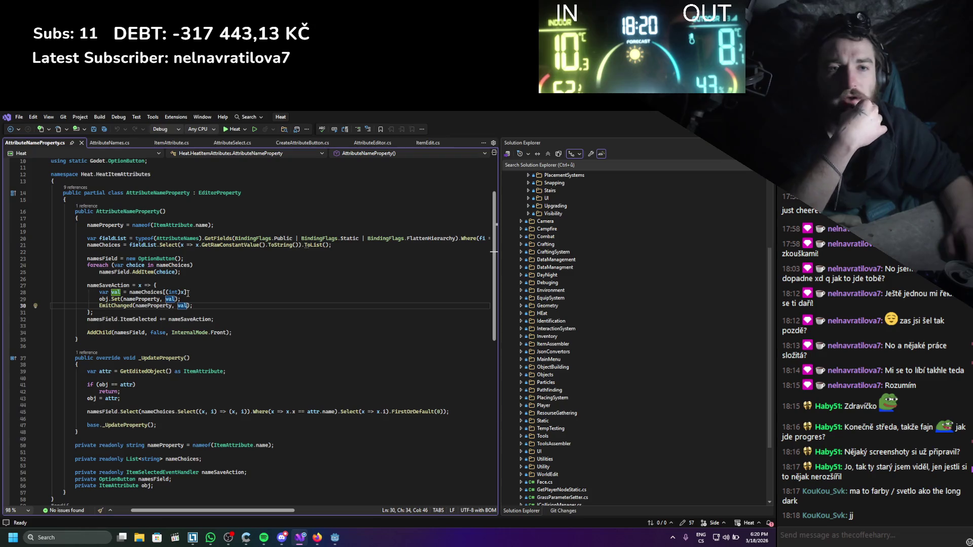
left_click(141, 248)
left_click(213, 259)
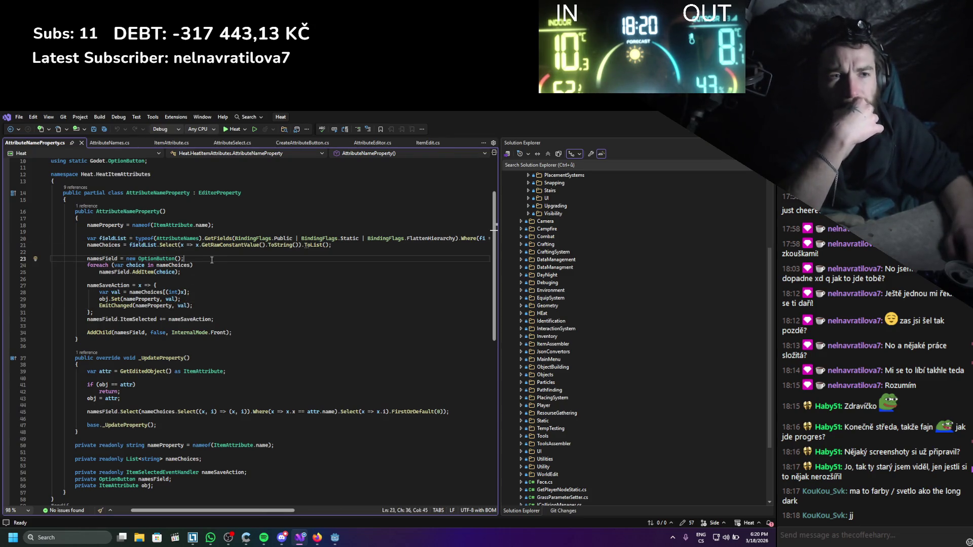
left_click_drag(349, 250, 88, 238)
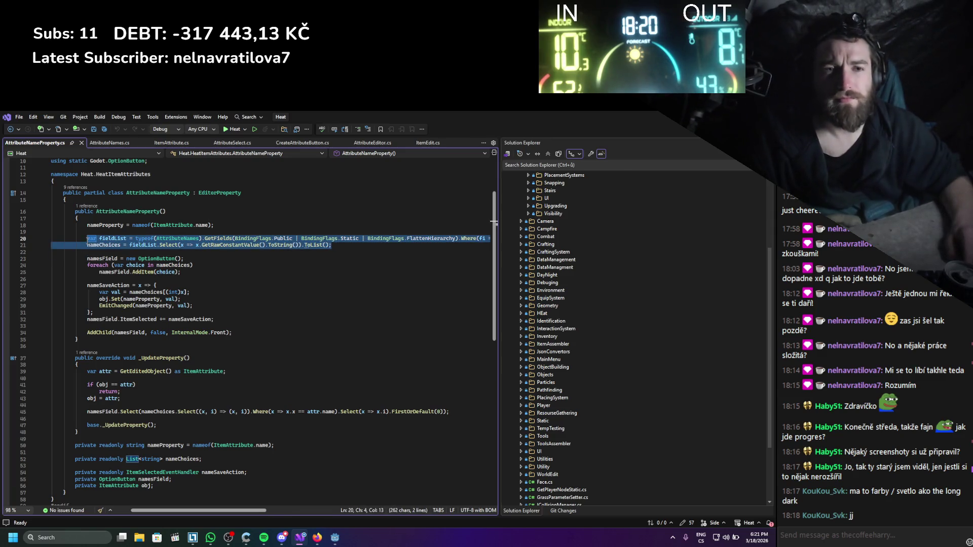
left_click(101, 273)
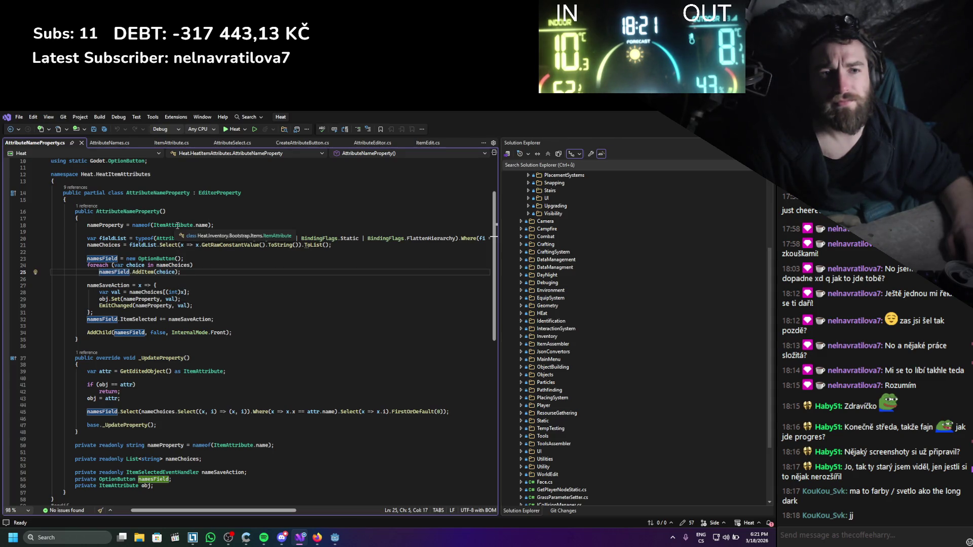
mouse_move(185, 274)
left_mouse_down()
mouse_move(107, 240)
mouse_move(84, 241)
left_mouse_up()
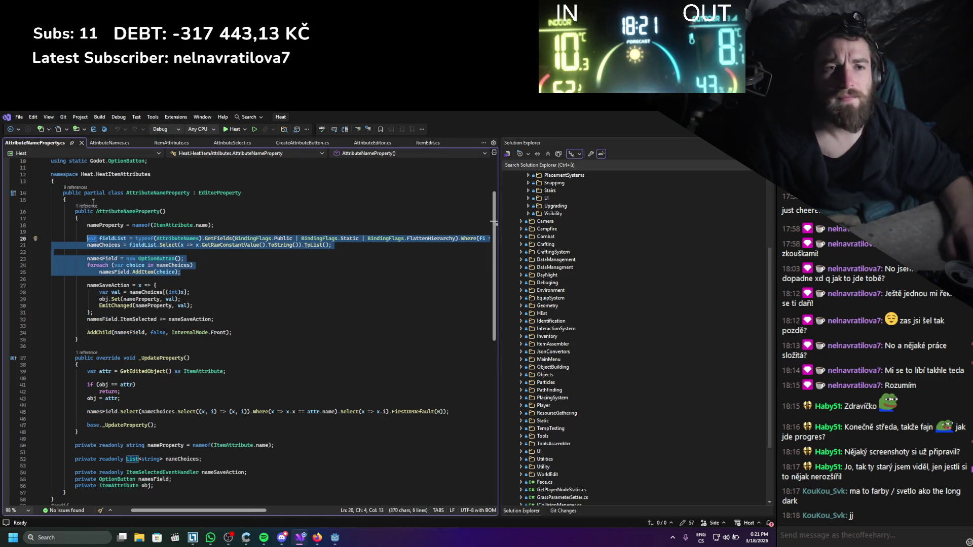
left_click(110, 142)
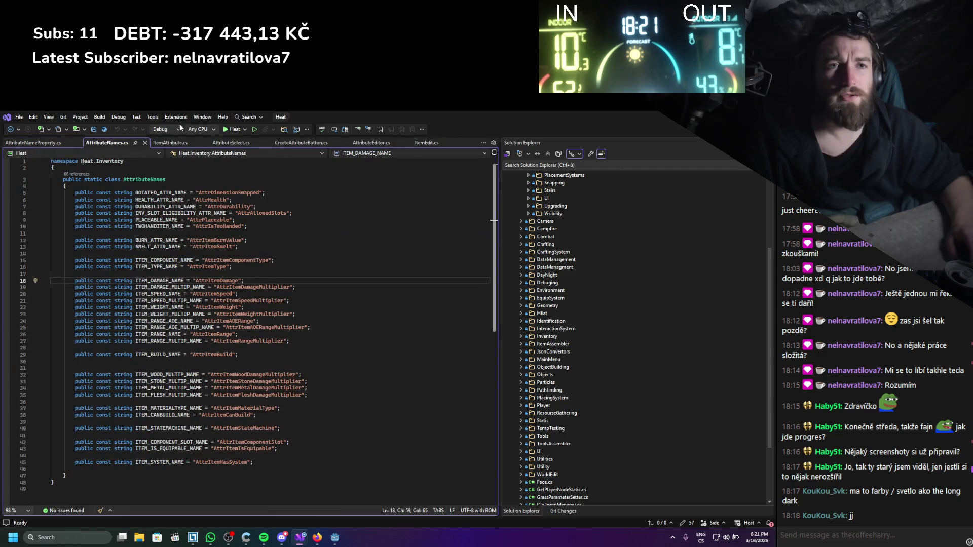
- Paste the copied name-list code into AttributeEditor.cs's LoadAttribute method and save
left_click(181, 142)
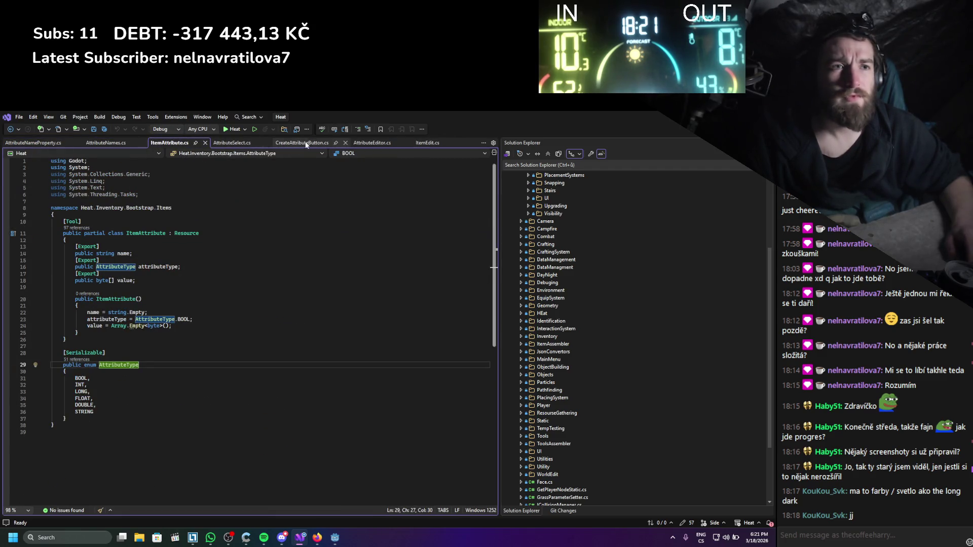
left_click(382, 144)
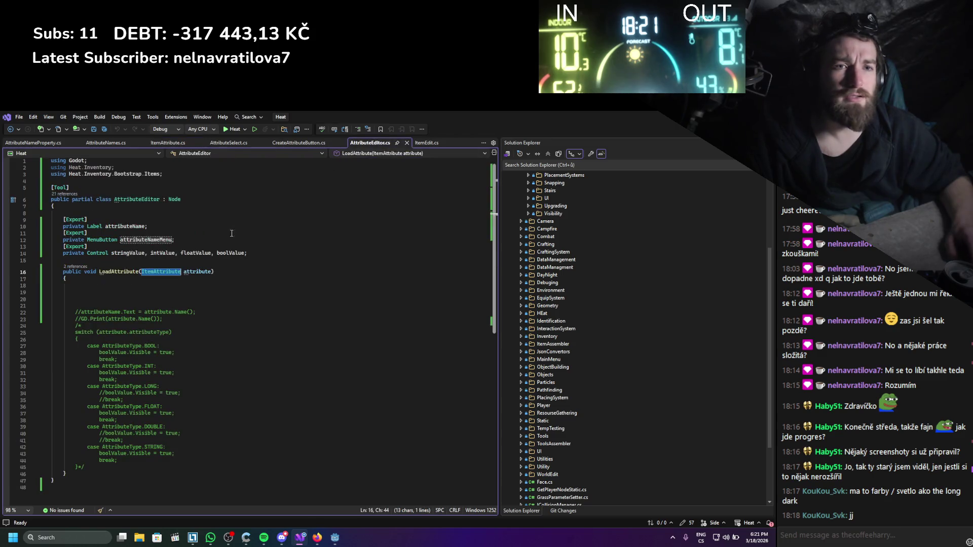
left_click(152, 293)
key("ctrl+v")
key("ctrl+s")
- Add the System.Linq using via quick fix, then view ItemAttribute.cs's AttributeType enum
left_click(155, 282)
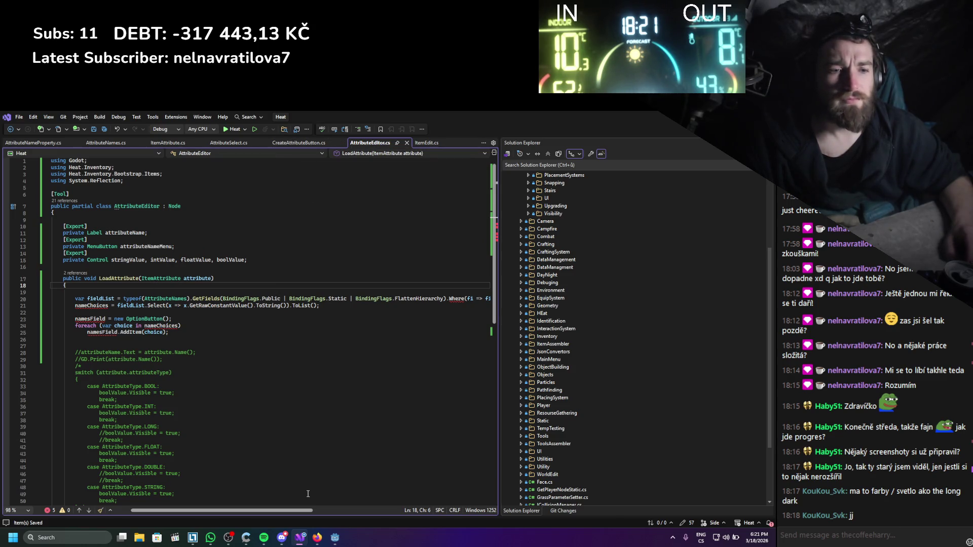
right_click(455, 298)
left_click(481, 303)
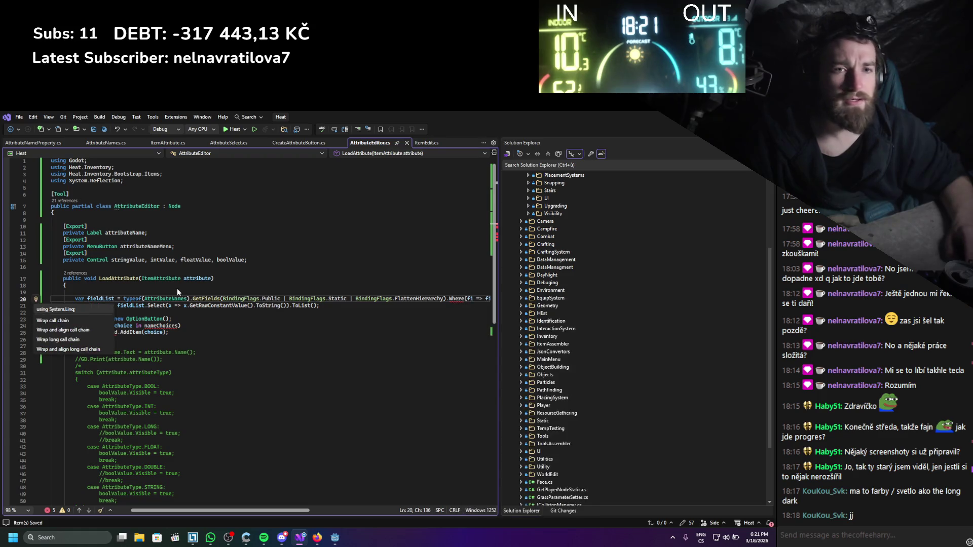
left_click(55, 310)
left_click(208, 325)
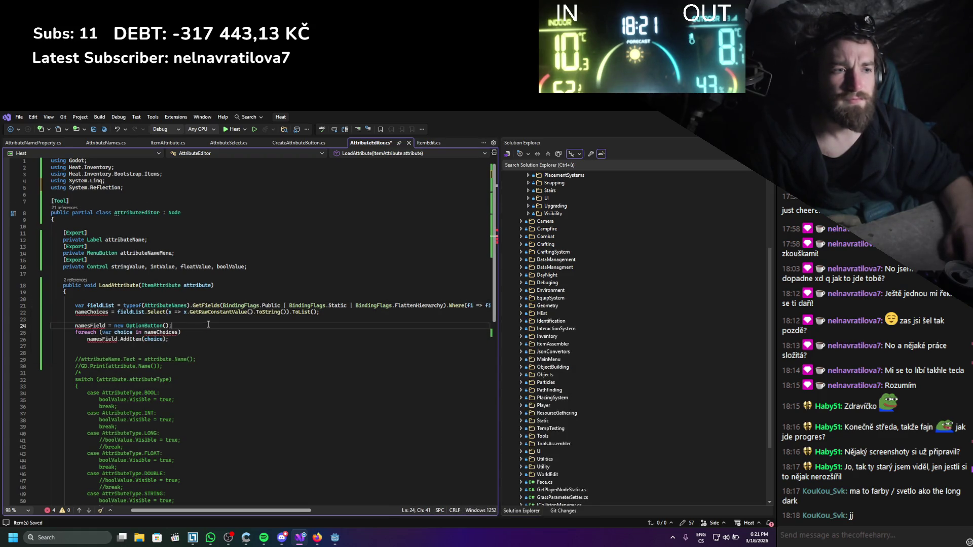
mouse_move(203, 512)
left_mouse_down()
mouse_move(269, 501)
mouse_move(224, 496)
left_mouse_up()
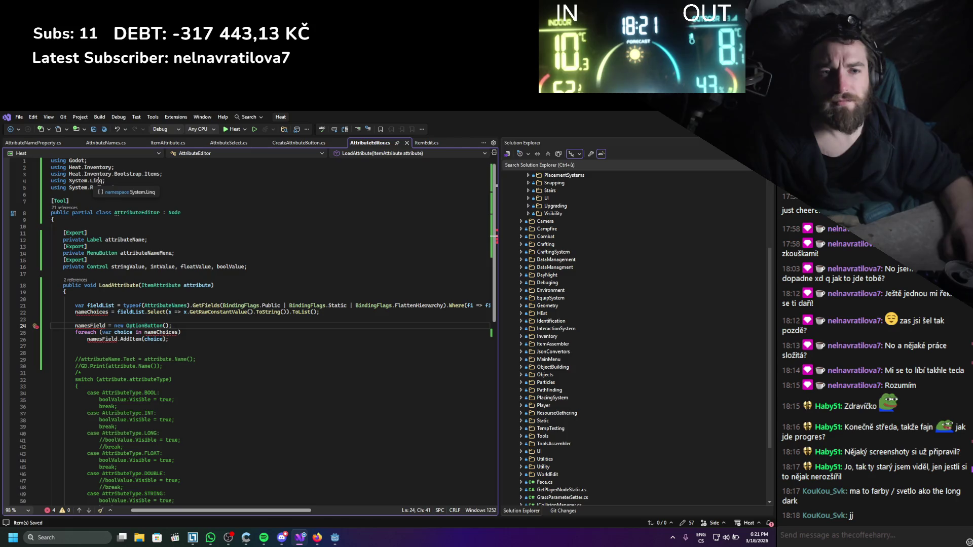
left_click(175, 141)
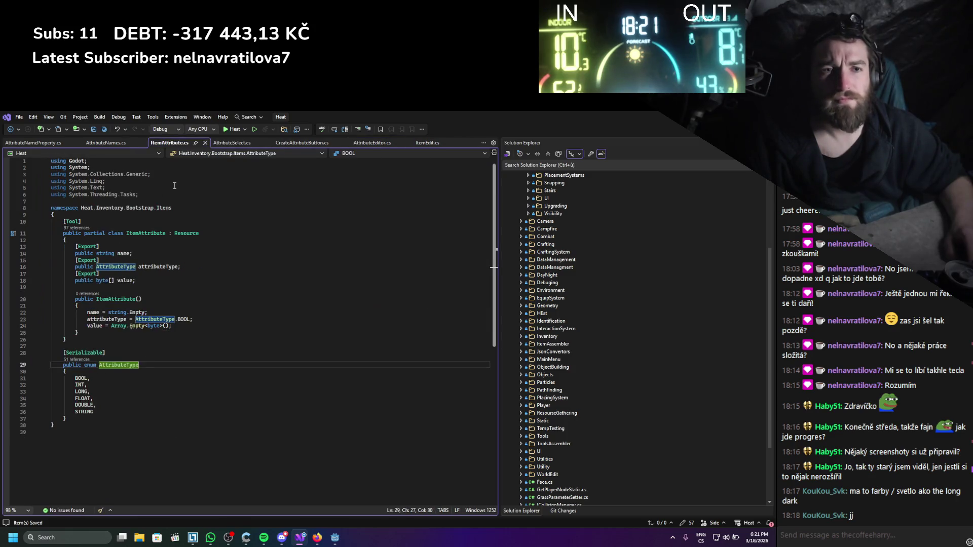
- Review the name-list code in AttributeNameProperty.cs
left_click(32, 144)
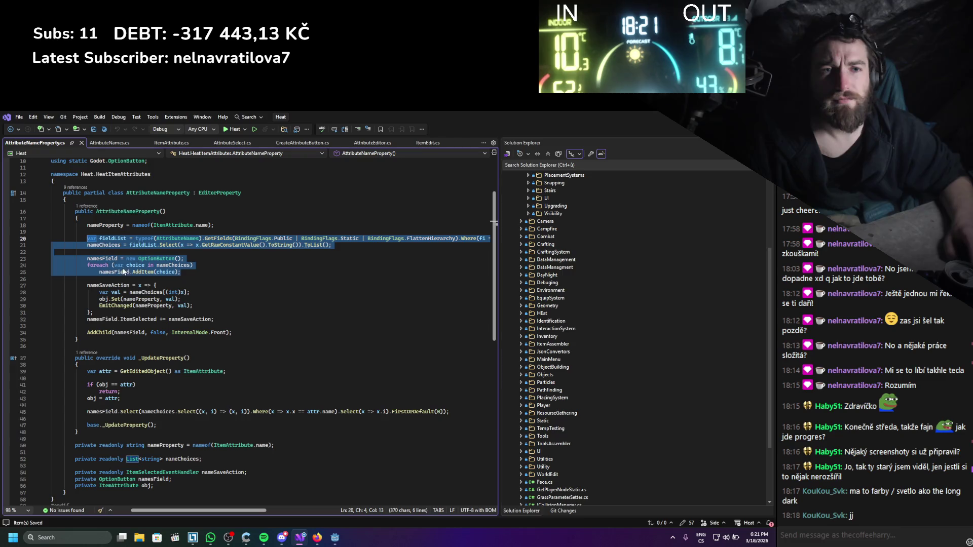
scroll(210, 267, "up", 2)
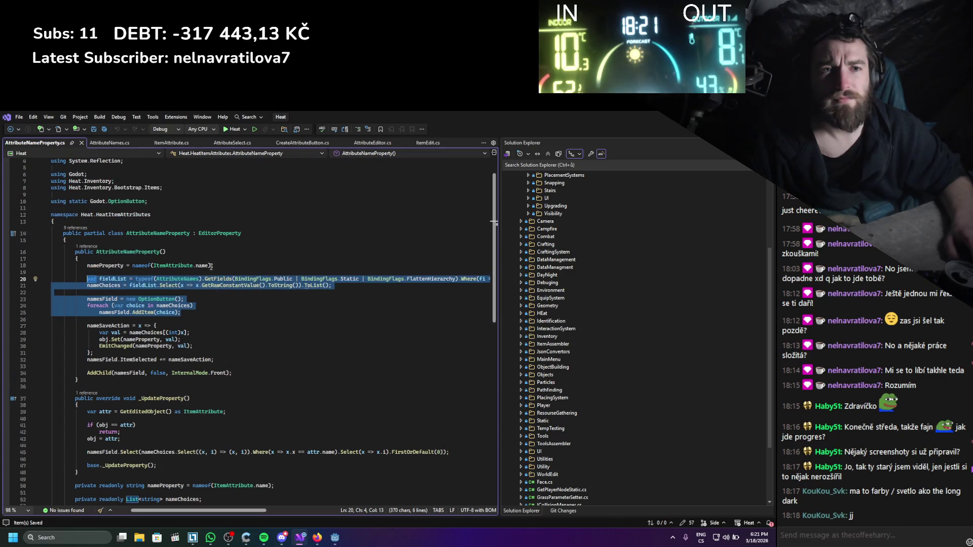
scroll(212, 267, "up", 1)
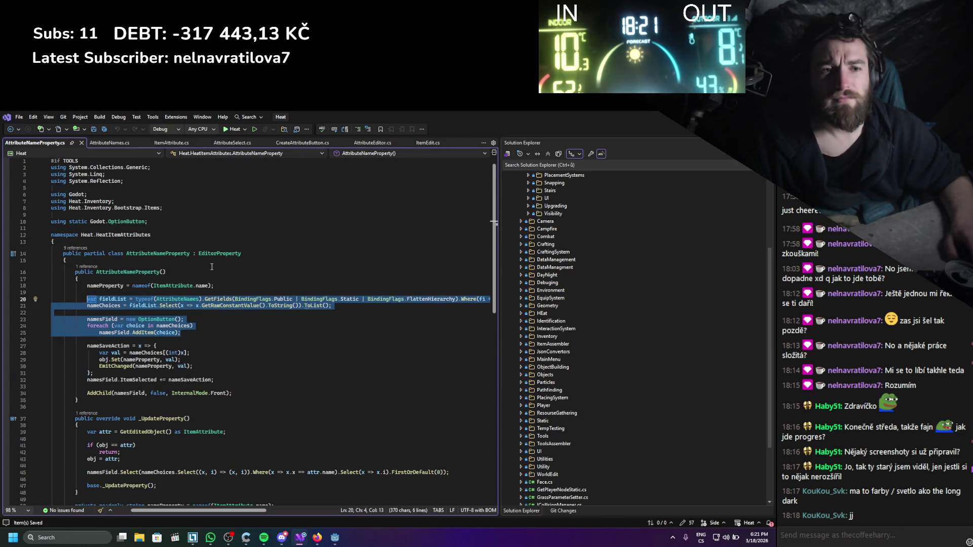
scroll(211, 267, "down", 2)
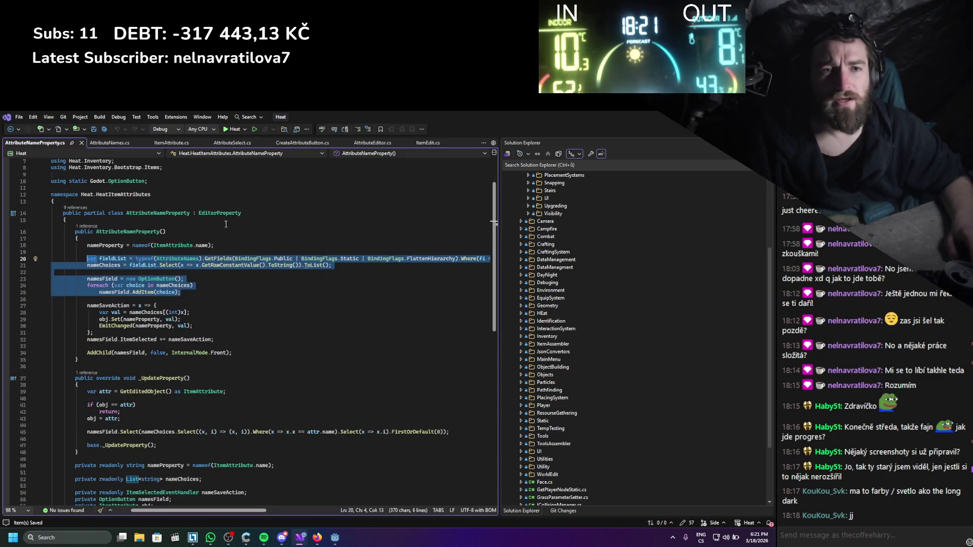
mouse_move(219, 215)
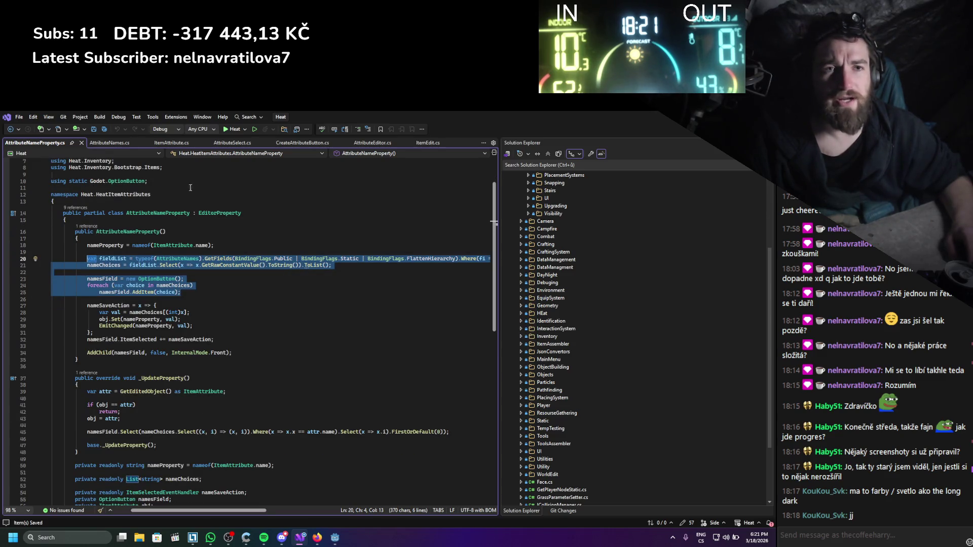
- Look through AttributeNames, ItemAttribute, AttributeSelect and CreateAttributeButton, then return to LoadAttribute
left_click(117, 144)
left_click(170, 143)
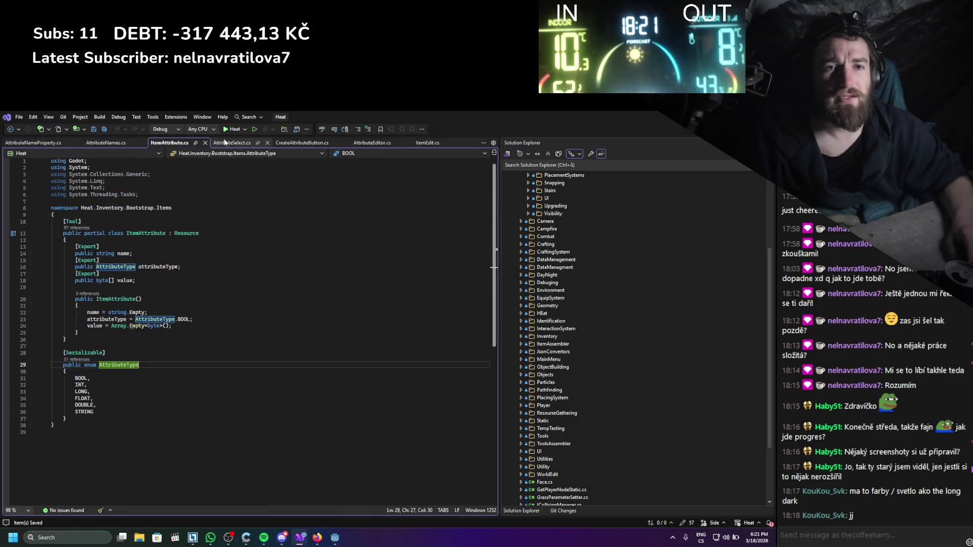
left_click(231, 143)
left_click(294, 143)
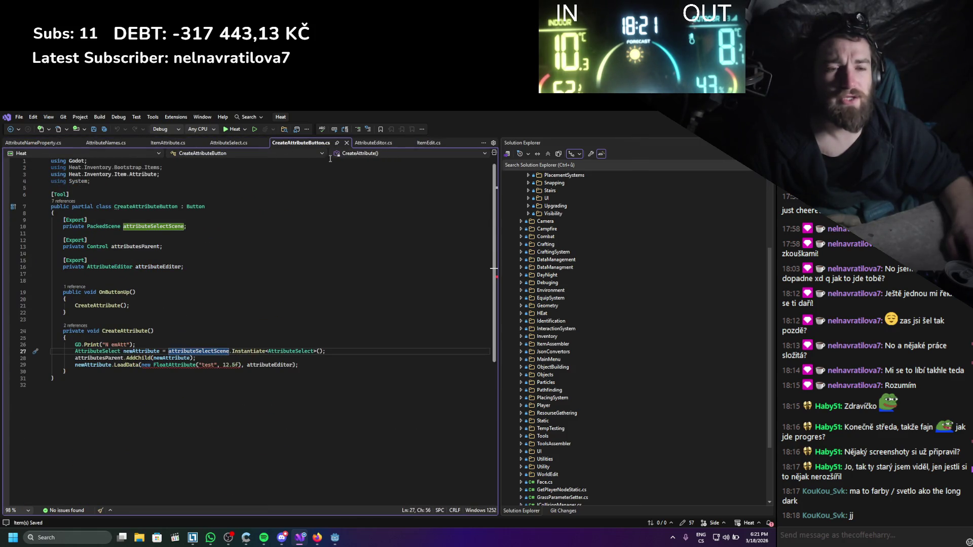
left_click(372, 143)
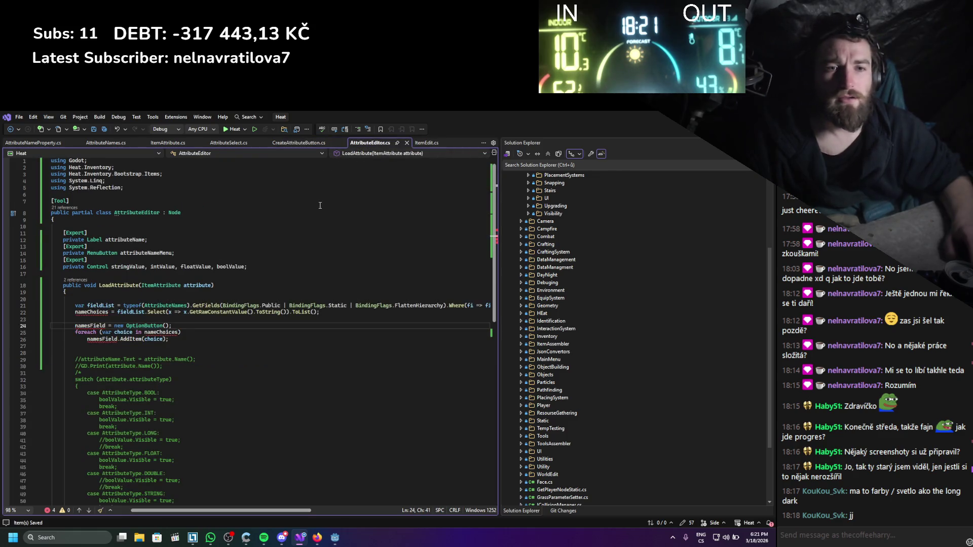
left_click(216, 292)
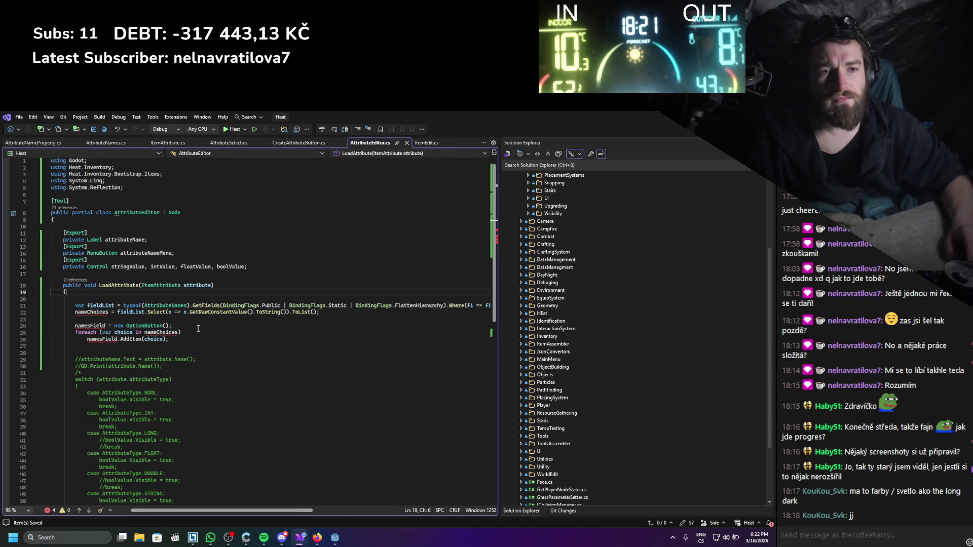
- Declare nameChoices locally with 'var' in LoadAttribute and save
mouse_move(162, 312)
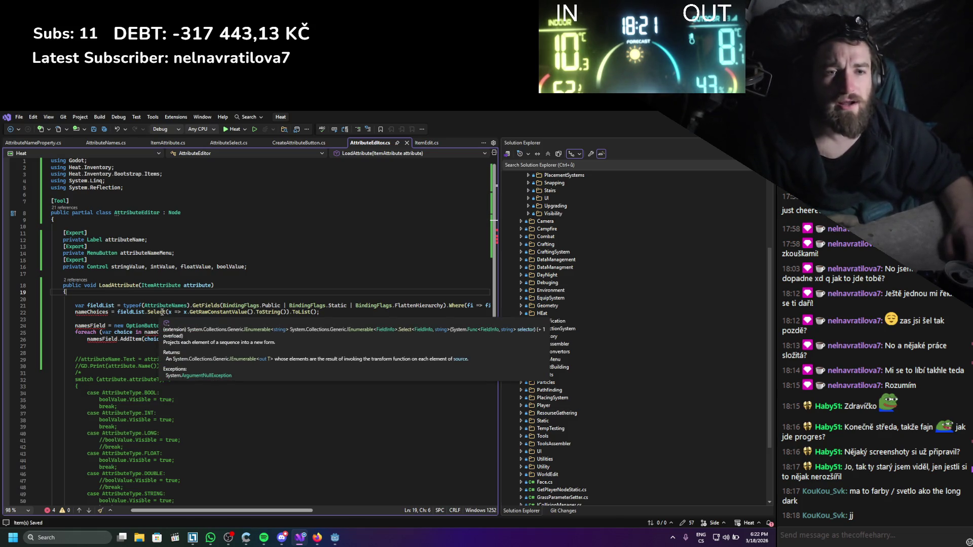
left_click(76, 312)
type("c")
key("BackSpace")
type("var")
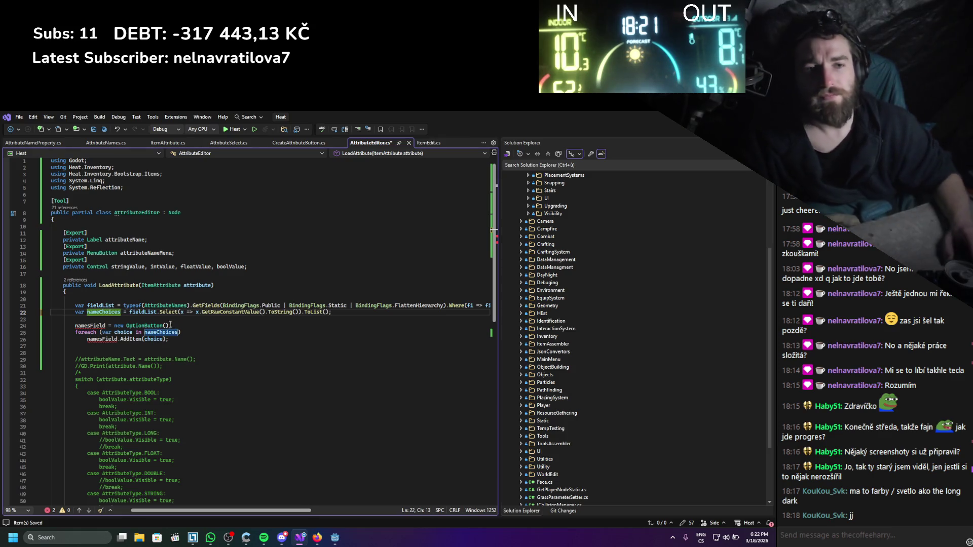
key("Down")
key("Down")
key("Down")
key("ctrl+s")
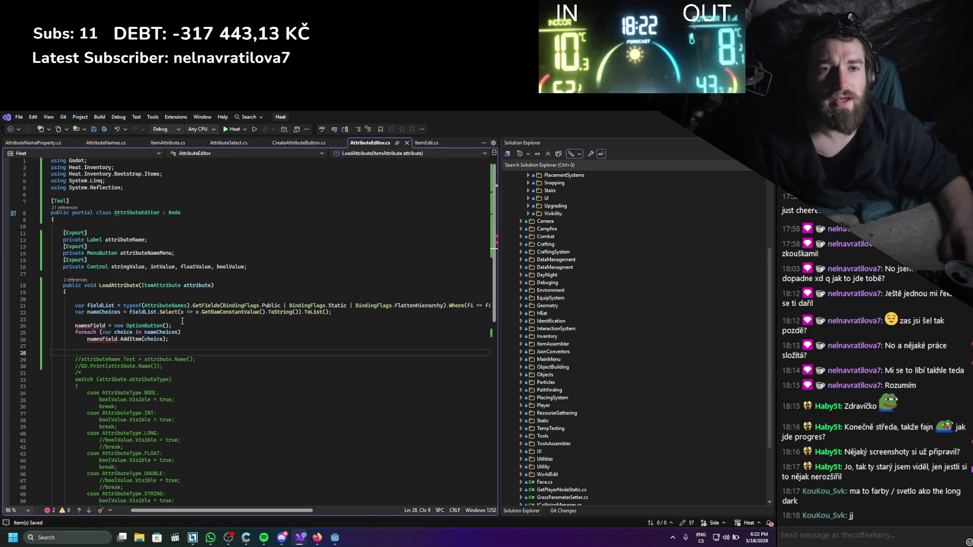
- Delete the 'namesField = new OptionButton();' line and use attributeNameMenu instead of namesField in the loop
double_click(147, 253)
key("ctrl+c")
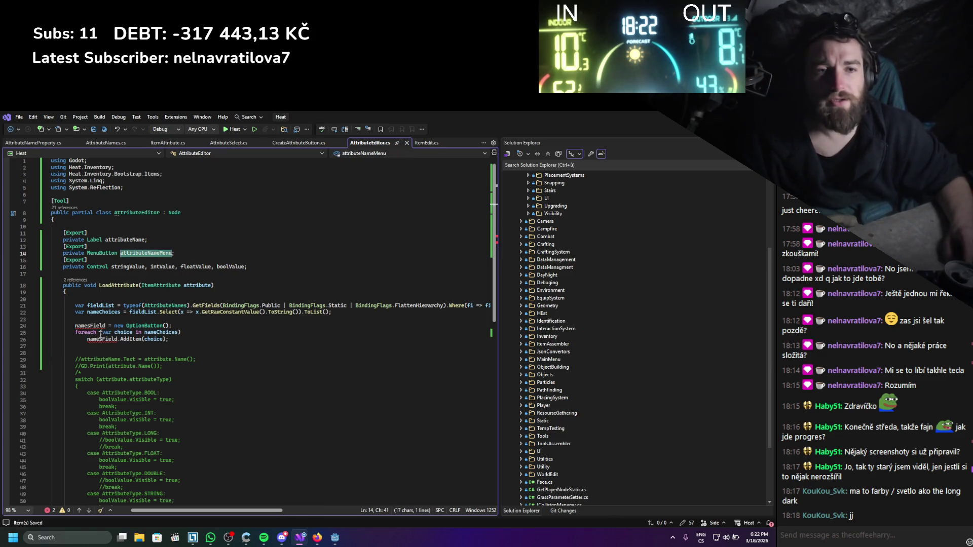
left_click(150, 329)
key("Home")
key("shift+End")
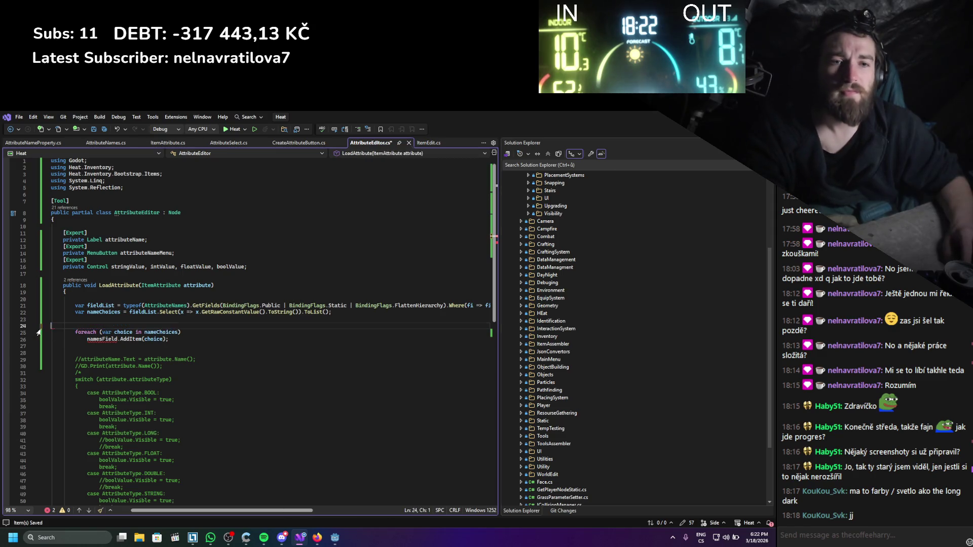
key("BackSpace")
key("BackSpace")
double_click(103, 332)
key("ctrl+v")
key("ctrl+s")
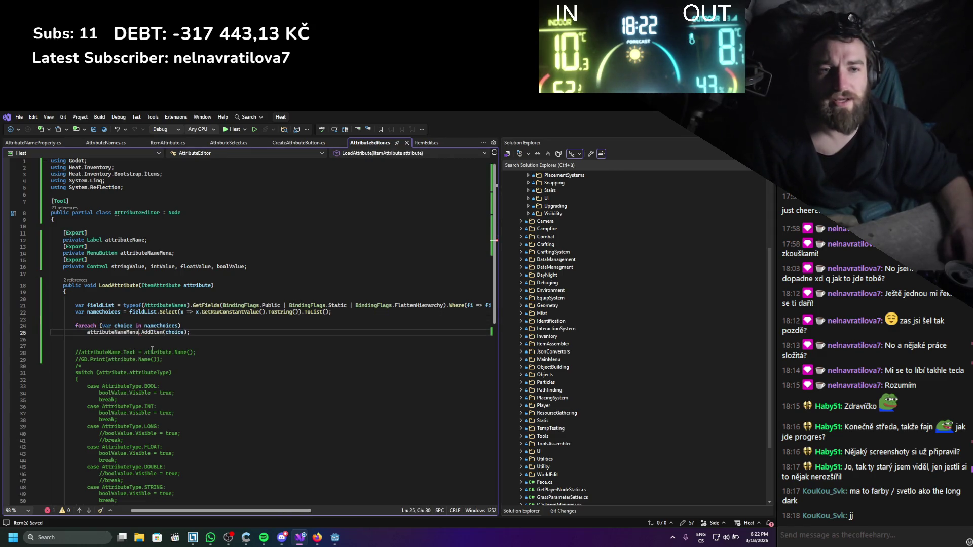
left_click(162, 347)
- Call AddItem on attributeNameMenu for each name choice in the foreach loop
left_click(138, 332)
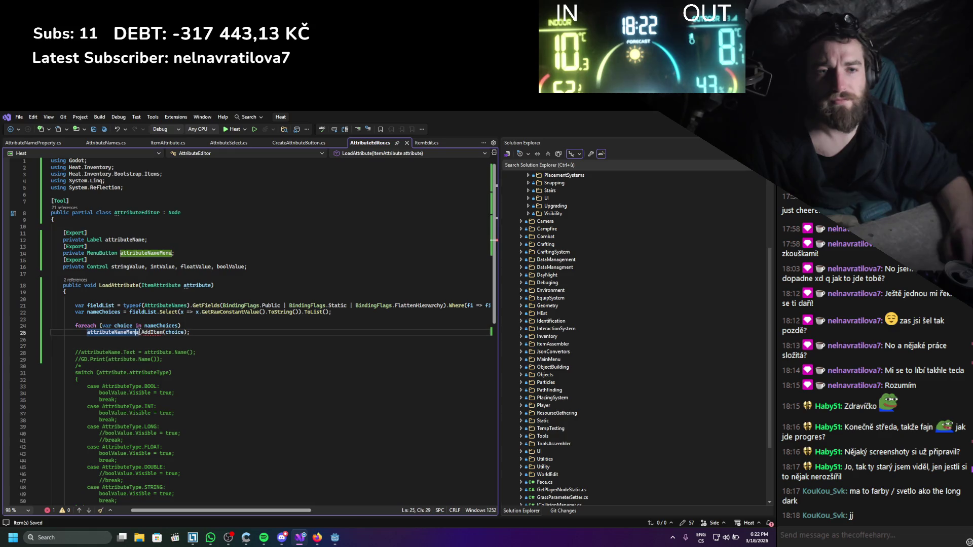
type(".addo")
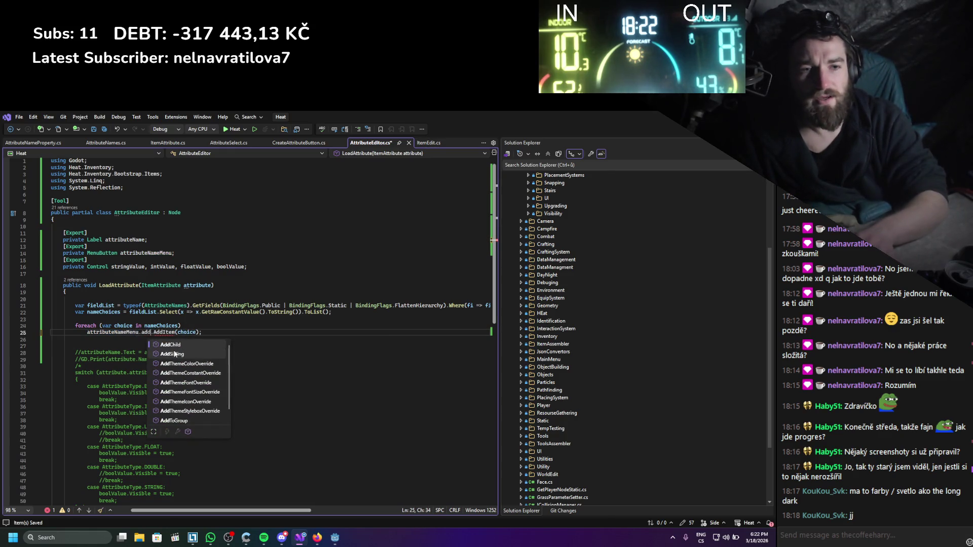
key("BackSpace")
key("BackSpace")
key("BackSpace")
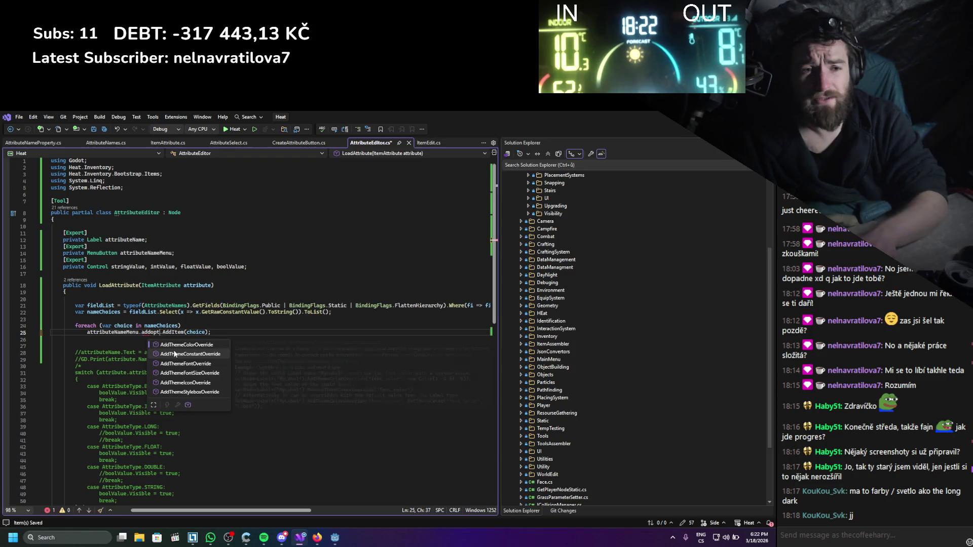
type("item")
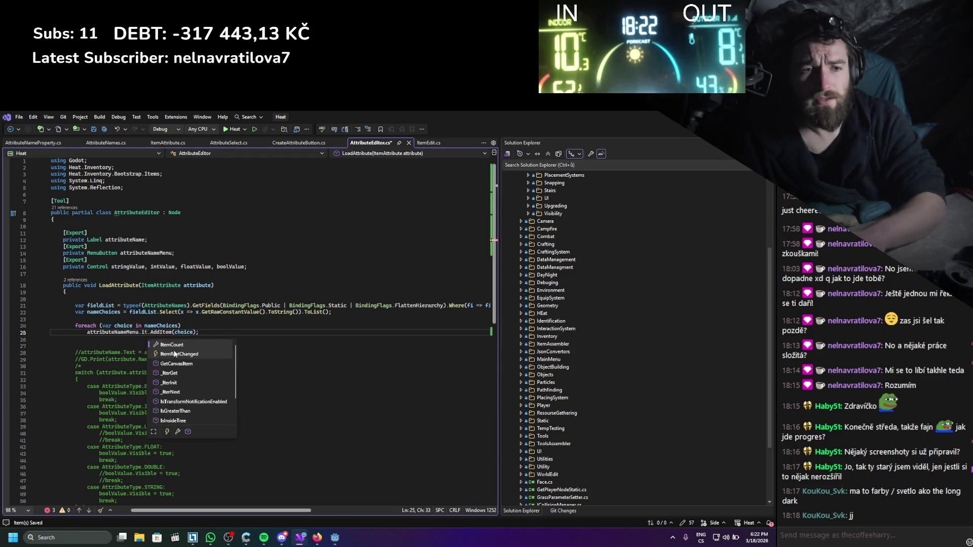
key("BackSpace")
key("BackSpace")
key("BackSpace")
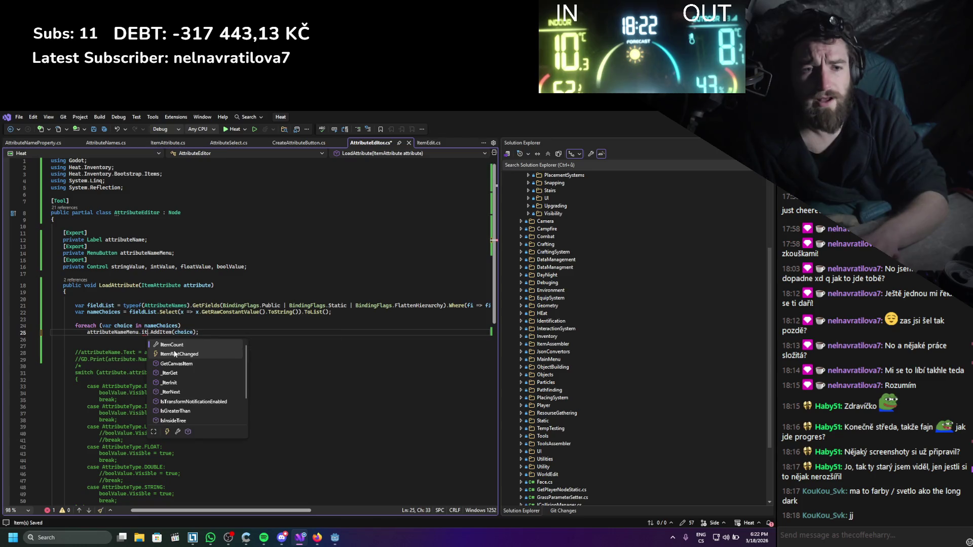
type("add")
scroll(175, 354, "down", 1)
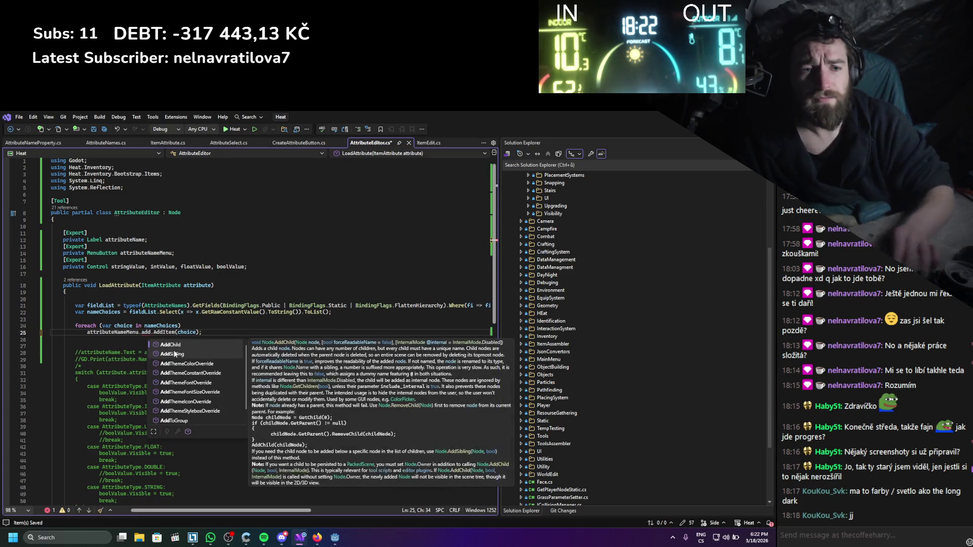
left_click(191, 312)
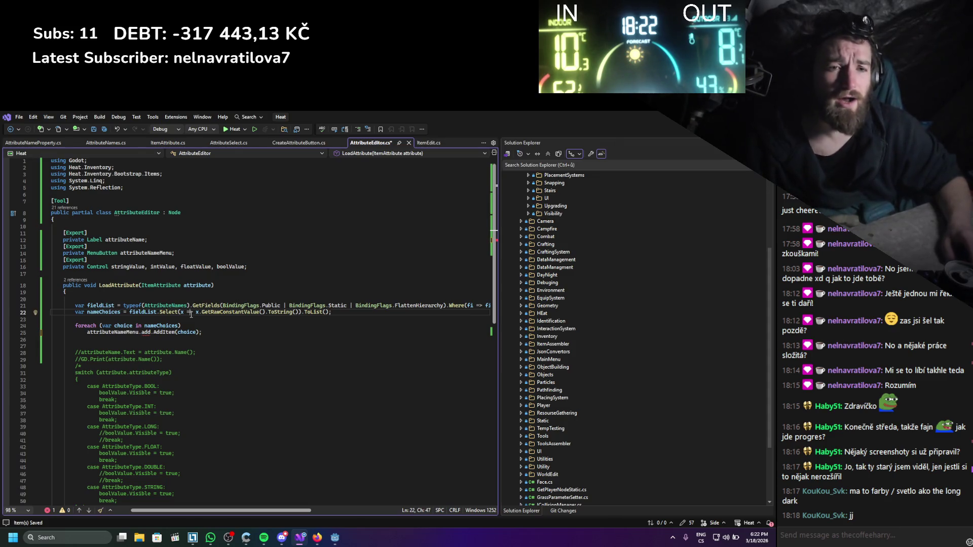
scroll(191, 315, "down", 1)
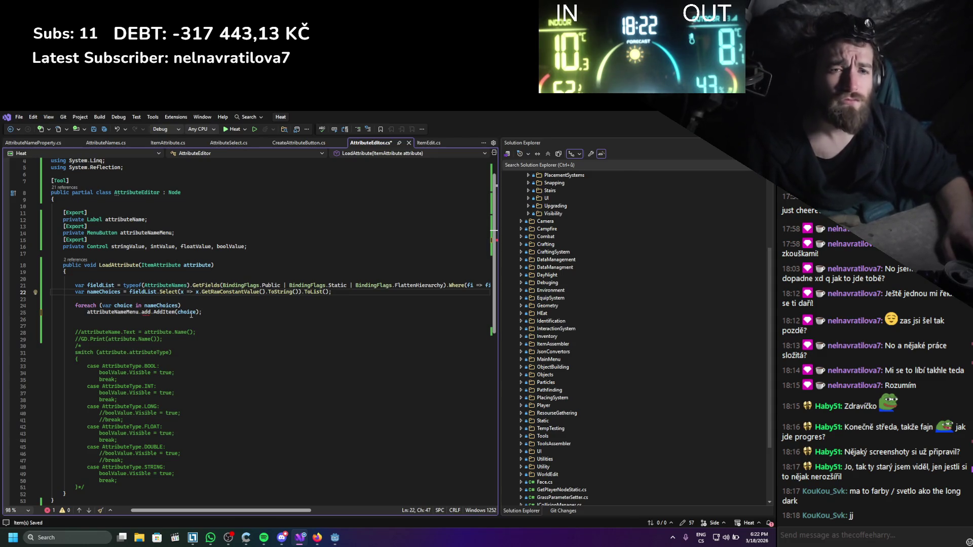
double_click(134, 313)
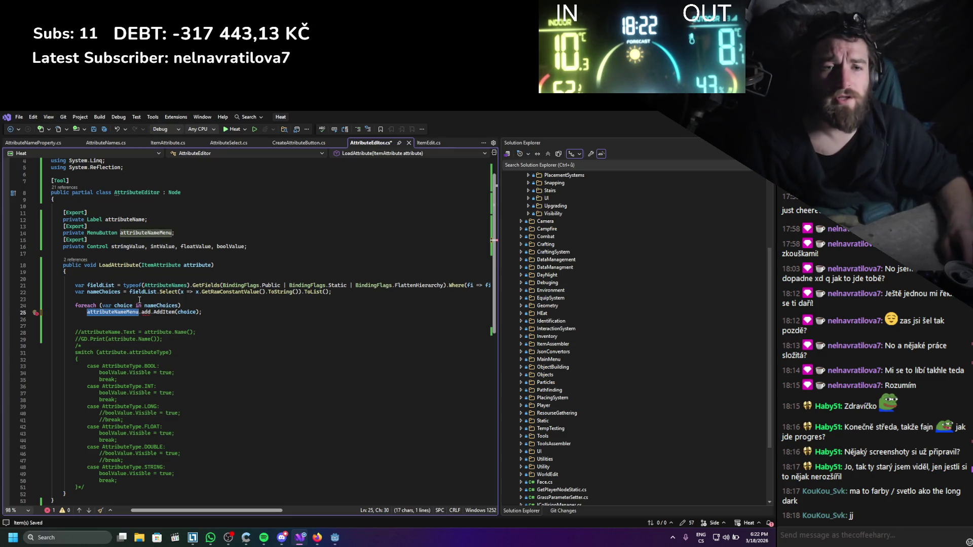
- Start a new 'attributeNameMenu.c' line above the name loop
key("ctrl+c")
left_click(139, 300)
key("Return")
key("Return")
key("Up")
key("ctrl+v")
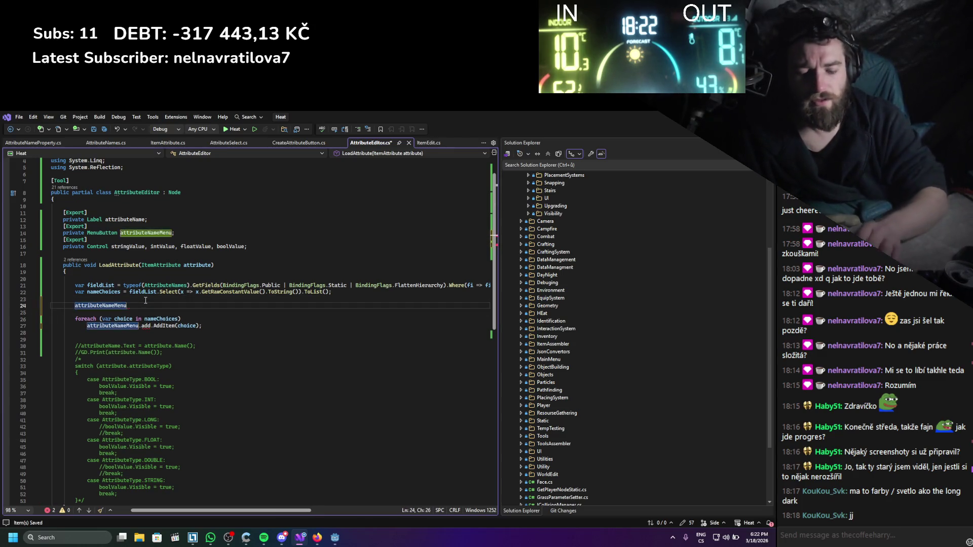
type(".c")
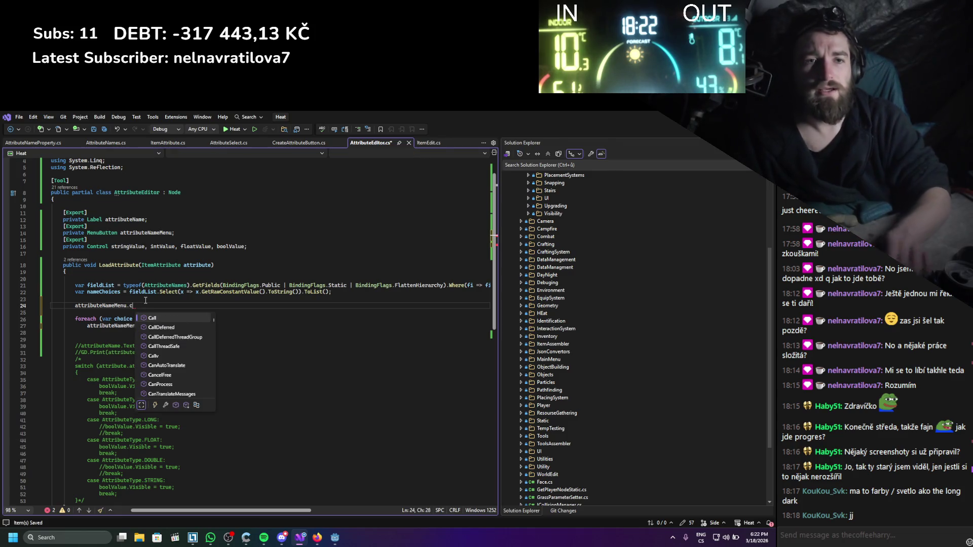
- Select the MenuButton type name and bring up Firefox to look it up
double_click(102, 232)
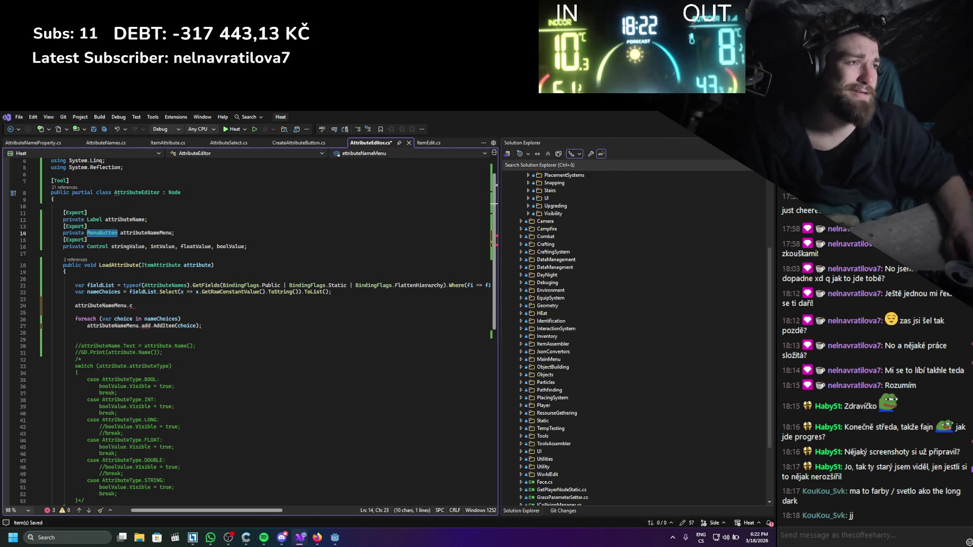
key("alt+Tab")
left_click(318, 537)
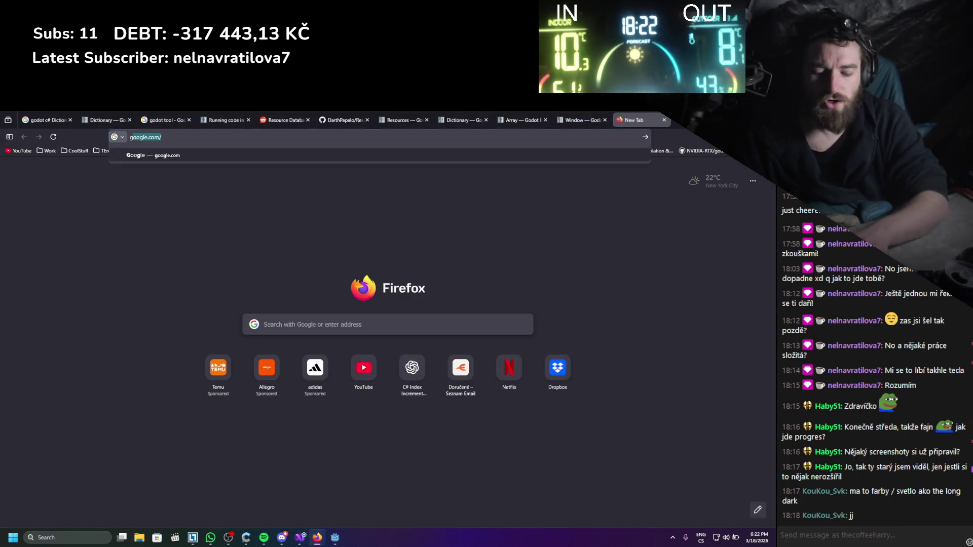
- Search 'godot MenuButton' and read the MenuButton docs page in a new tab
type("godot MenuButton")
key("Return")
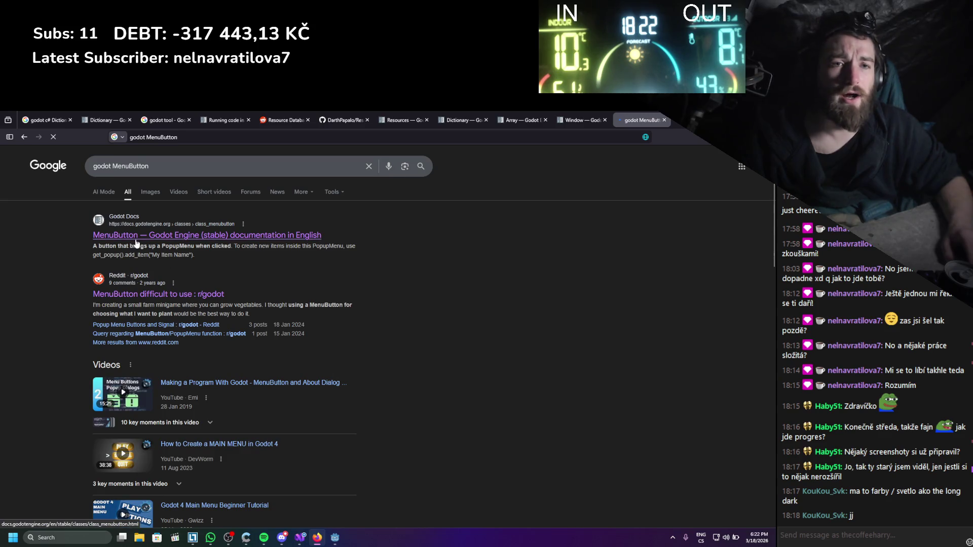
middle_click(137, 243)
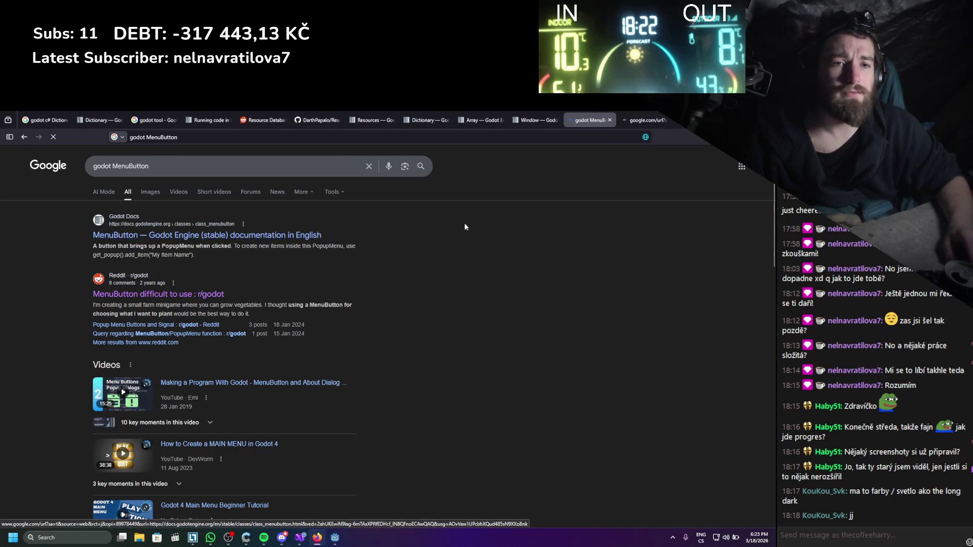
left_click(632, 119)
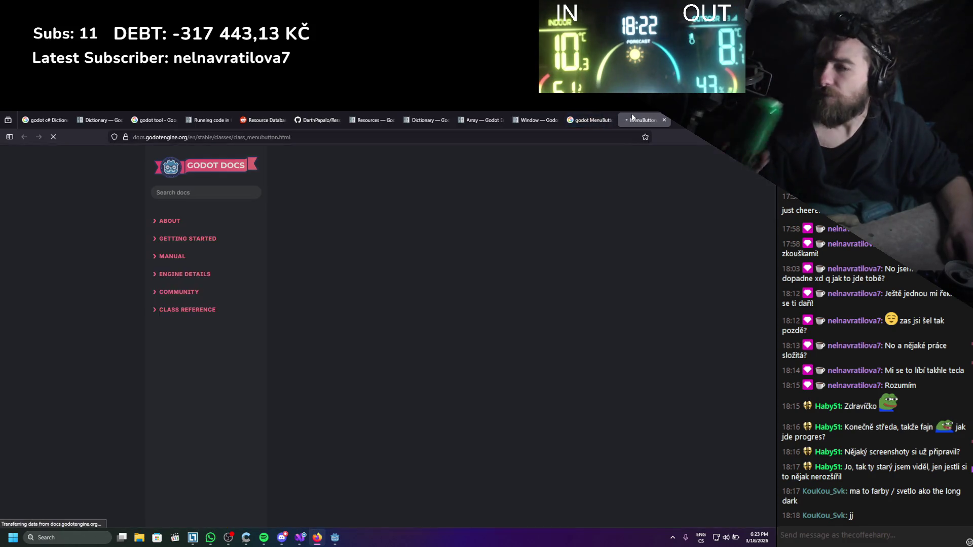
scroll(533, 221, "down", 2)
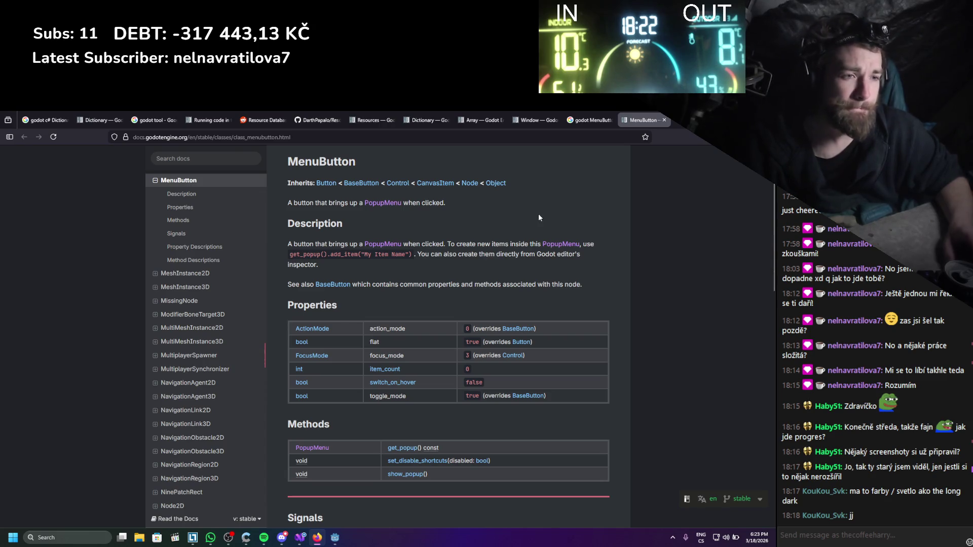
scroll(538, 214, "down", 2)
scroll(530, 239, "down", 10)
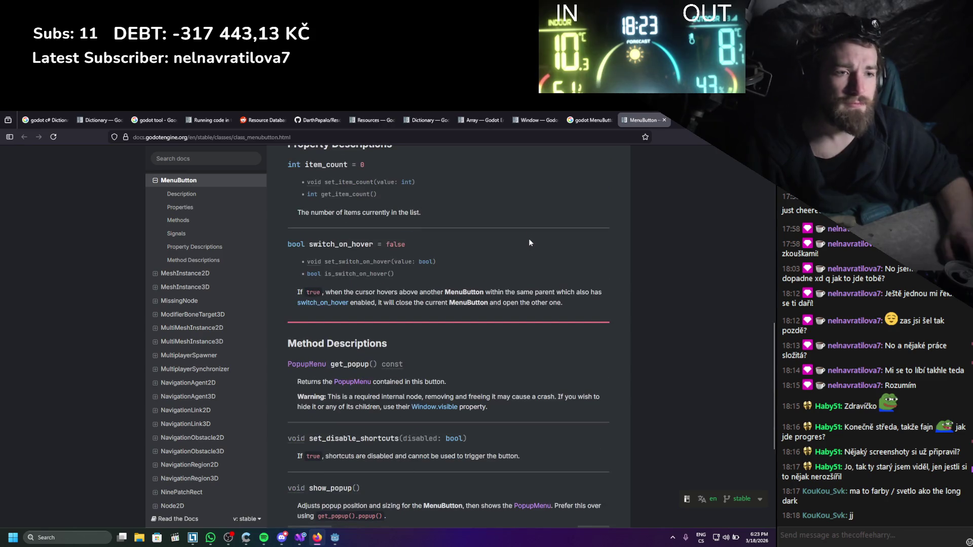
scroll(530, 243, "down", 3)
scroll(530, 243, "up", 13)
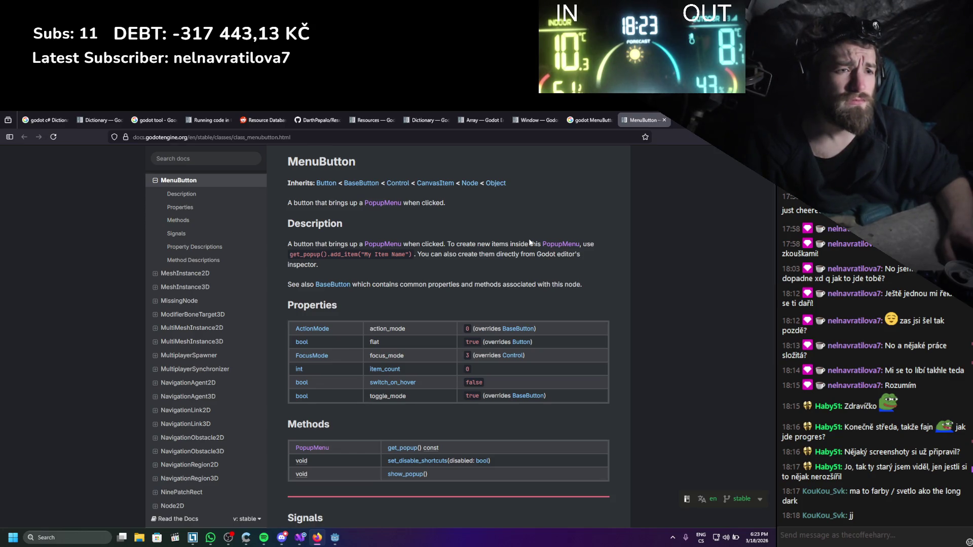
- Return to Visual Studio and select 'add' in the loop's AddItem call
key("alt+Tab")
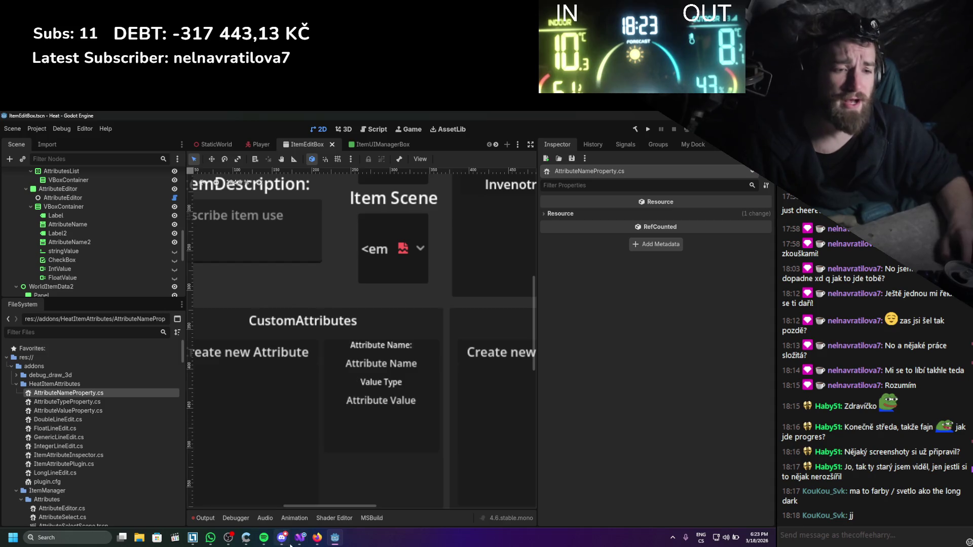
left_click(299, 537)
double_click(144, 327)
- Make the loop call attributeNameMenu.GetPopup().AddItem(choice), delete the unfinished line, and save
type("getpo")
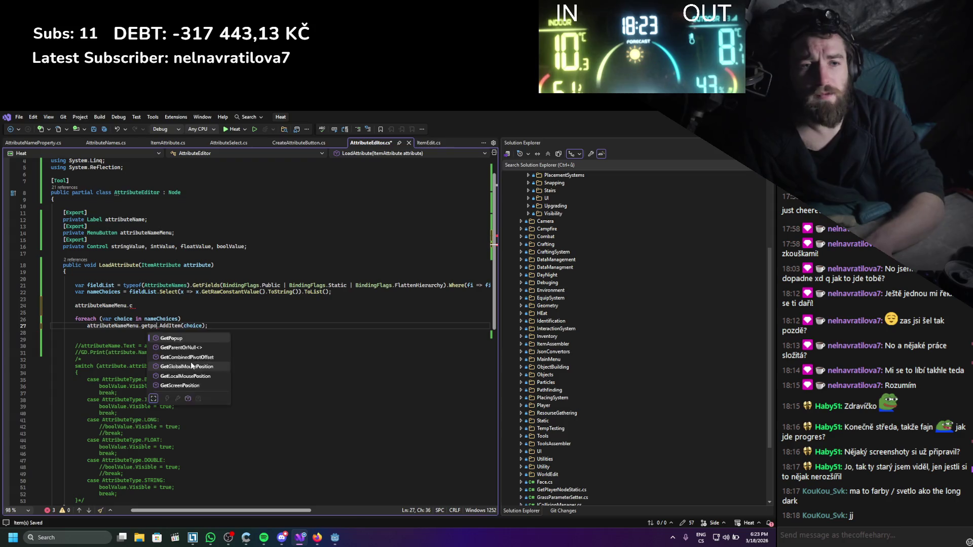
type("()")
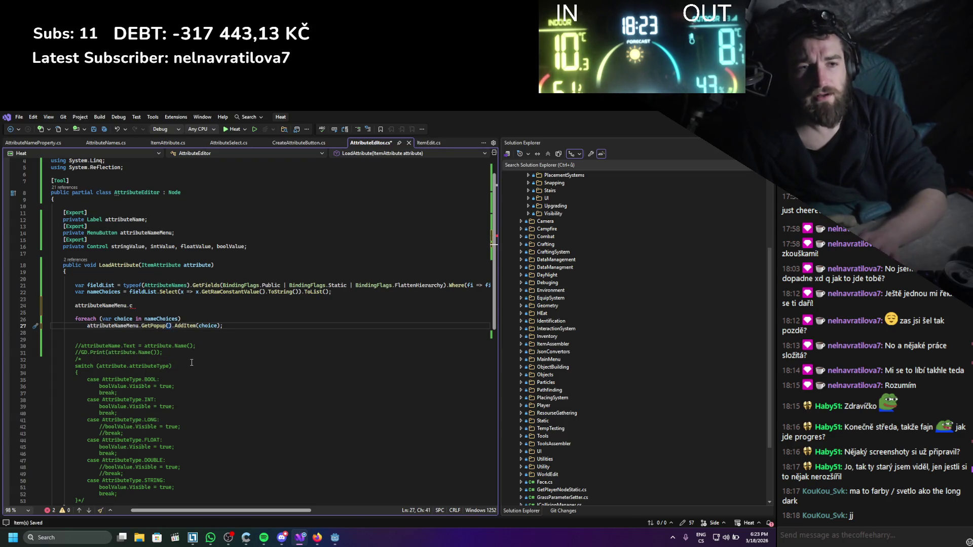
left_click(43, 304)
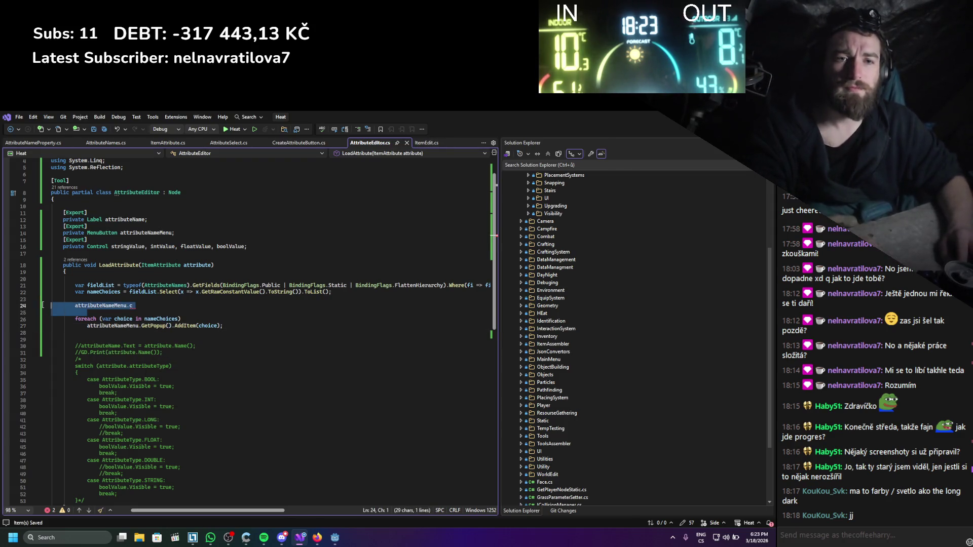
key("BackSpace")
key("BackSpace")
key("ctrl+s")
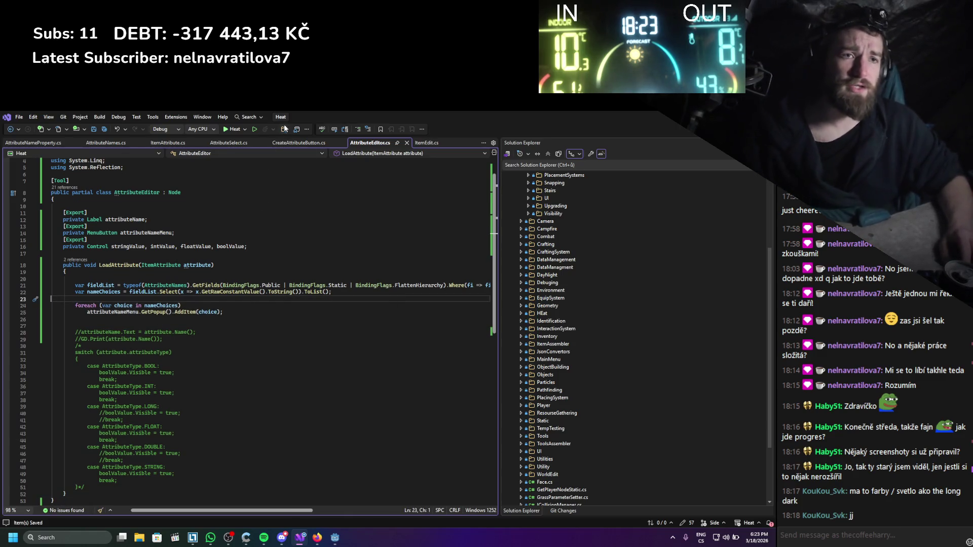
left_click(289, 142)
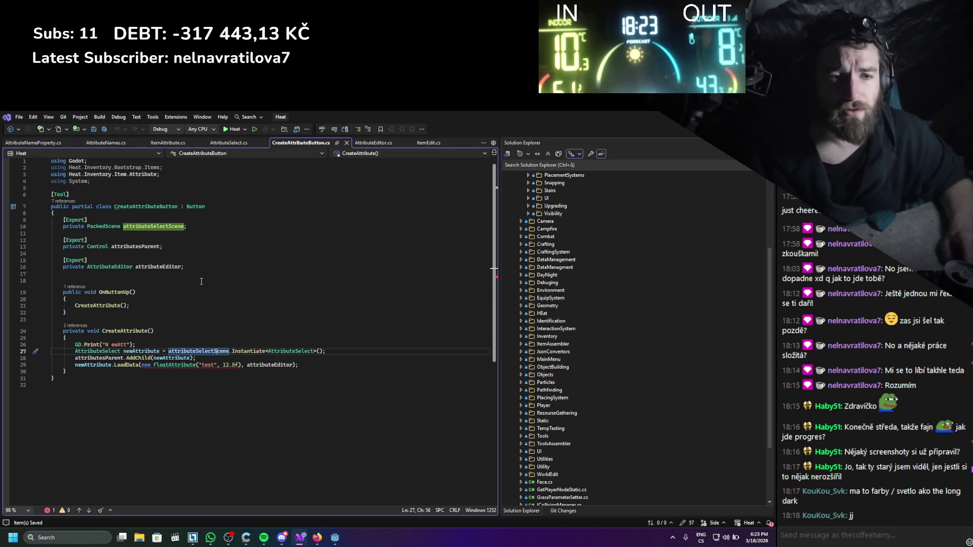
- Pass null instead of new FloatAttribute("test", 12.5f) to LoadData, then rebuild in Godot
mouse_move(142, 367)
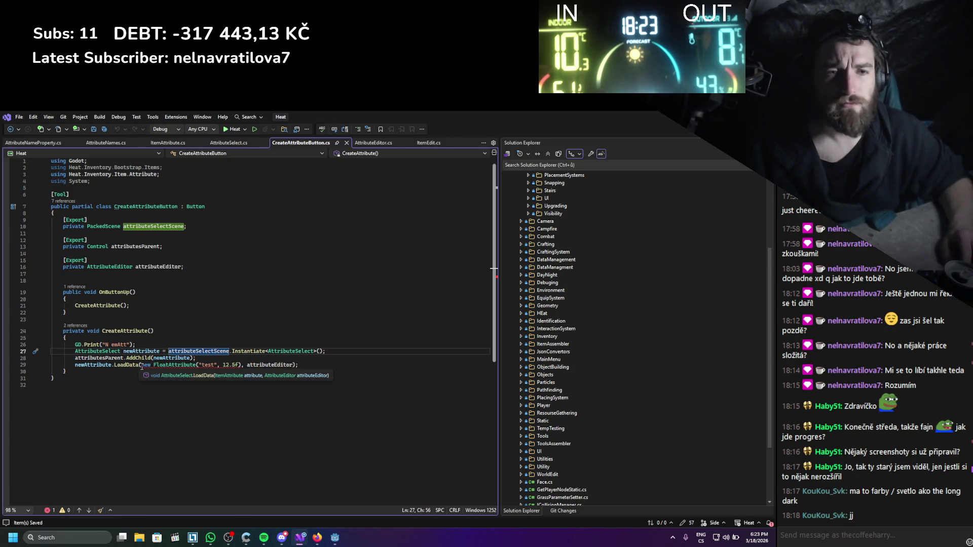
mouse_move(142, 367)
left_mouse_down()
mouse_move(299, 367)
mouse_move(242, 368)
left_mouse_up()
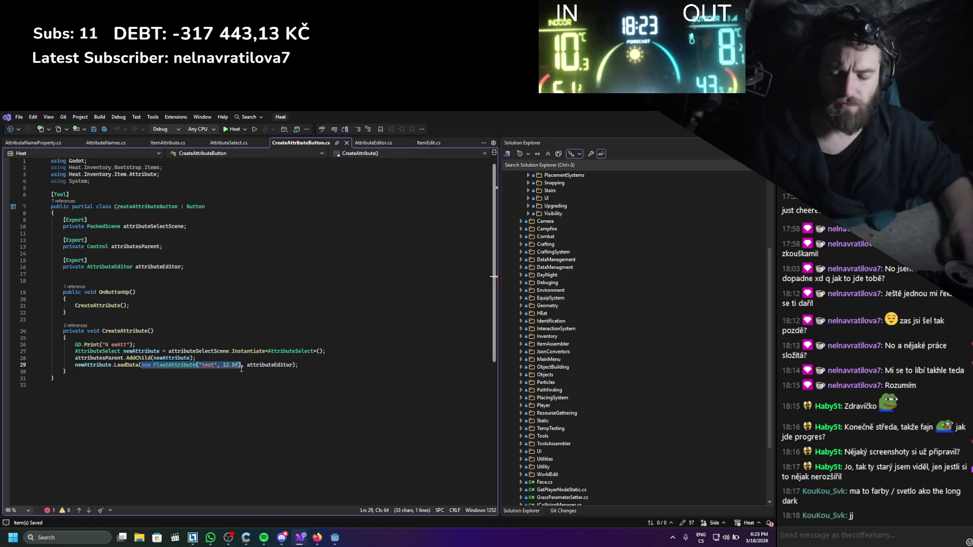
type("nu")
key("Tab")
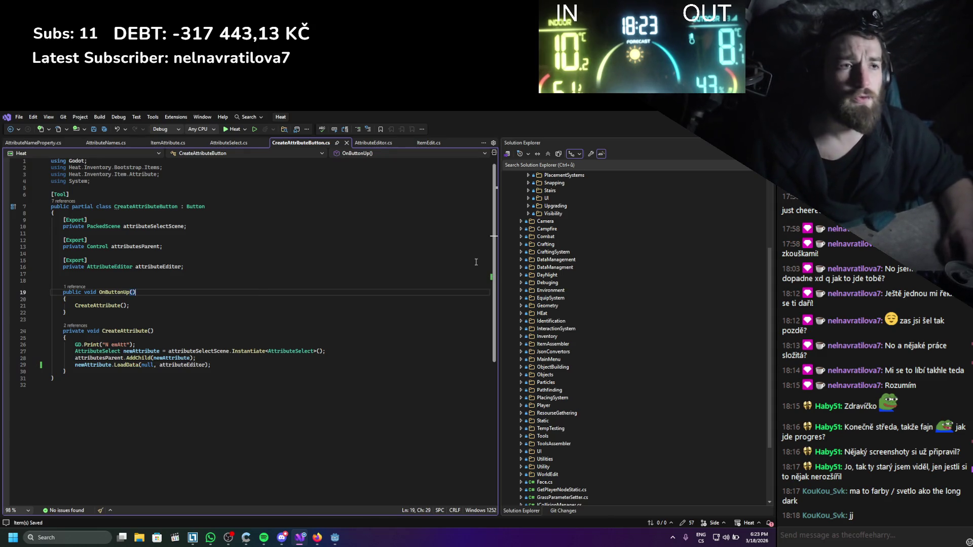
key("alt+Tab")
left_click(635, 130)
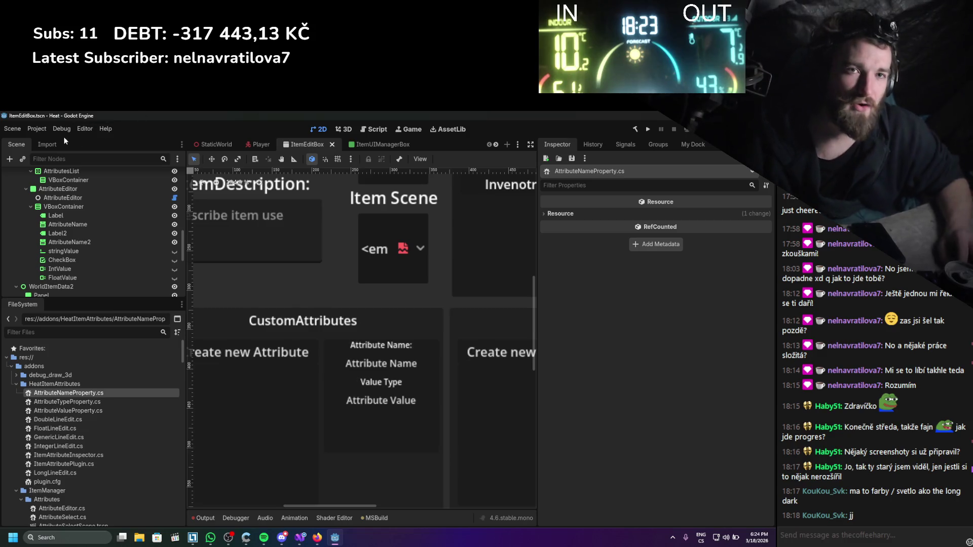
- Toggle the ItemManager plugin off and on in Project Settings, then edit item asd from My Dock
left_click(46, 132)
left_click(50, 143)
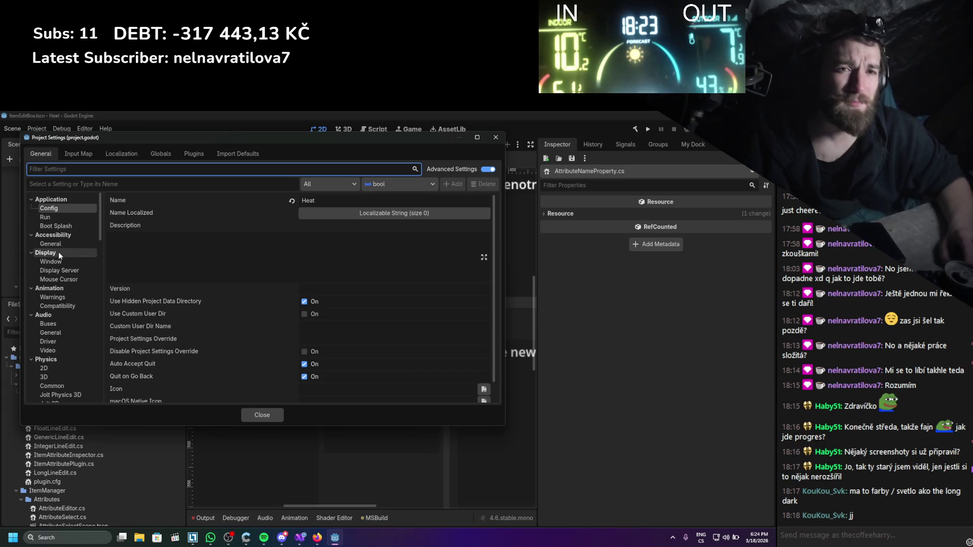
scroll(57, 297, "down", 5)
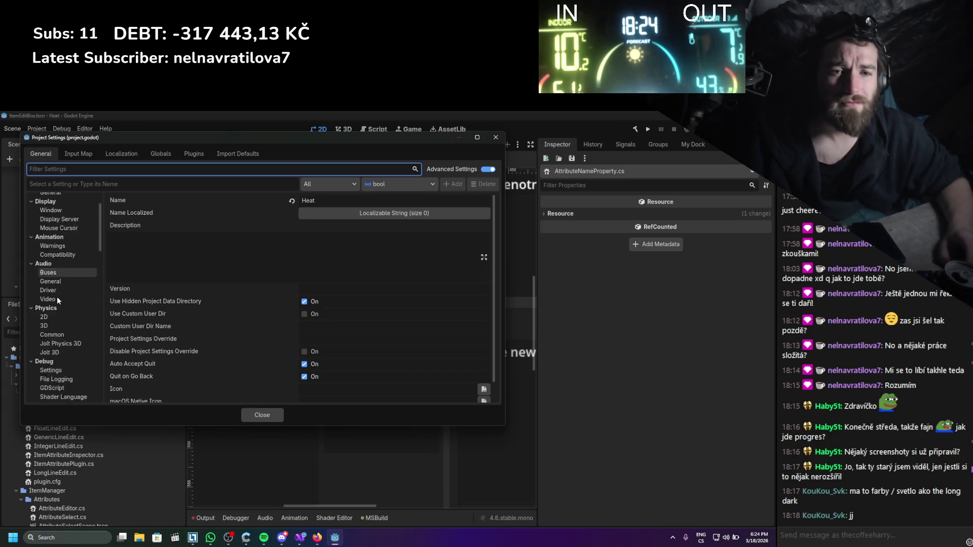
scroll(57, 296, "down", 3)
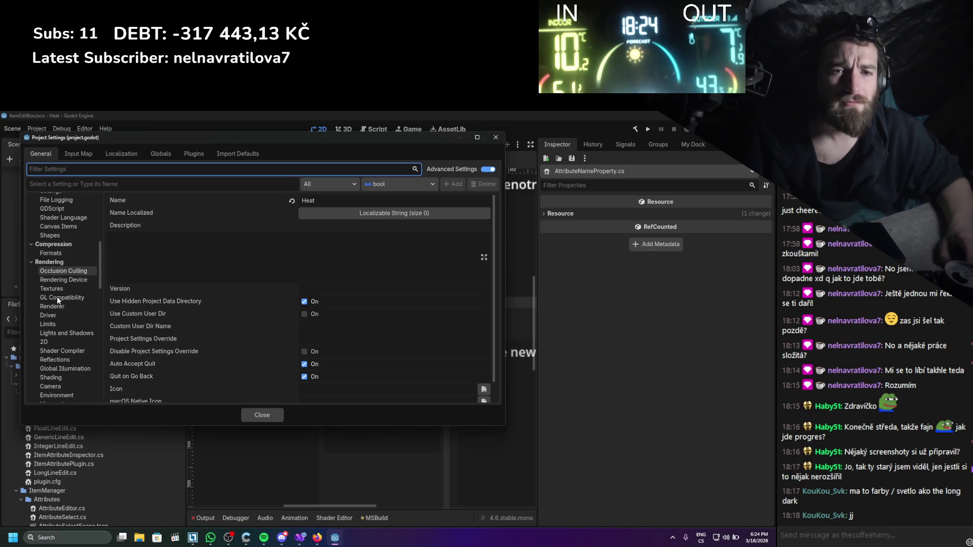
scroll(57, 296, "up", 5)
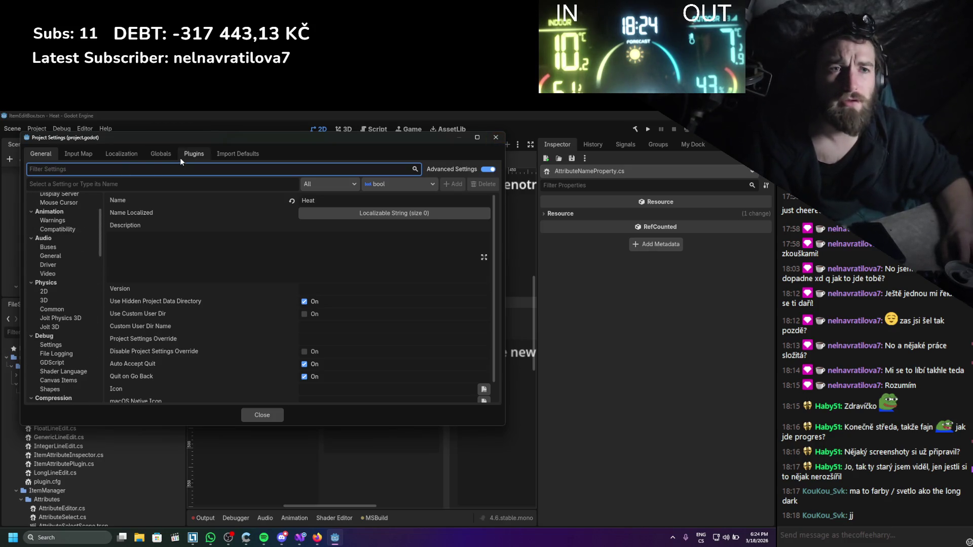
left_click(193, 153)
left_click(37, 205)
left_click(38, 205)
key("Escape")
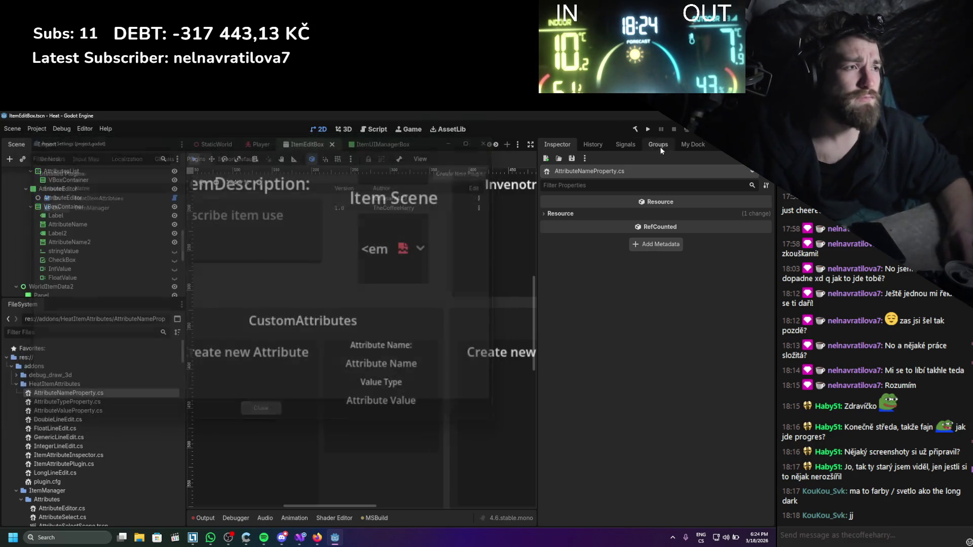
left_click(693, 144)
left_click(616, 206)
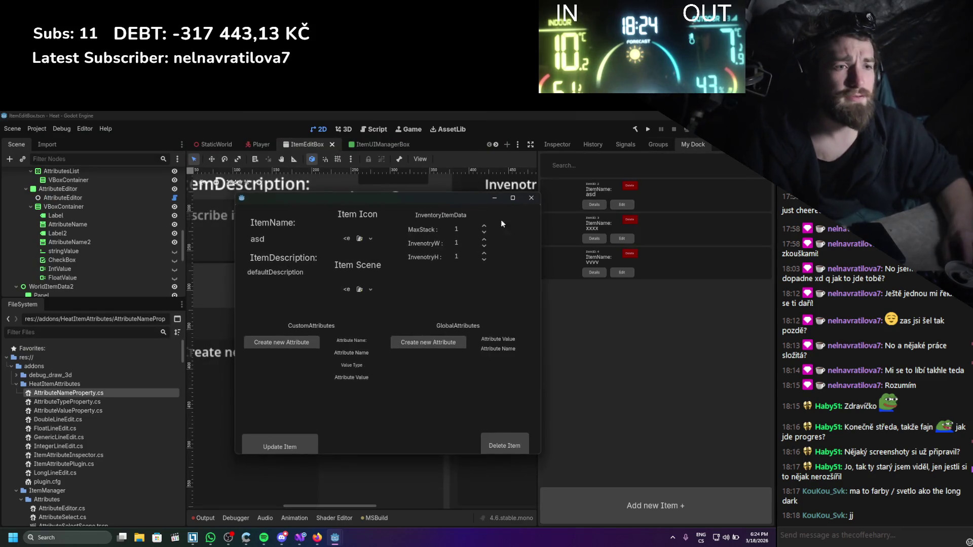
- Create a new attribute on item asd, close the window, and read the Output errors
left_click(310, 343)
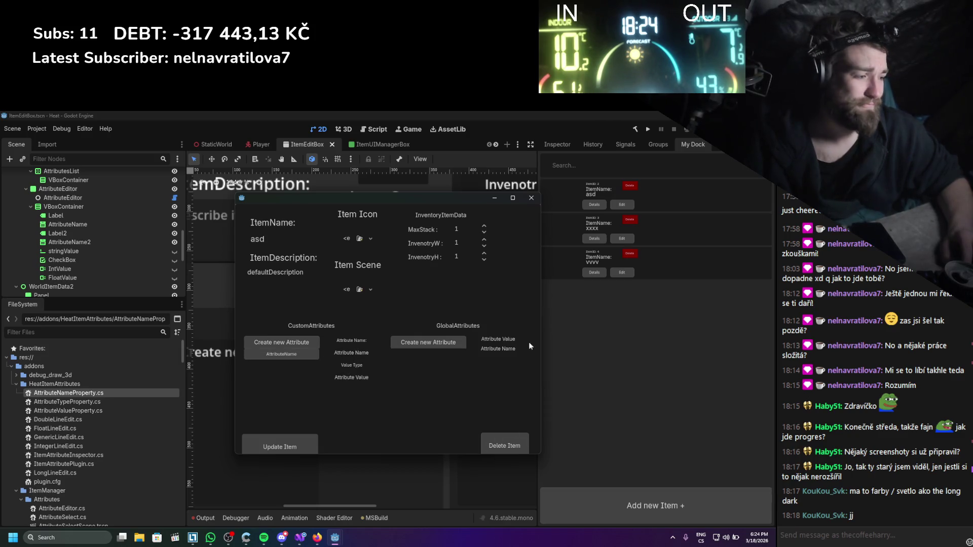
left_click(531, 197)
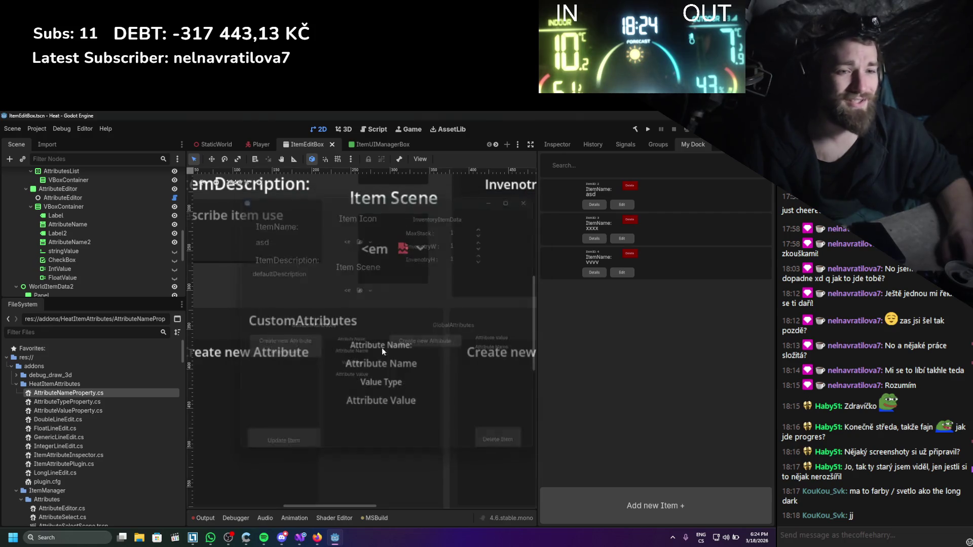
left_click(203, 518)
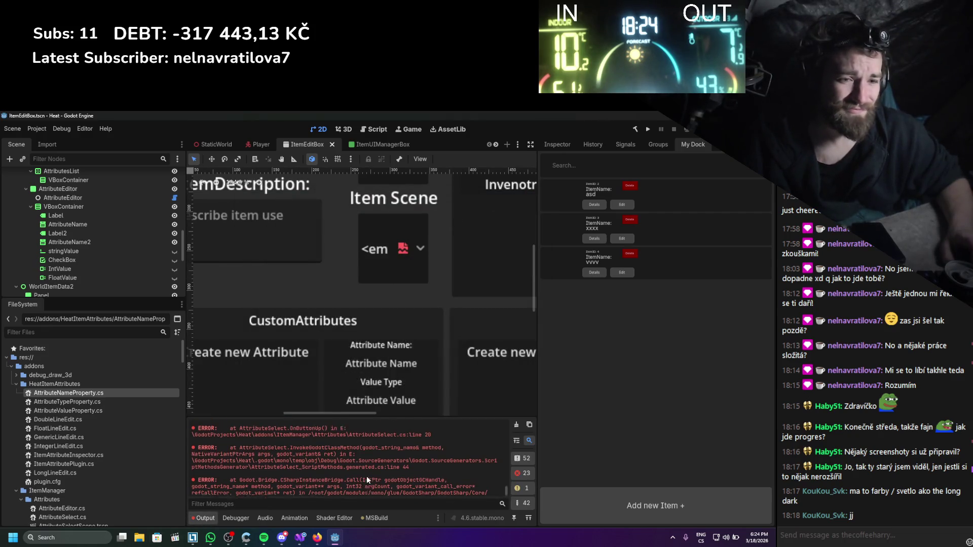
scroll(366, 476, "up", 10)
scroll(367, 476, "up", 10)
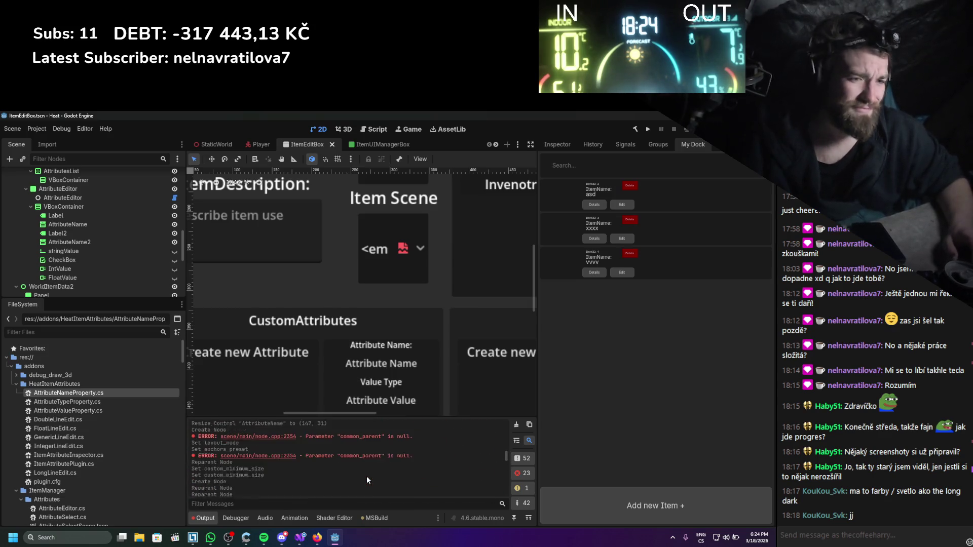
- Clear the Output log and reopen Project Settings on the Plugins list
key("ctrl+alt+k")
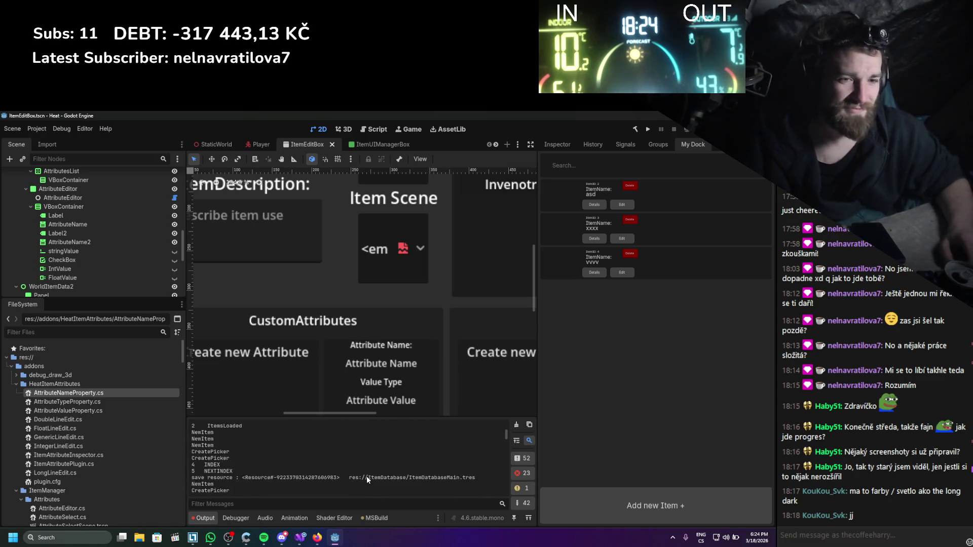
left_click(37, 129)
left_click(51, 142)
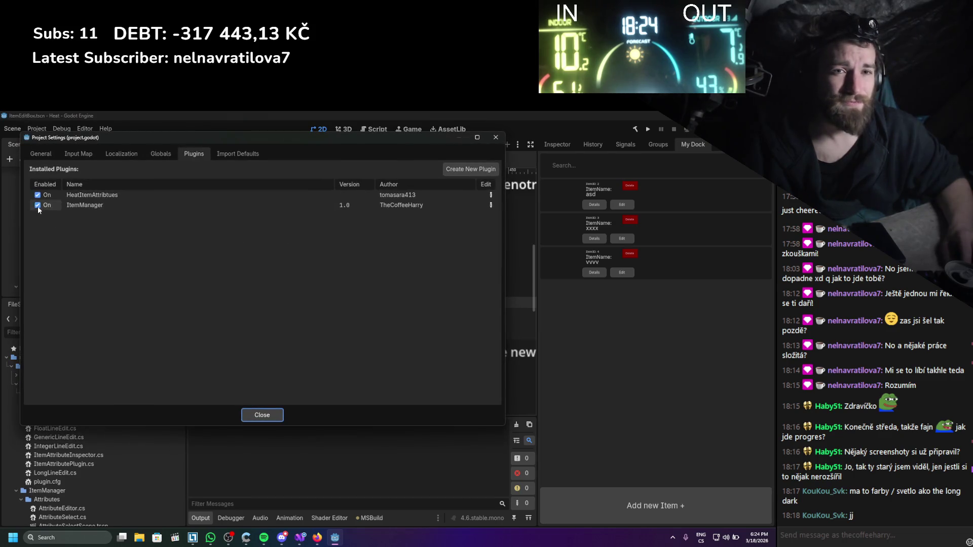
- Reload the ItemManager plugin and open the first item's edit window from My Dock
double_click(38, 206)
left_click(261, 415)
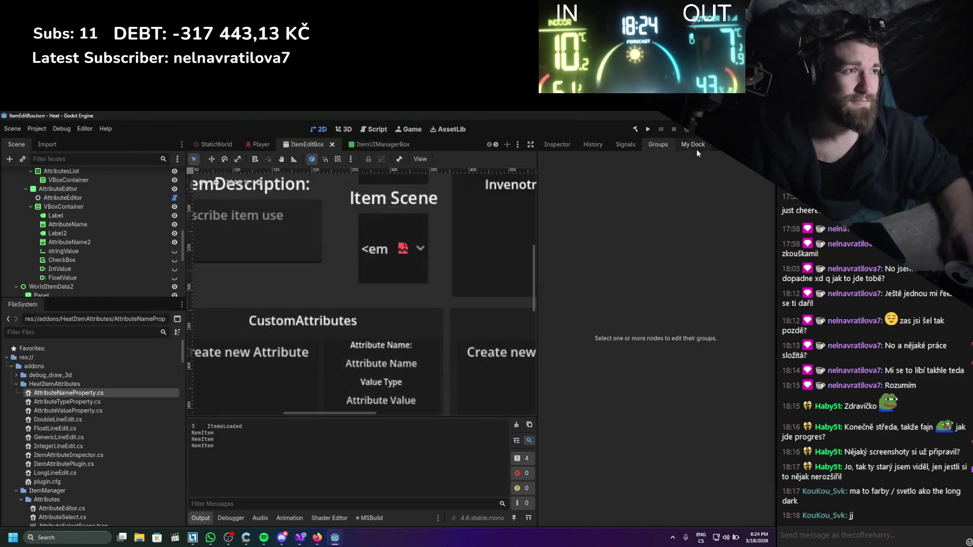
left_click(693, 146)
left_click(610, 205)
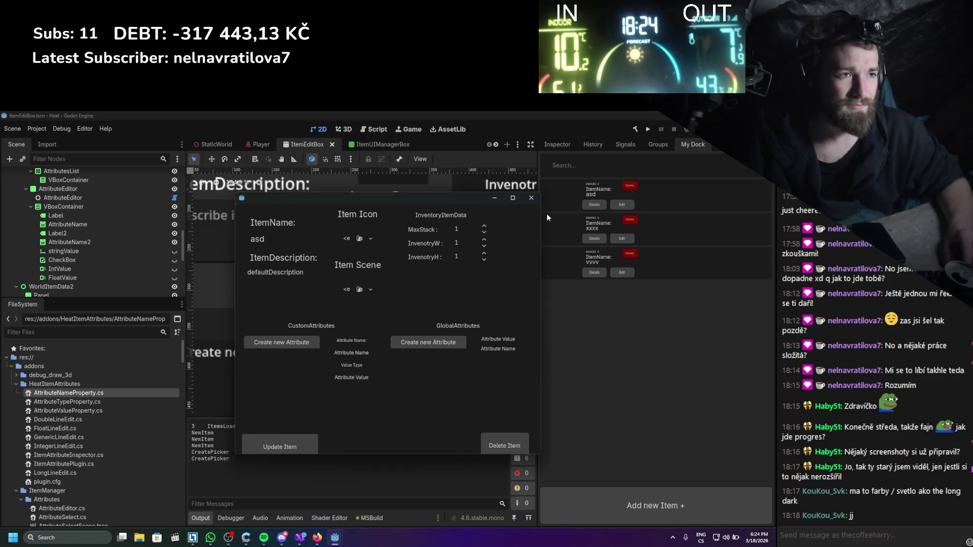
- Add and select a new attribute on item asd, then read the NullReferenceException in Output
left_click(526, 201)
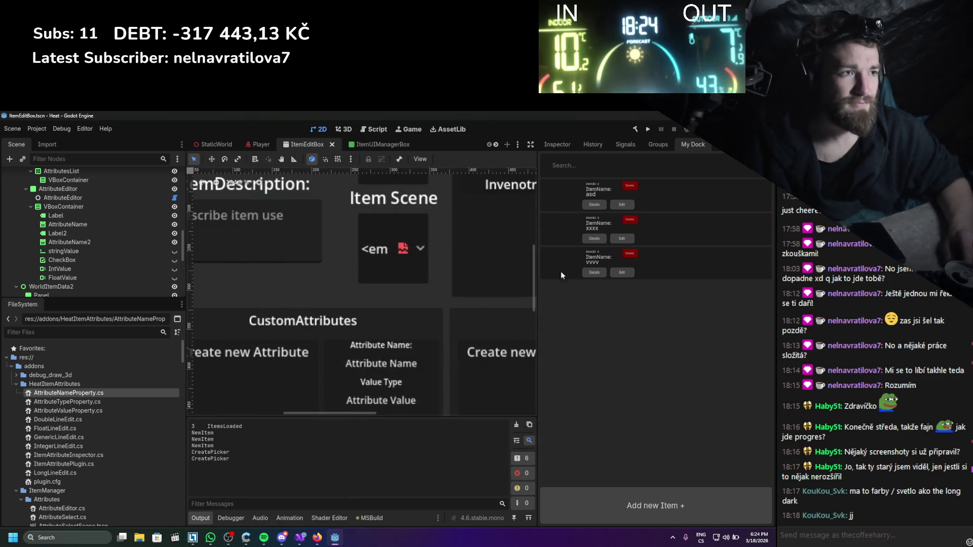
left_click(627, 205)
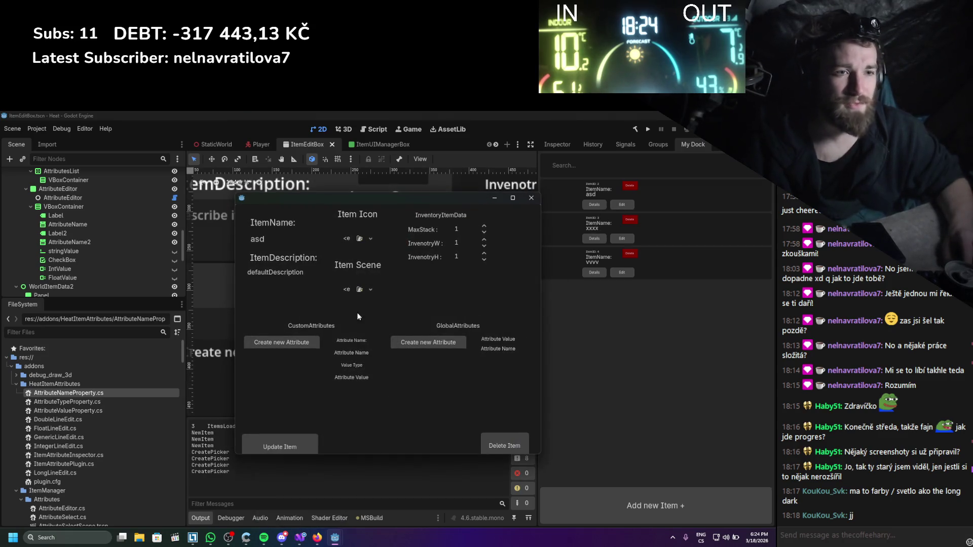
left_click(305, 342)
left_click(285, 354)
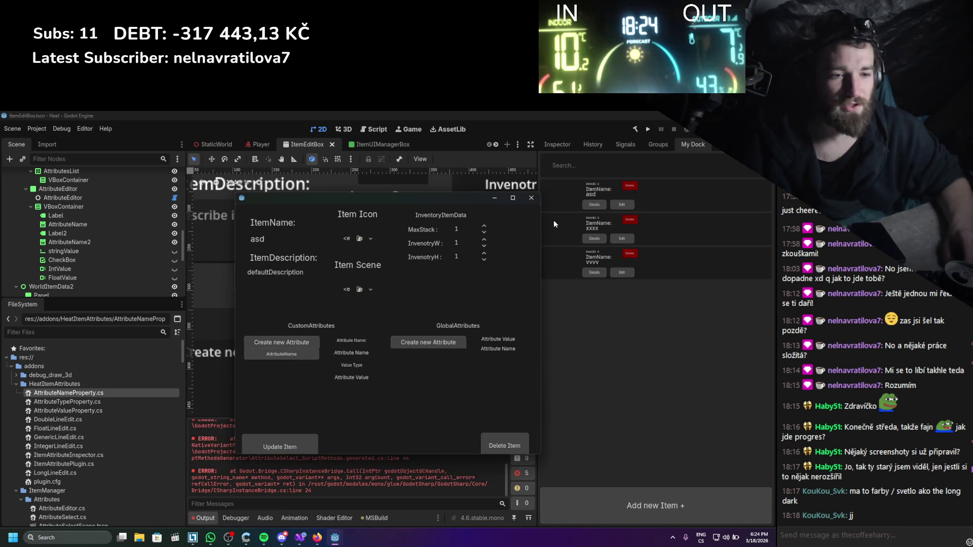
left_click(532, 198)
scroll(443, 455, "up", 5)
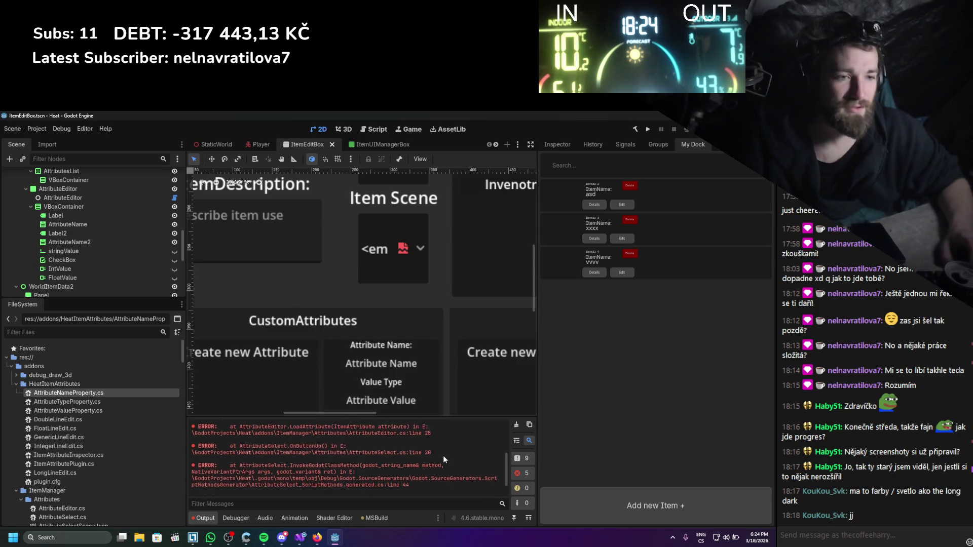
scroll(450, 461, "up", 2)
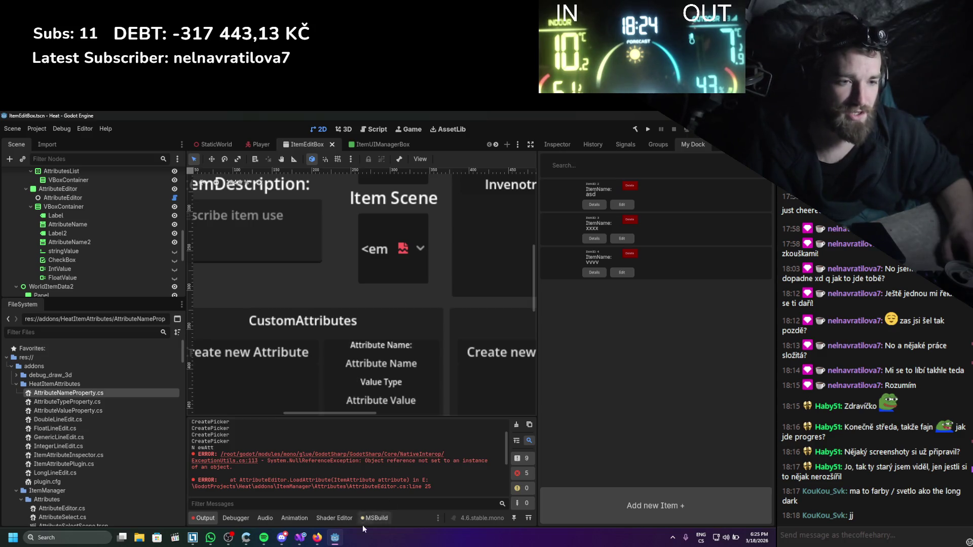
left_click(300, 537)
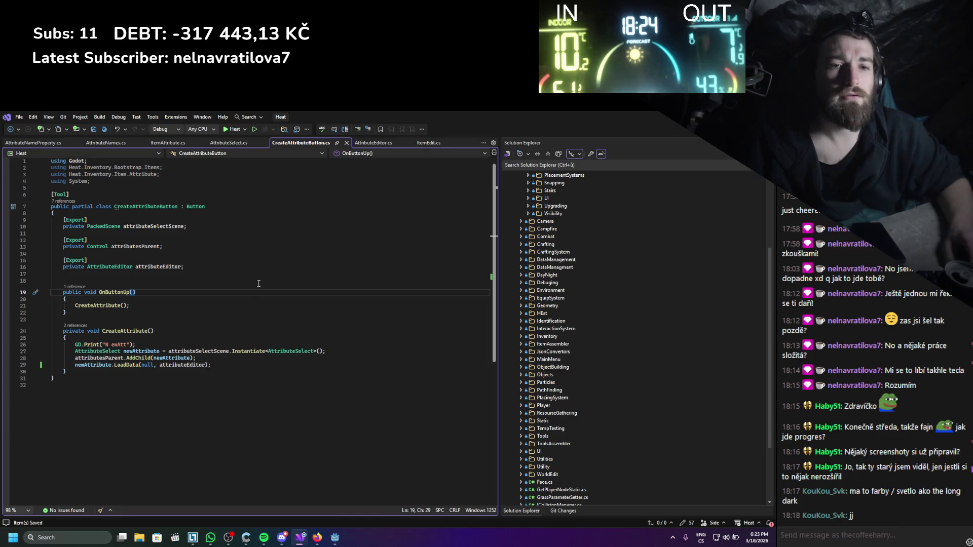
left_click(117, 365, "ctrl")
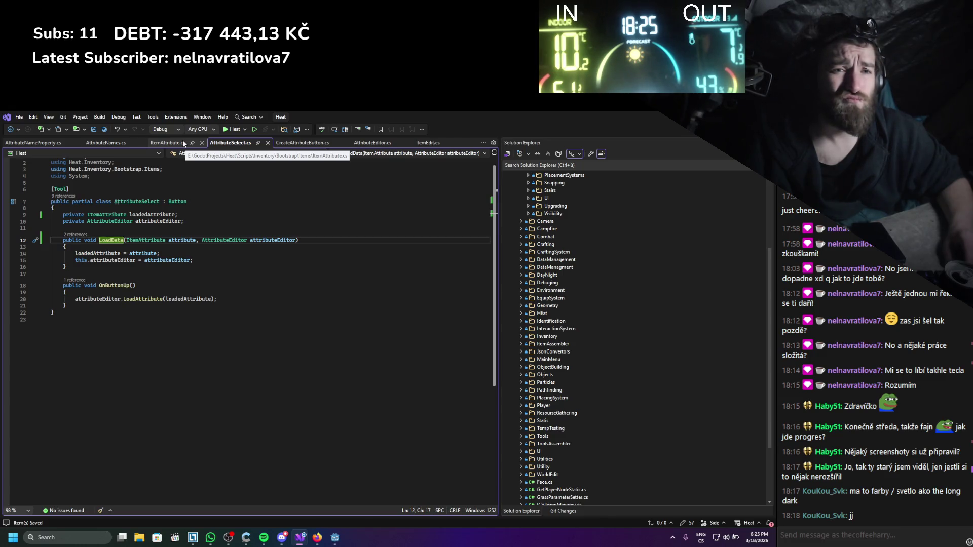
left_click(184, 144)
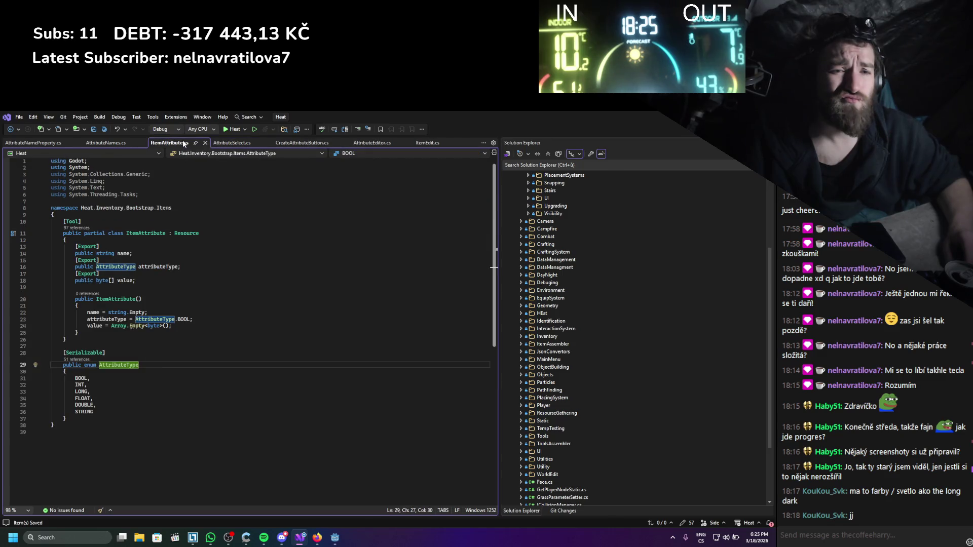
left_click(108, 143)
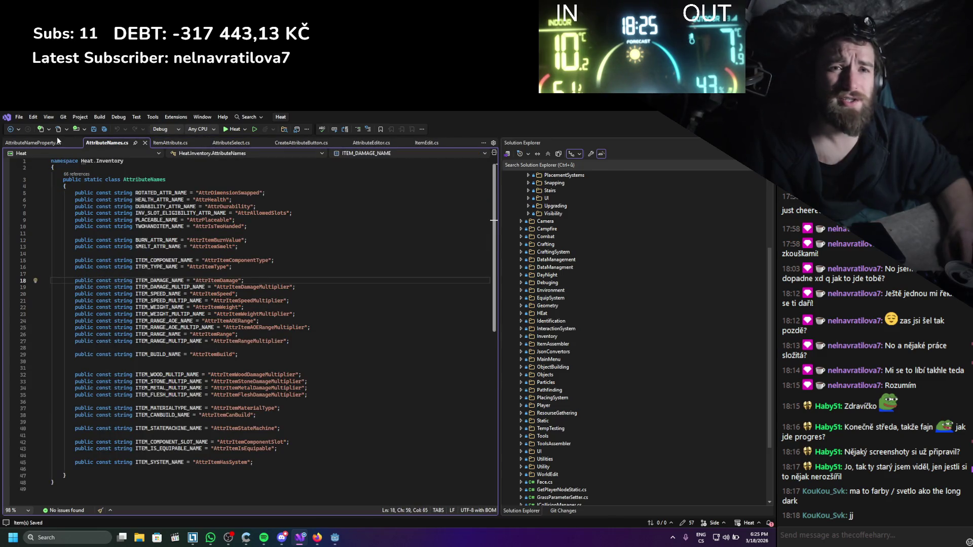
left_click(249, 143)
left_click(316, 143)
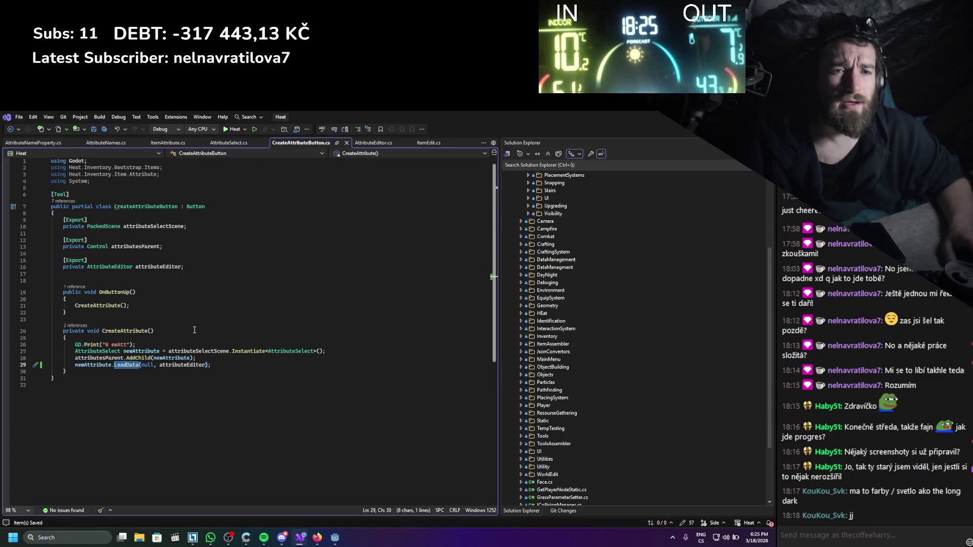
- Replace the null argument on line 29 with new ItemAttribute()
double_click(147, 365)
type("new ItemAtt")
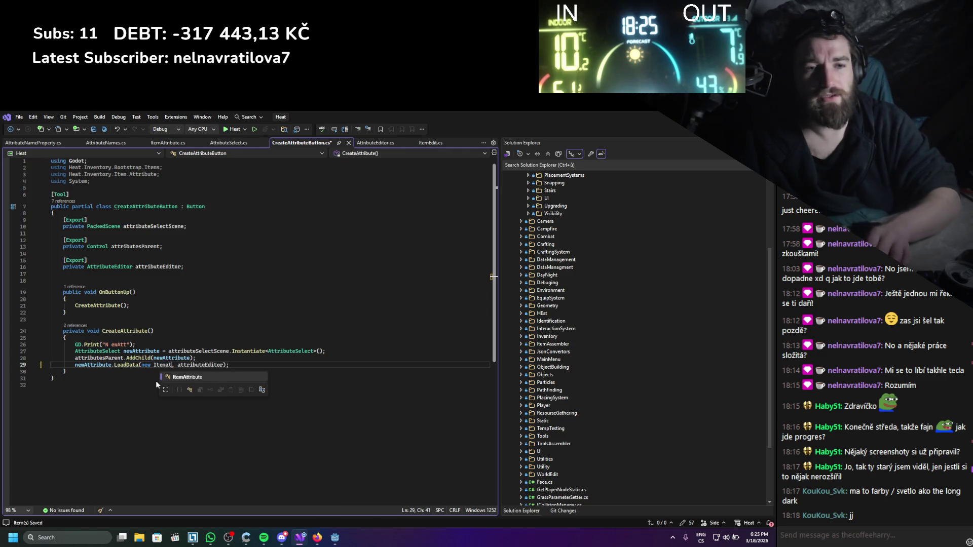
key("Tab")
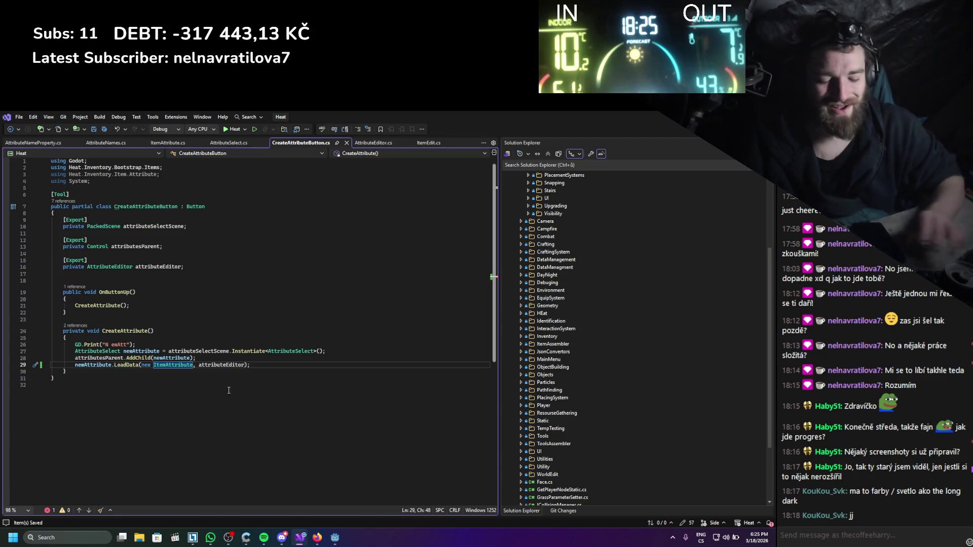
type("()")
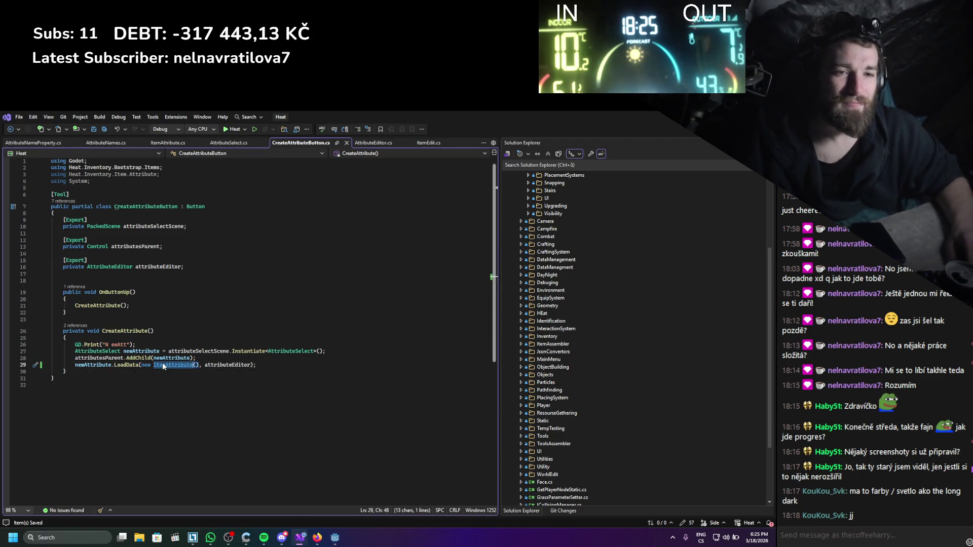
- Review the ItemAttribute constructor and the AttributeNames, AttributeNameProperty and AttributeSelect scripts
left_click(162, 364, "ctrl")
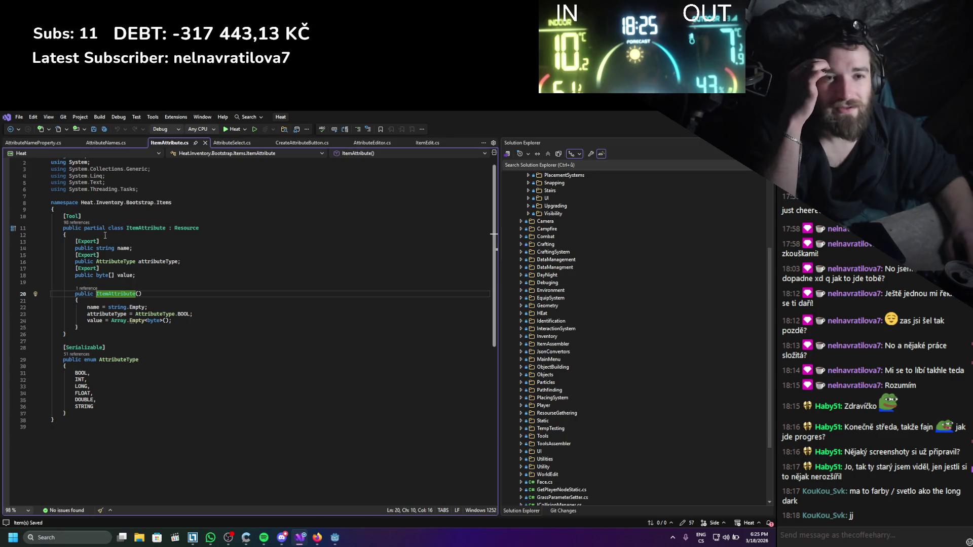
key("Up")
key("Up")
key("Up")
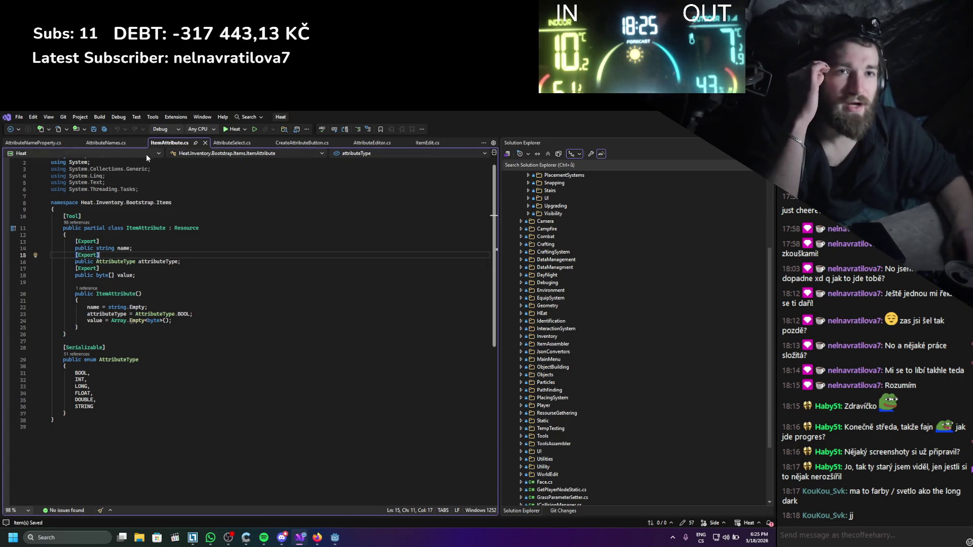
left_click(106, 144)
left_click(32, 143)
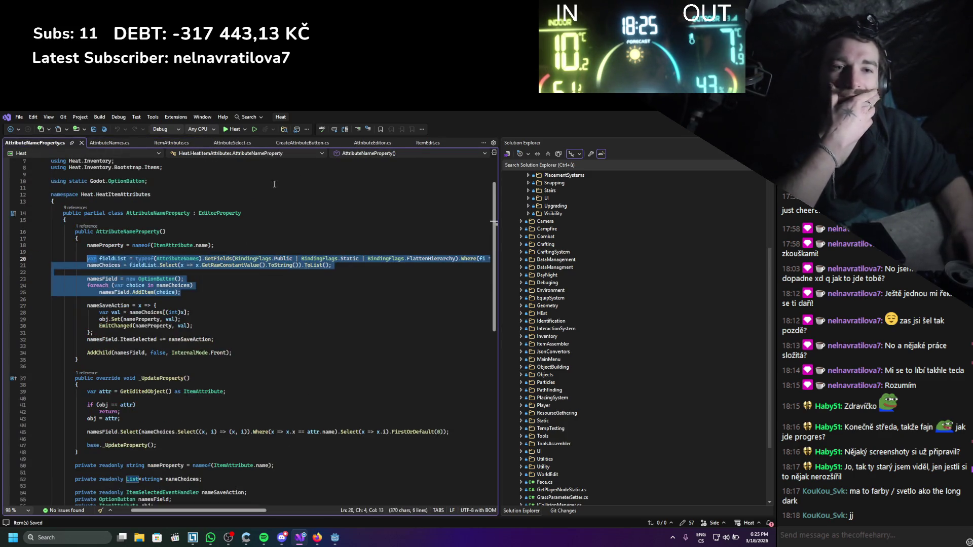
left_click(243, 145)
left_click(297, 144)
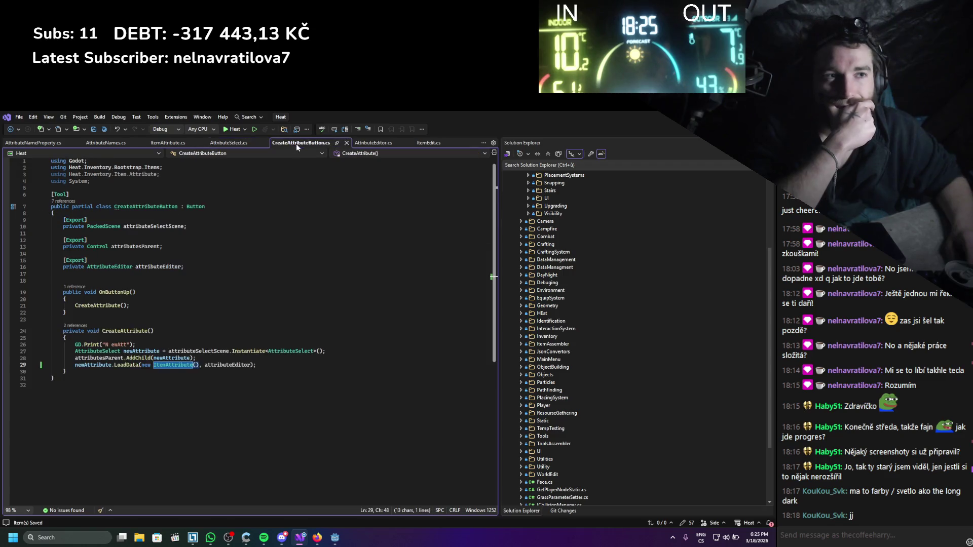
- Go to the LoadData method definition from the call on line 29
left_click(296, 403)
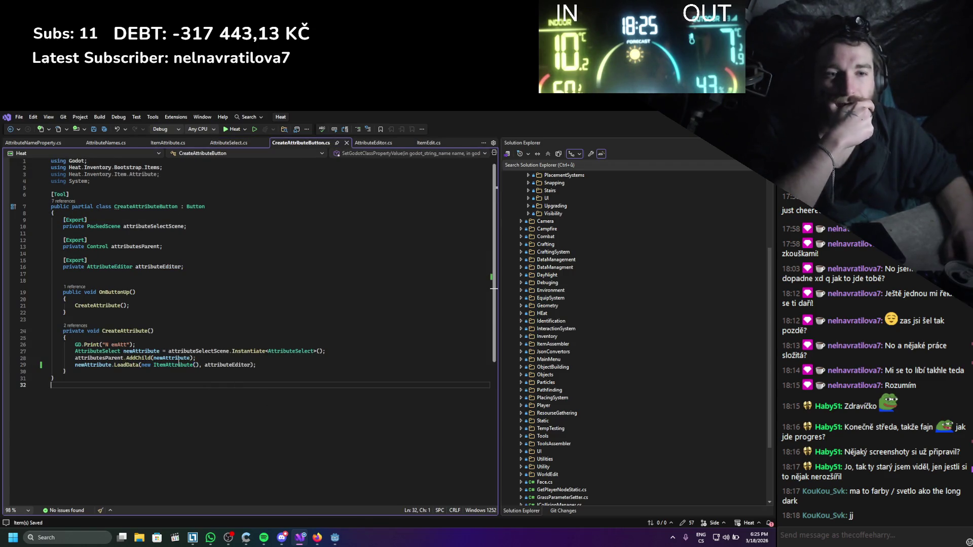
double_click(127, 366)
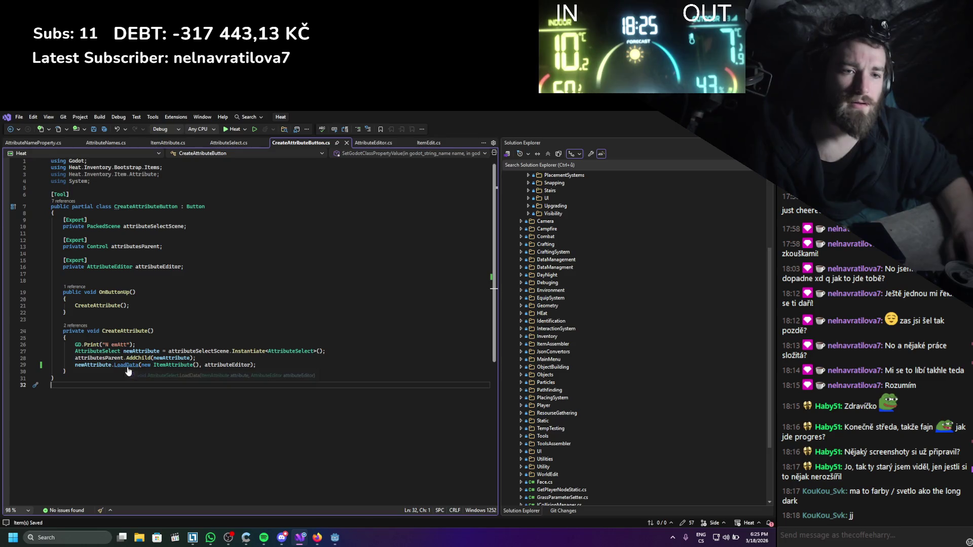
key("F12")
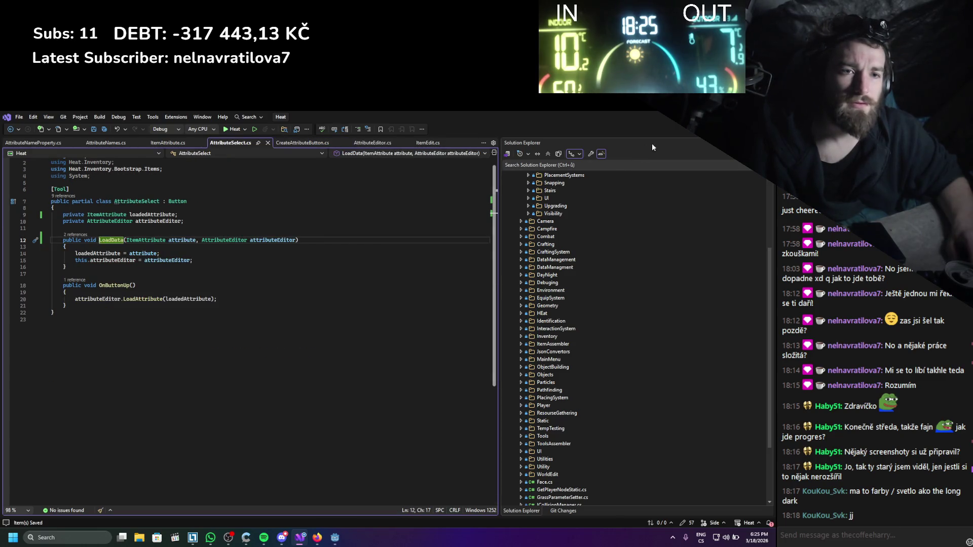
- Inspect AttributeEditor's LoadAttribute method, then return to Godot to rebuild the .NET project
mouse_move(147, 300)
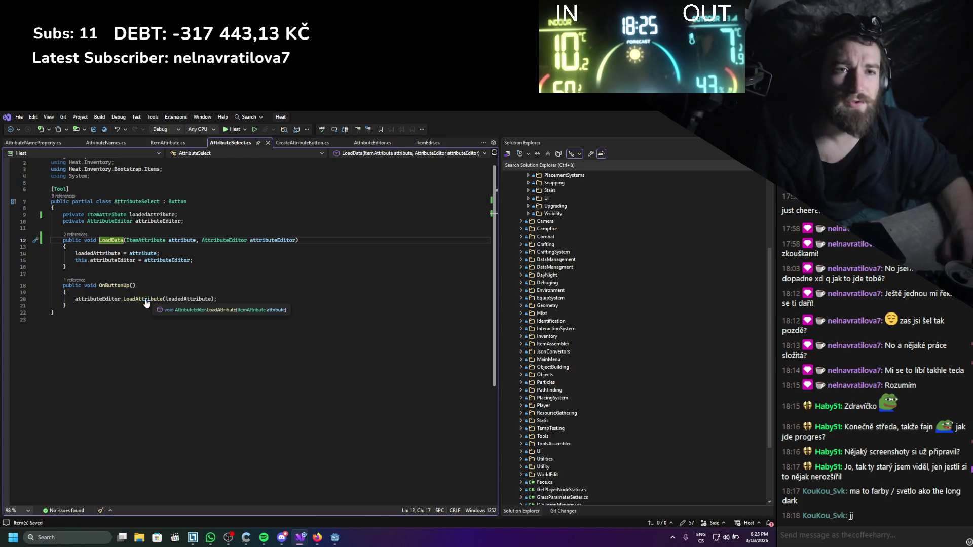
left_click(147, 300, "ctrl")
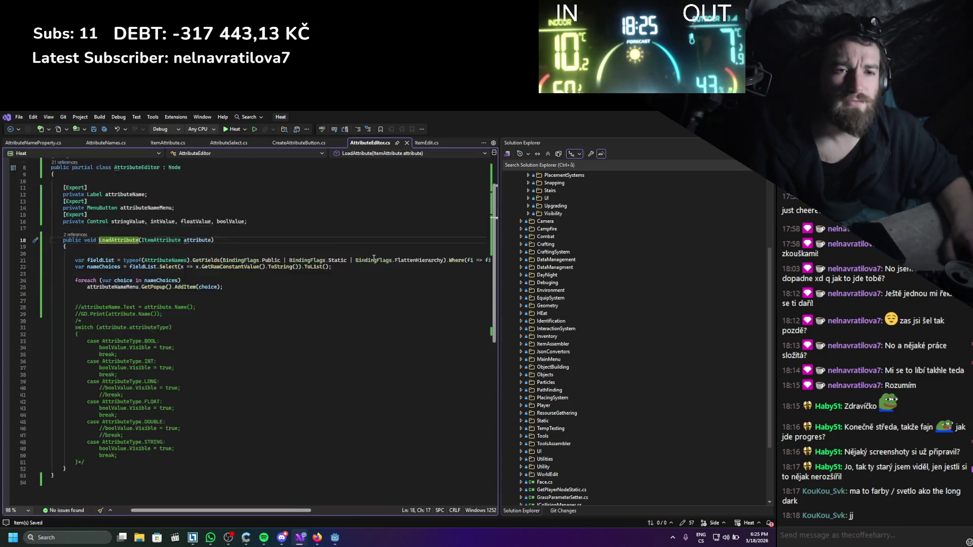
scroll(373, 259, "up", 1)
key("alt+Tab")
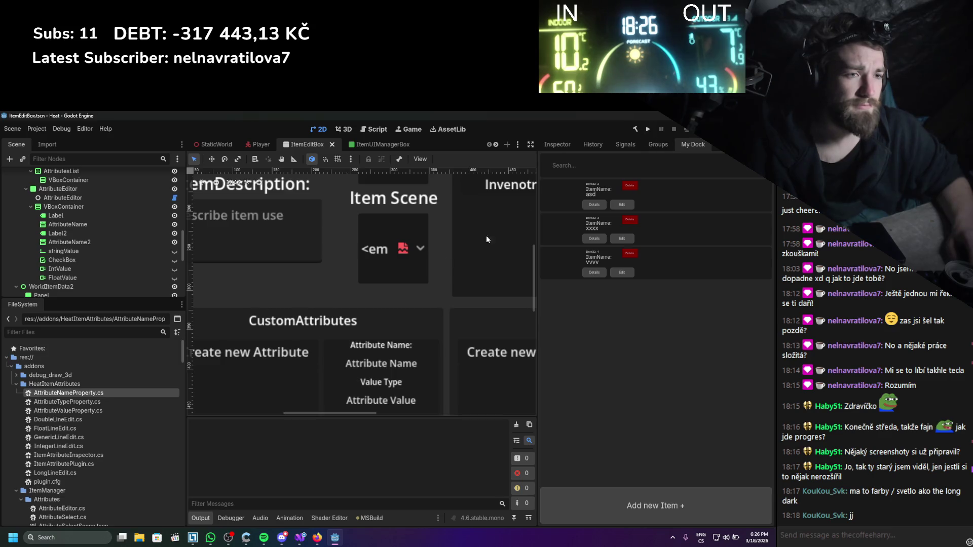
- Pan the ItemEditBox canvas and bring up the Project menu
scroll(317, 301, "down", 3)
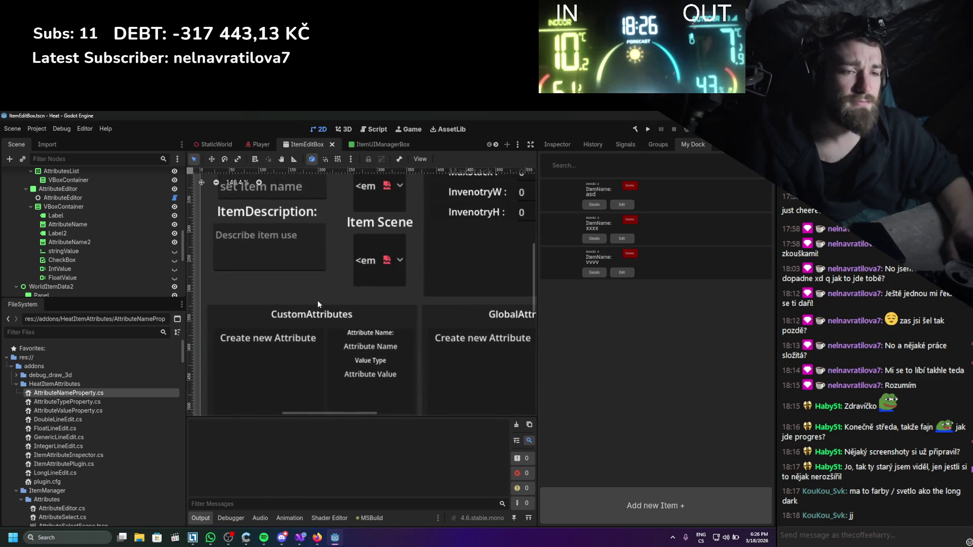
scroll(312, 305, "down", 1)
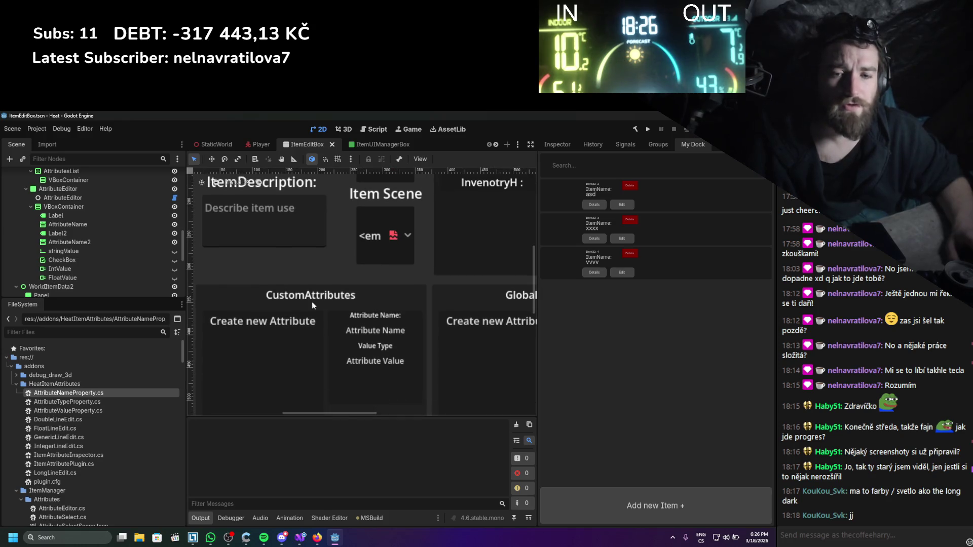
scroll(313, 304, "down", 1)
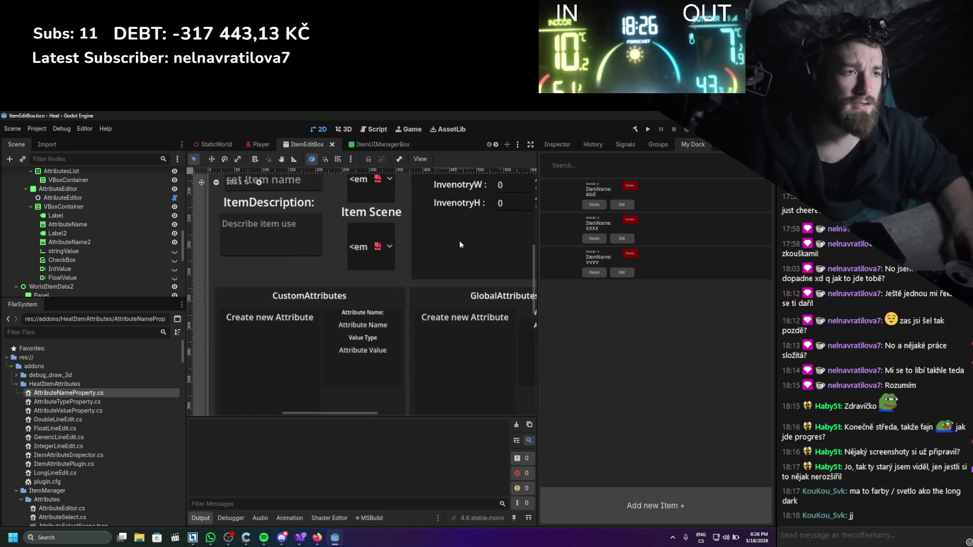
left_click(37, 129)
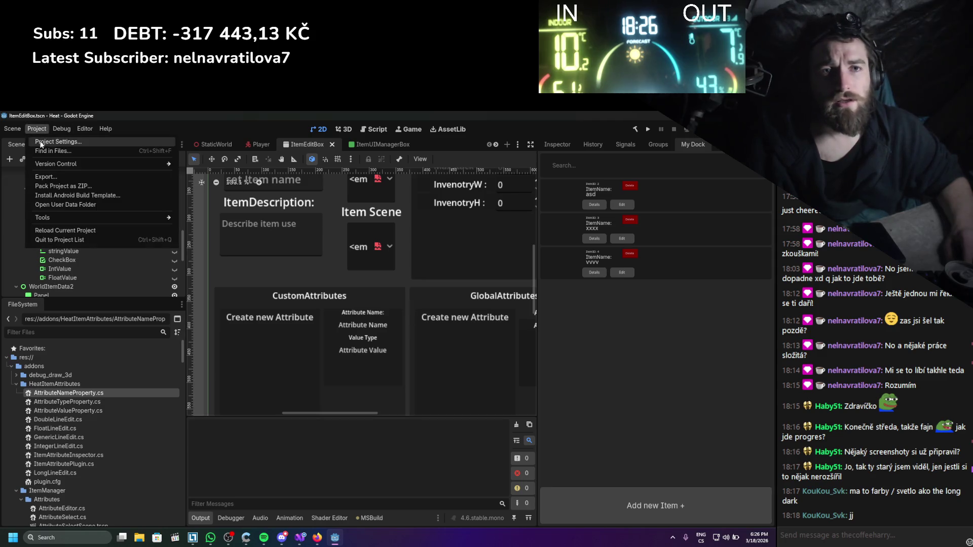
- Reload the ItemManager plugin by toggling it off and on in Project Settings > Plugins
left_click(51, 140)
left_click(38, 205)
left_click(38, 205)
left_click(262, 415)
- Open item asd's edit window, add a custom attribute row, then close it
left_click(680, 147)
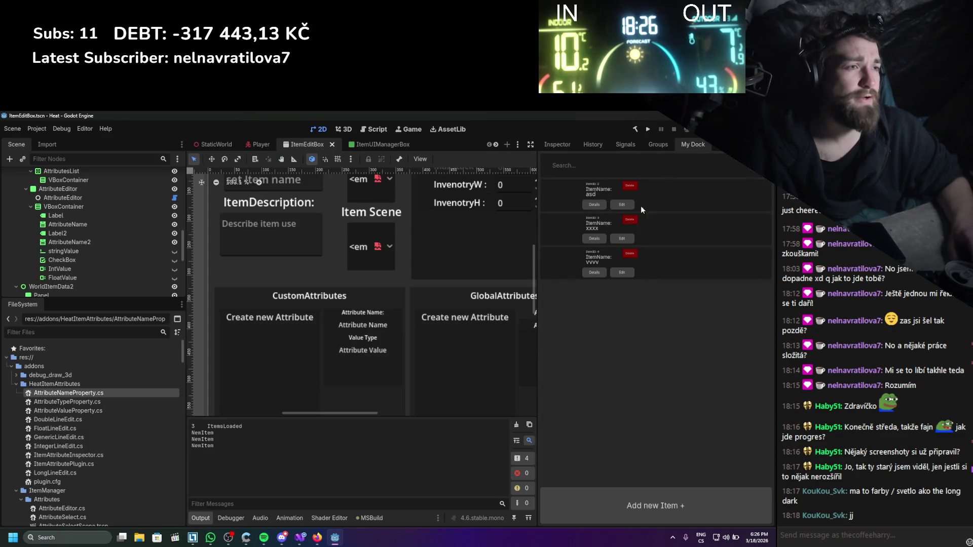
left_click(622, 205)
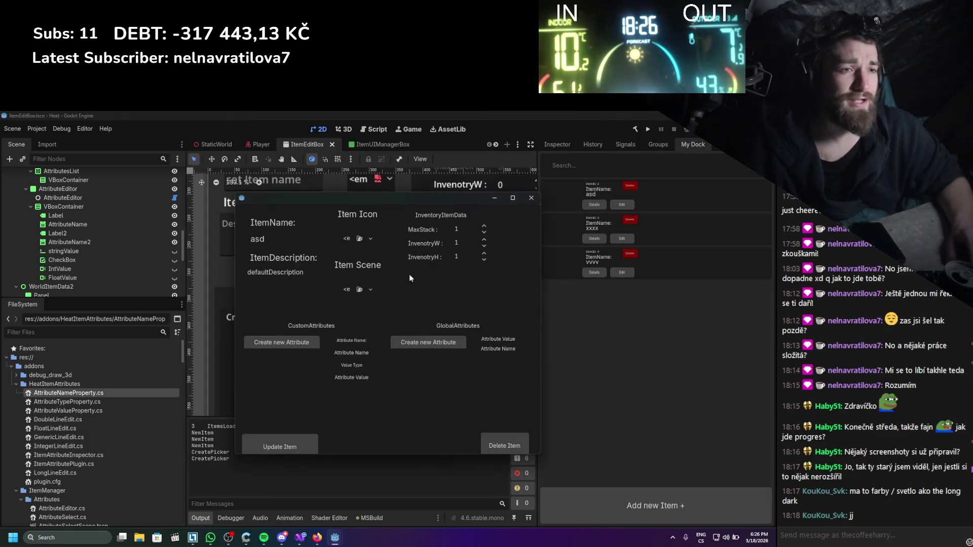
left_click(289, 345)
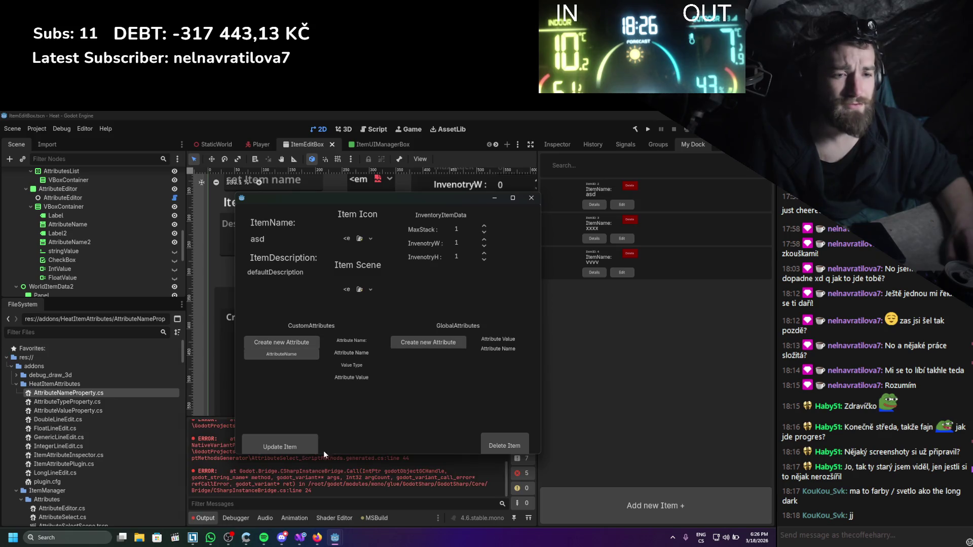
left_click(327, 484)
left_click(358, 354)
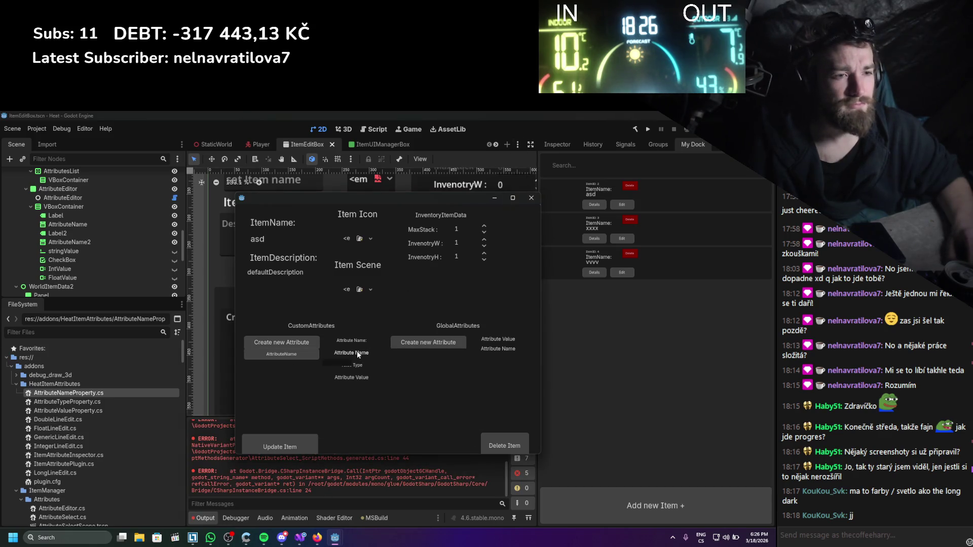
left_click(531, 198)
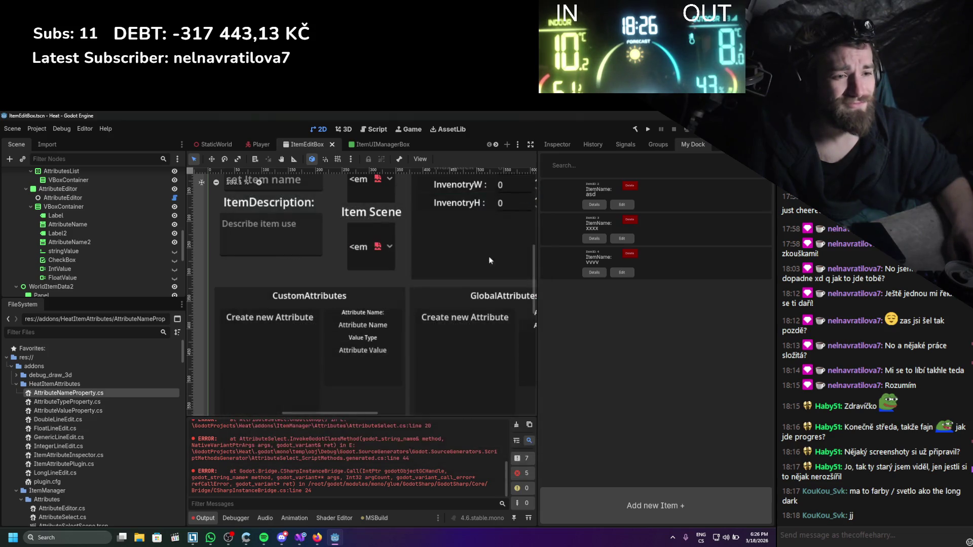
- Find the NullReferenceException from AttributeEditor.LoadAttribute in the log and check the code in Visual Studio
scroll(390, 472, "up", 5)
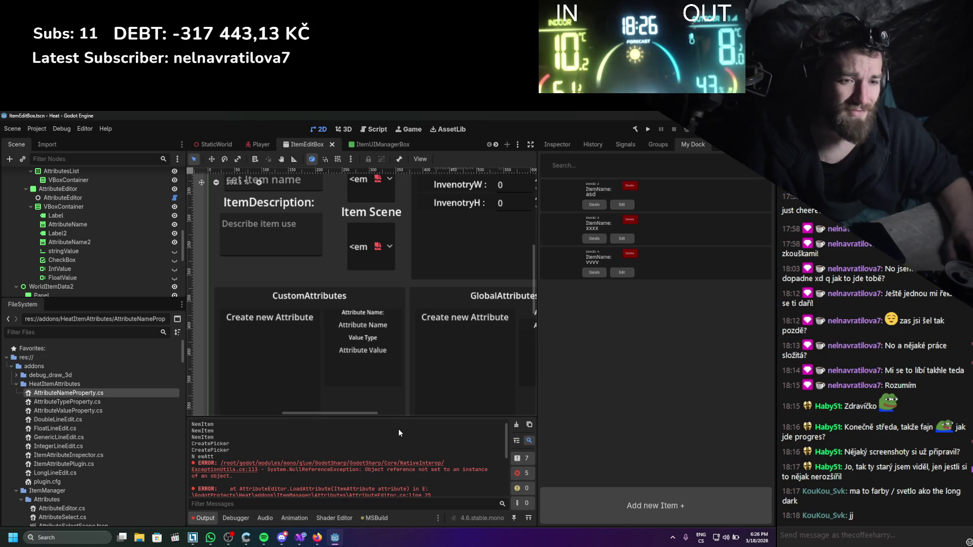
scroll(398, 429, "down", 2)
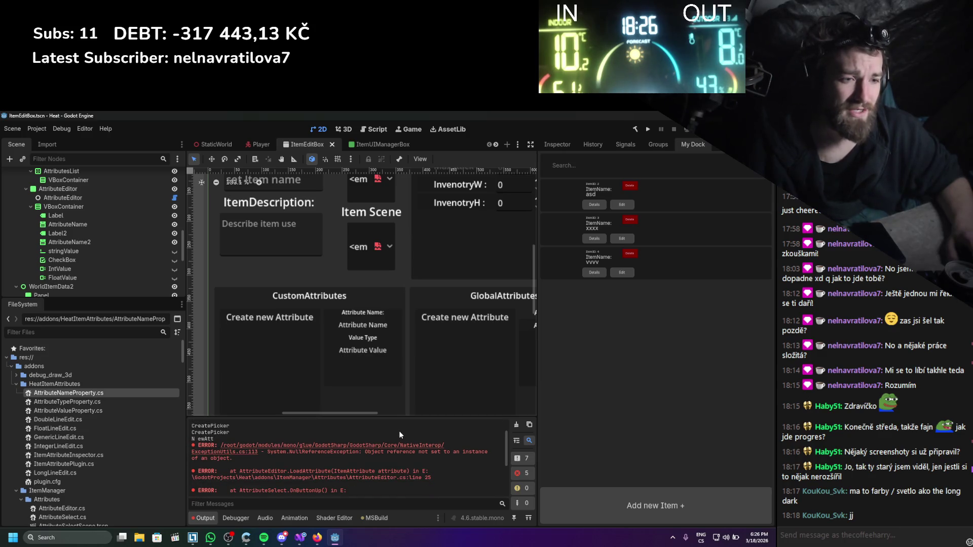
left_click(300, 537)
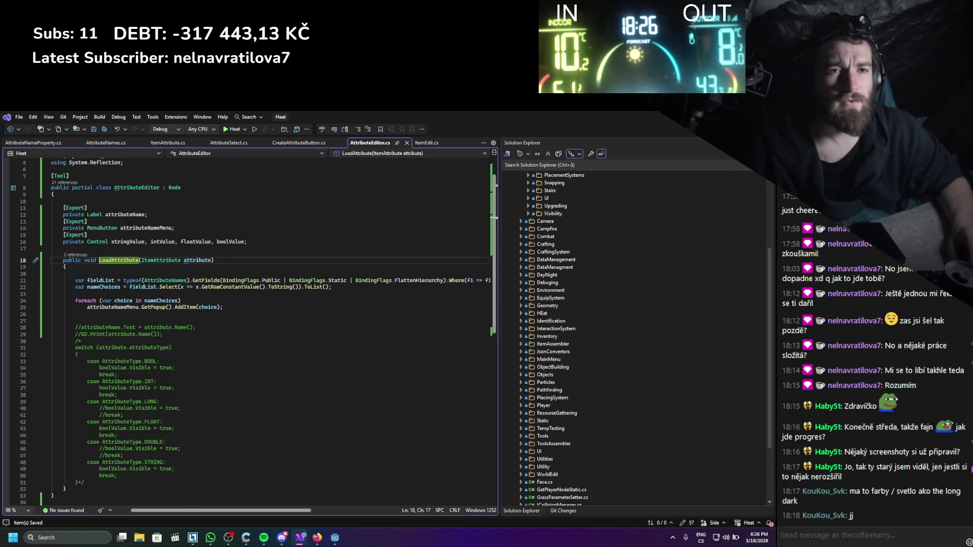
key("alt+Tab")
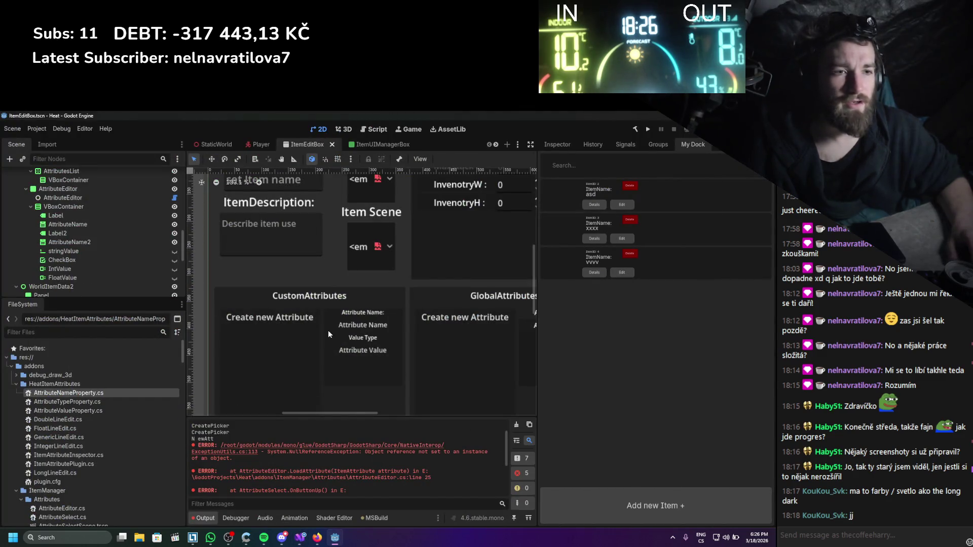
- Assign AttributeName to AttributeEditor's Attribute Name Menu and Label to Attribute Name, saving the scene
scroll(98, 251, "up", 1)
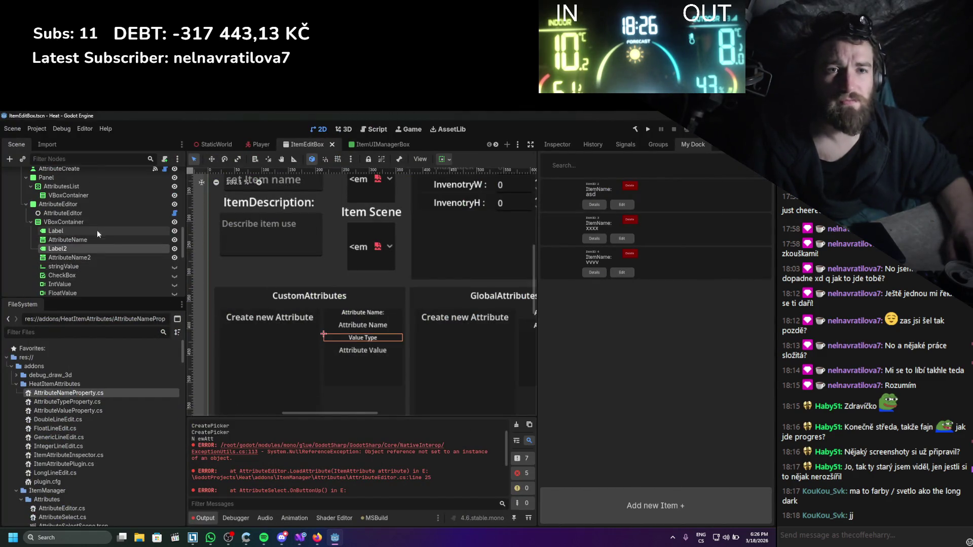
left_click(97, 213)
left_click(557, 145)
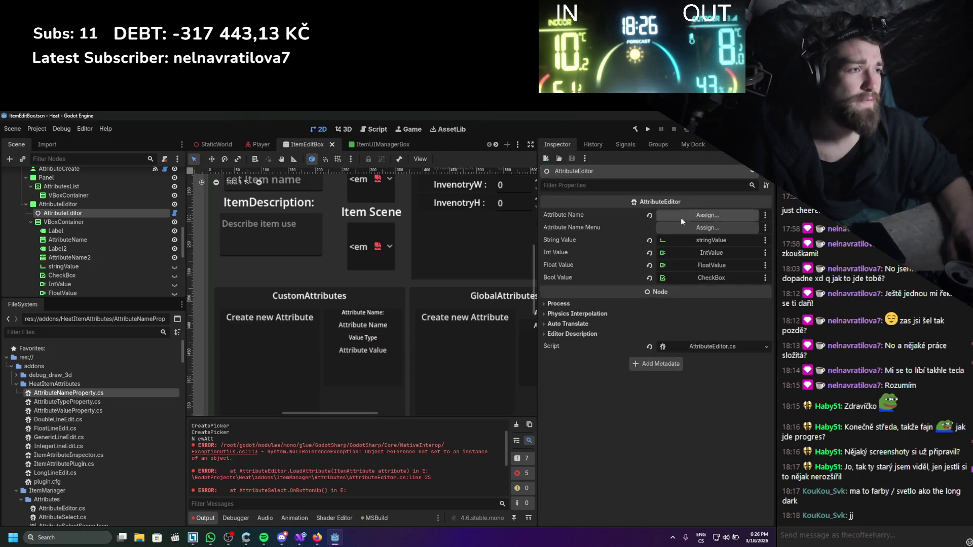
scroll(84, 225, "down", 1)
mouse_move(81, 226)
left_mouse_down()
mouse_move(543, 238)
mouse_move(688, 228)
left_mouse_up()
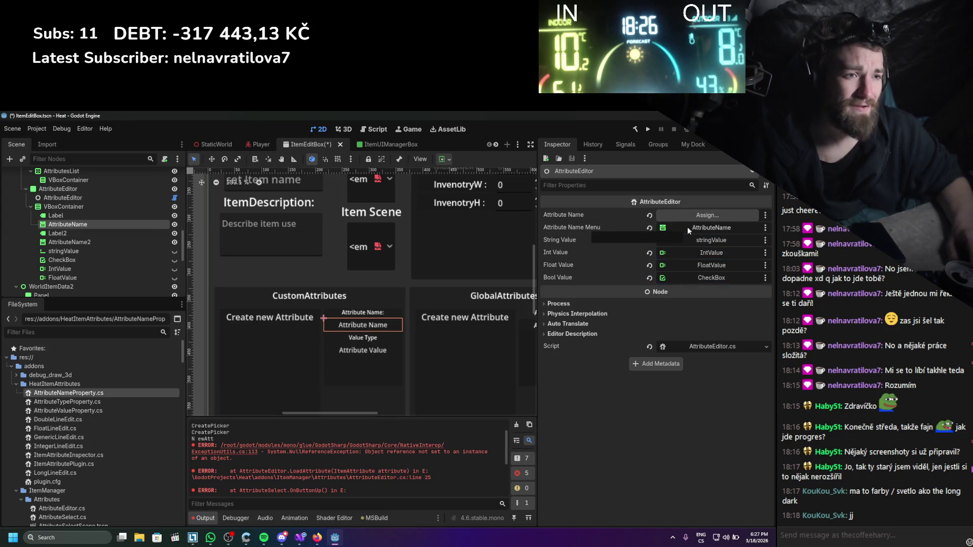
key("ctrl+s")
mouse_move(94, 214)
left_mouse_down()
mouse_move(569, 237)
mouse_move(708, 215)
left_mouse_up()
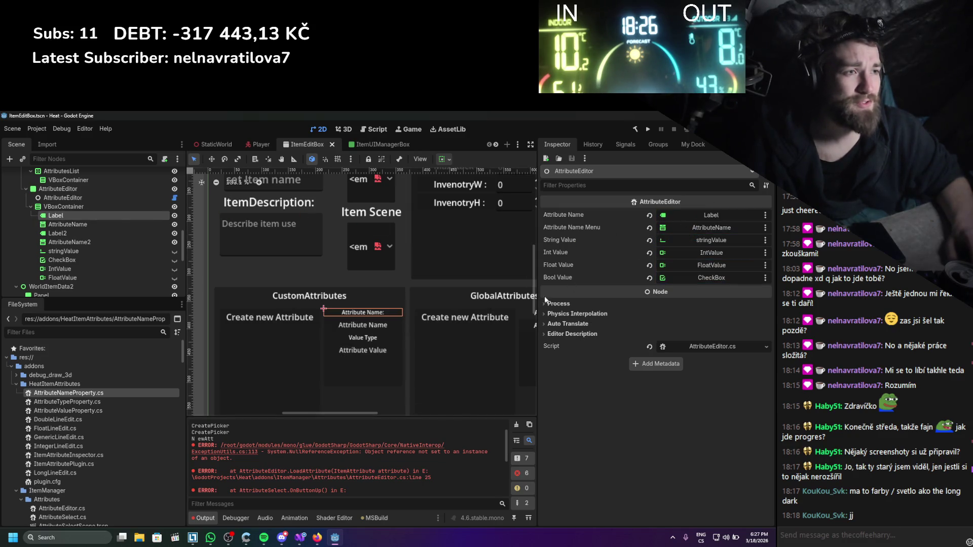
- Check the plugin list in Project Settings, then show the item manager dock
left_click(299, 539)
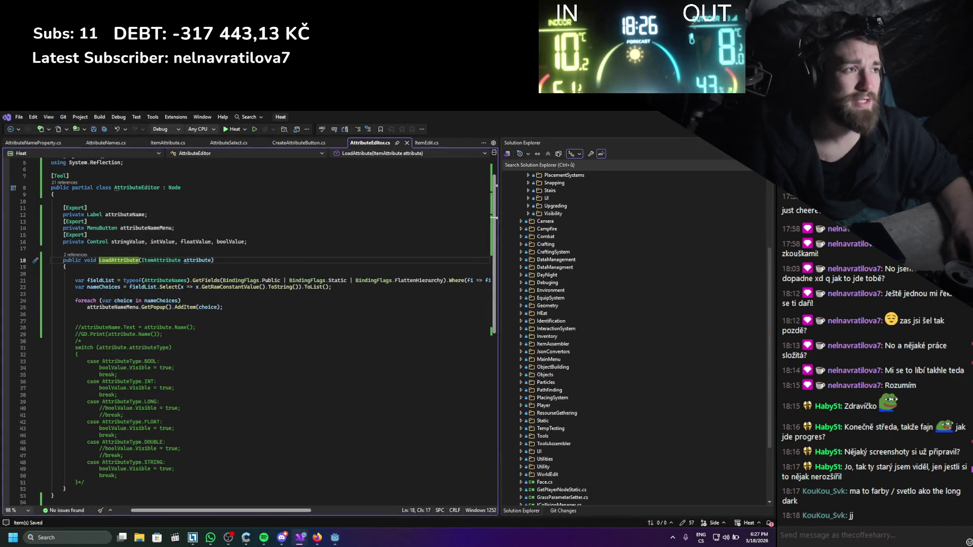
left_click(299, 538)
left_click(37, 129)
left_click(46, 144)
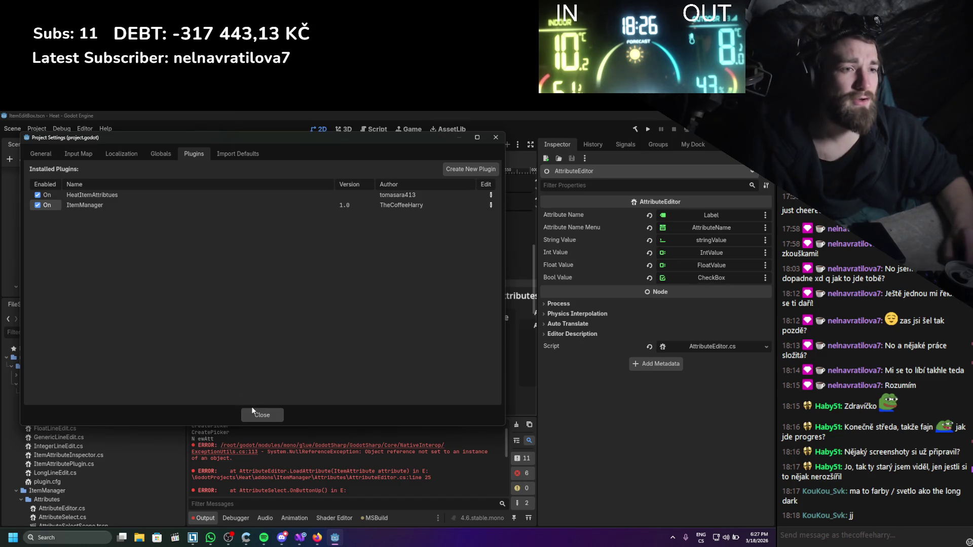
left_click(263, 412)
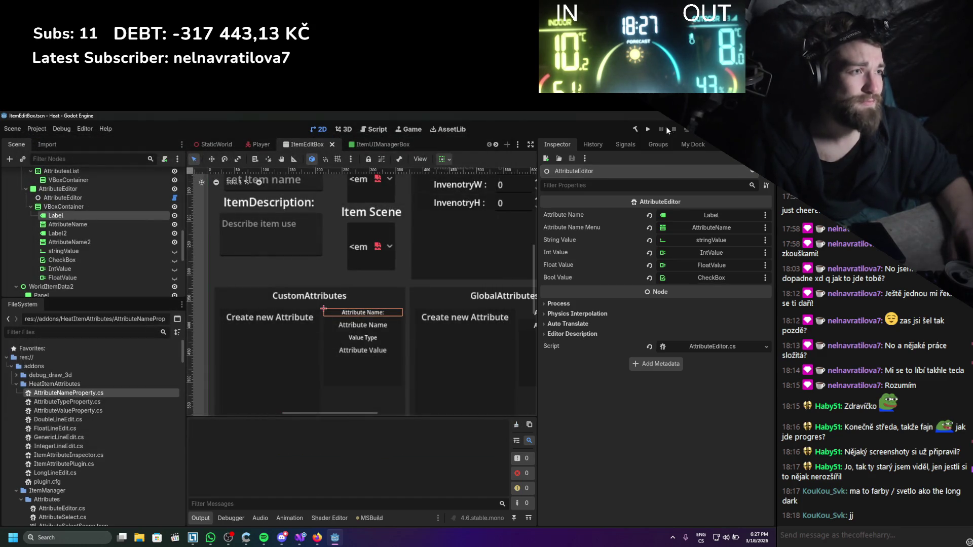
left_click(694, 145)
- Open item vvvv, add a custom attribute, and pick a name from its Attr list
left_click(622, 273)
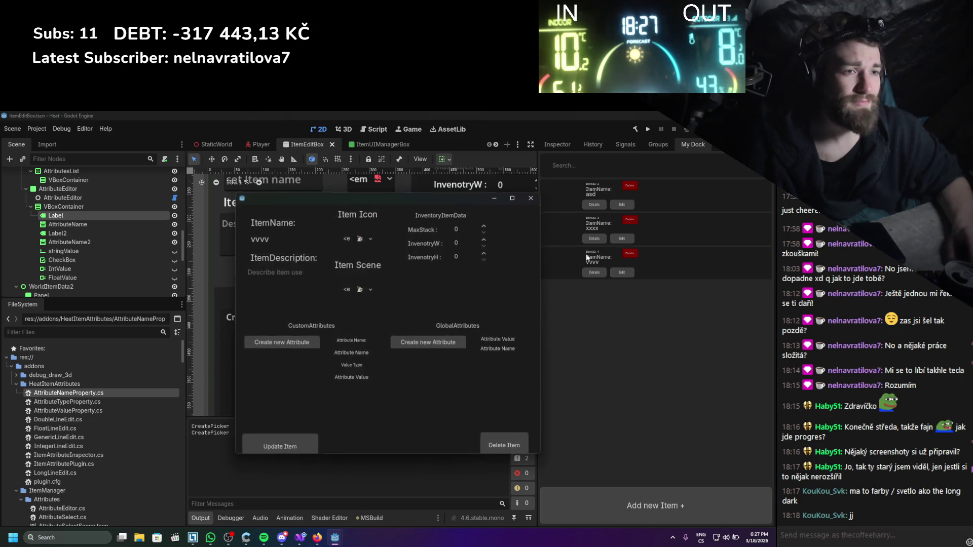
left_click(298, 347)
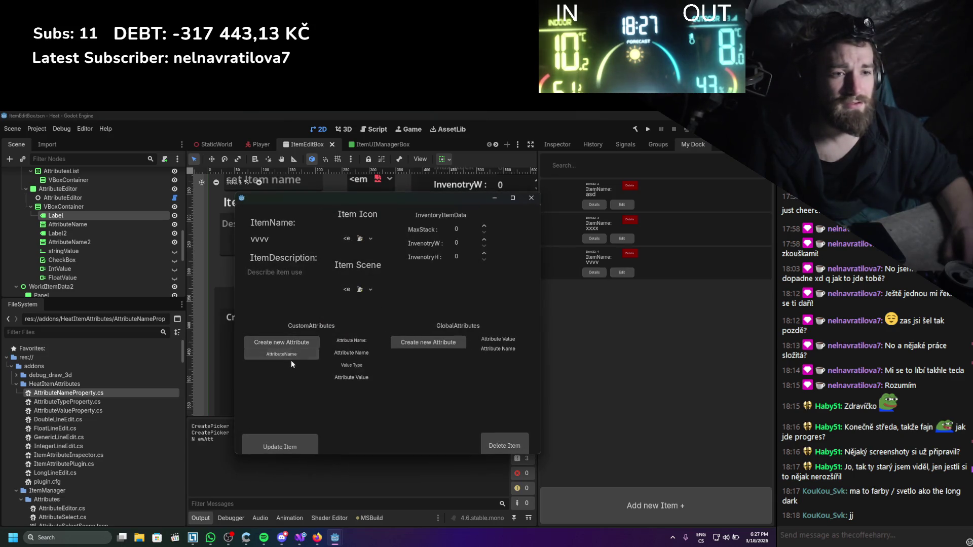
left_click(339, 355)
scroll(355, 384, "down", 5)
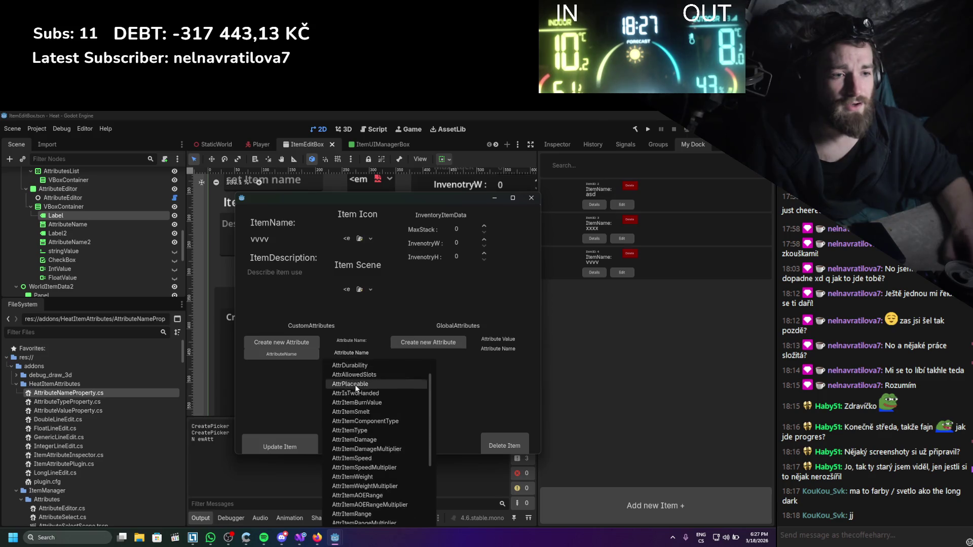
scroll(370, 396, "up", 3)
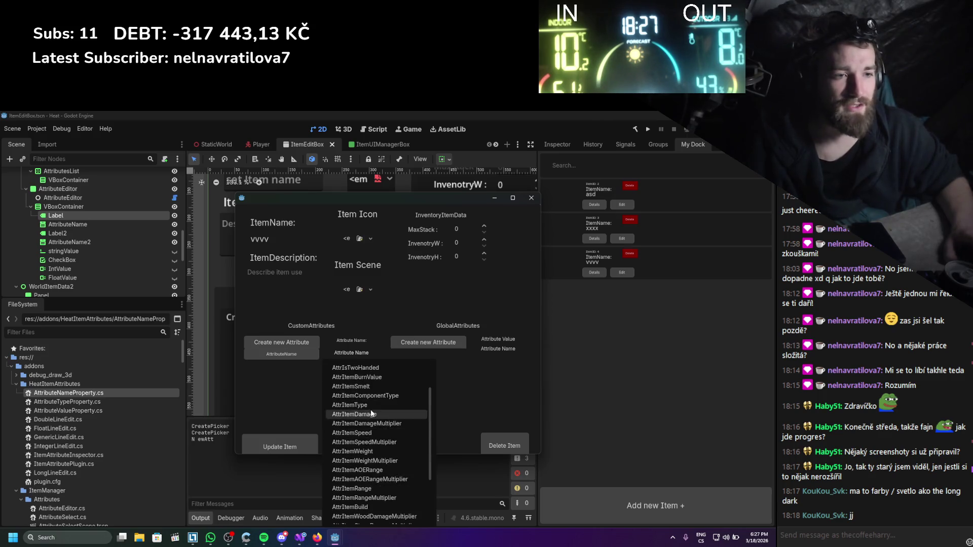
left_click(364, 408)
- Move the item window up and left and choose another attribute name from the list
left_click_drag(410, 197, 381, 145)
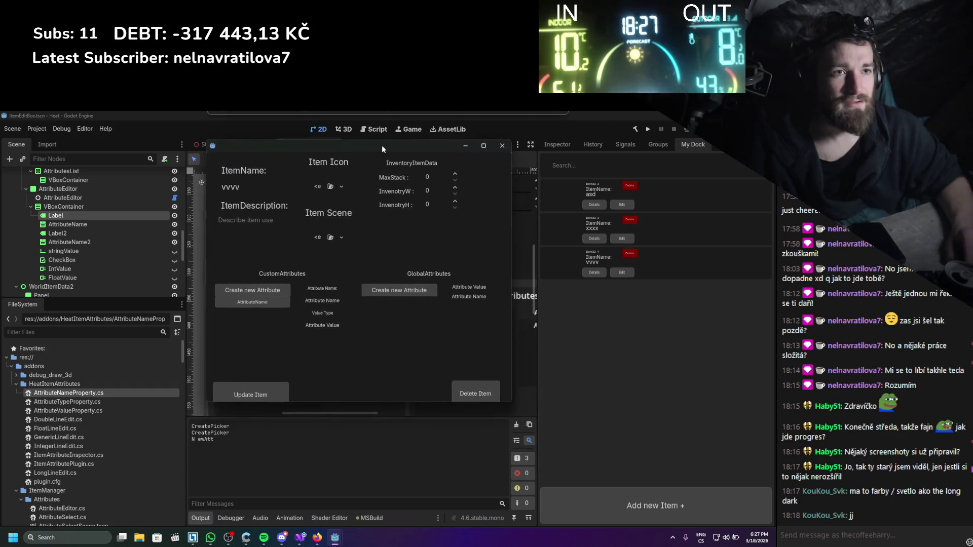
left_click(318, 303)
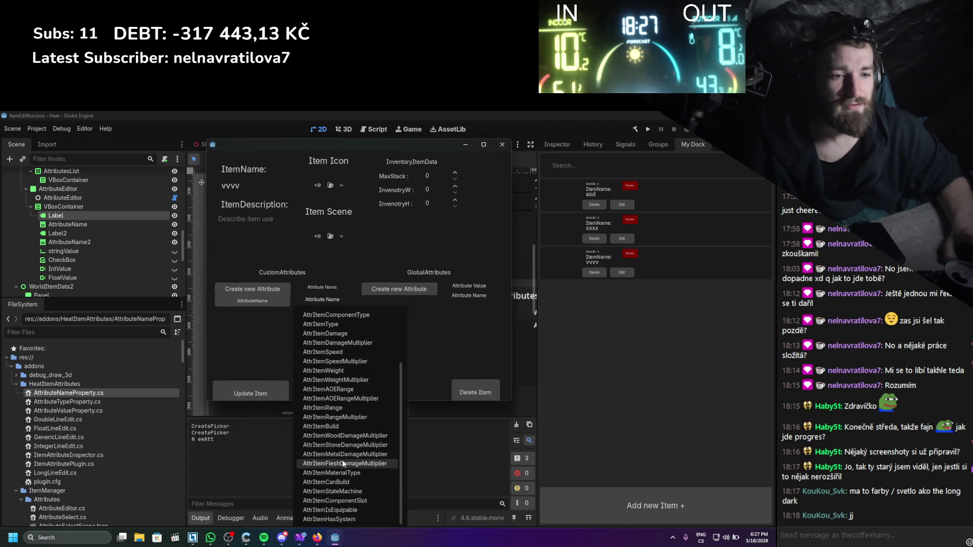
scroll(343, 428, "up", 2)
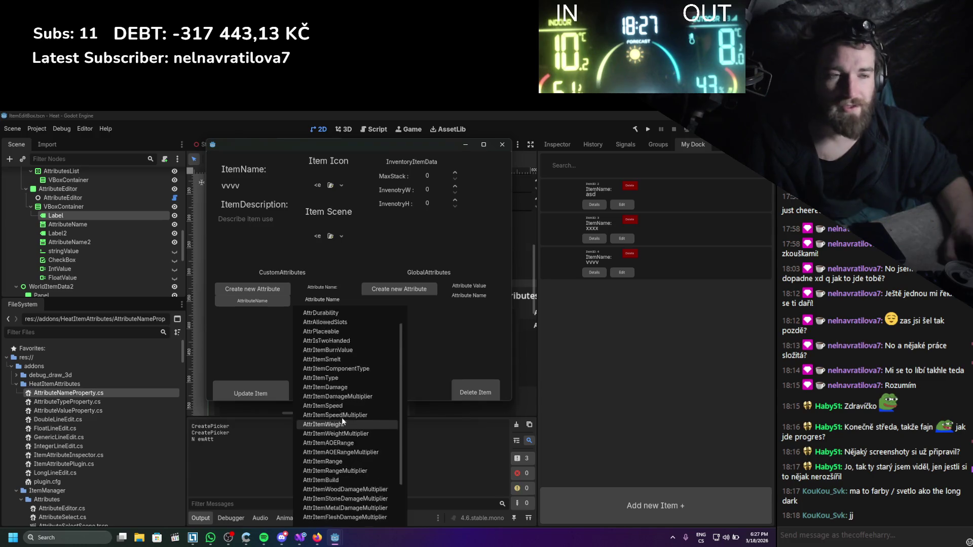
left_click(419, 144)
left_click_drag(418, 144, 320, 119)
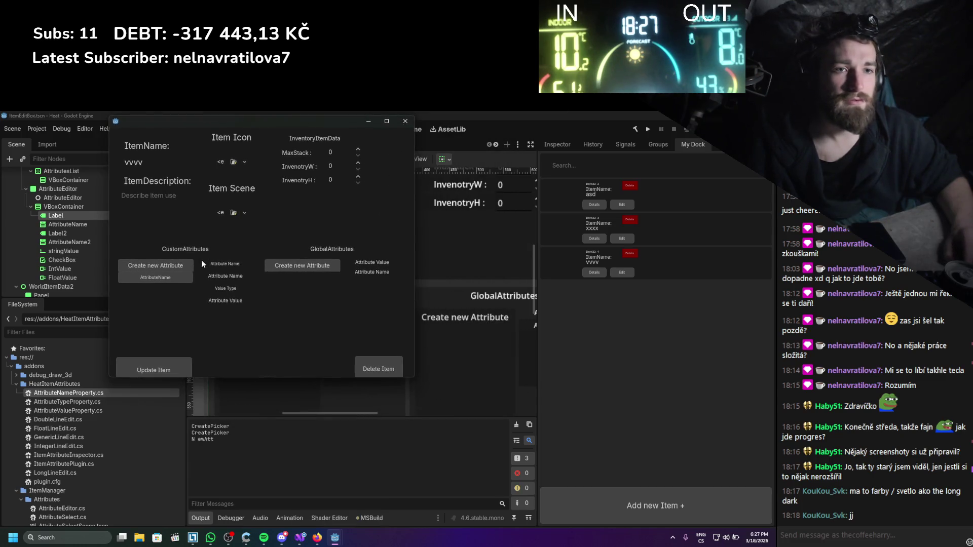
left_click(217, 274)
scroll(230, 367, "down", 2)
scroll(245, 401, "up", 2)
left_click(256, 329)
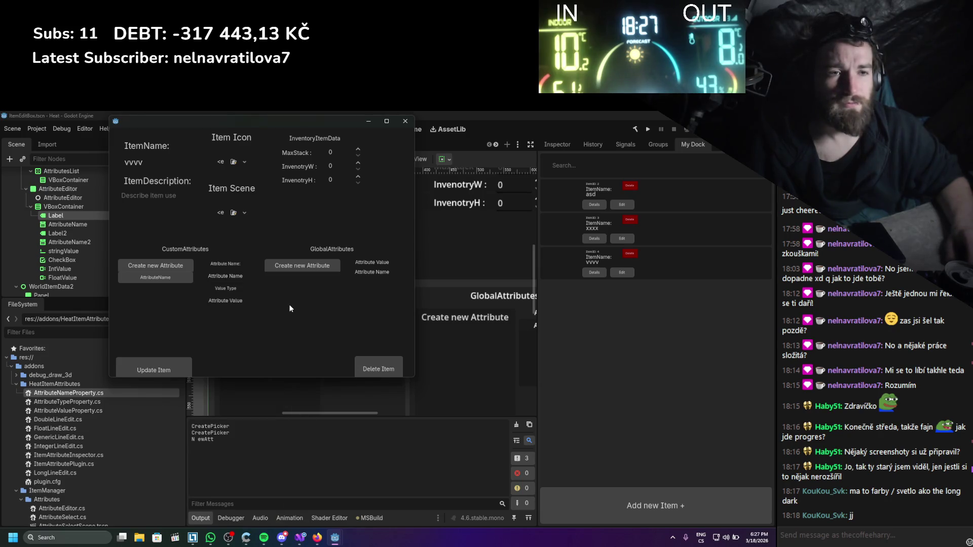
- Pick one more attribute name, then close the vvvv edit window
left_click(225, 275)
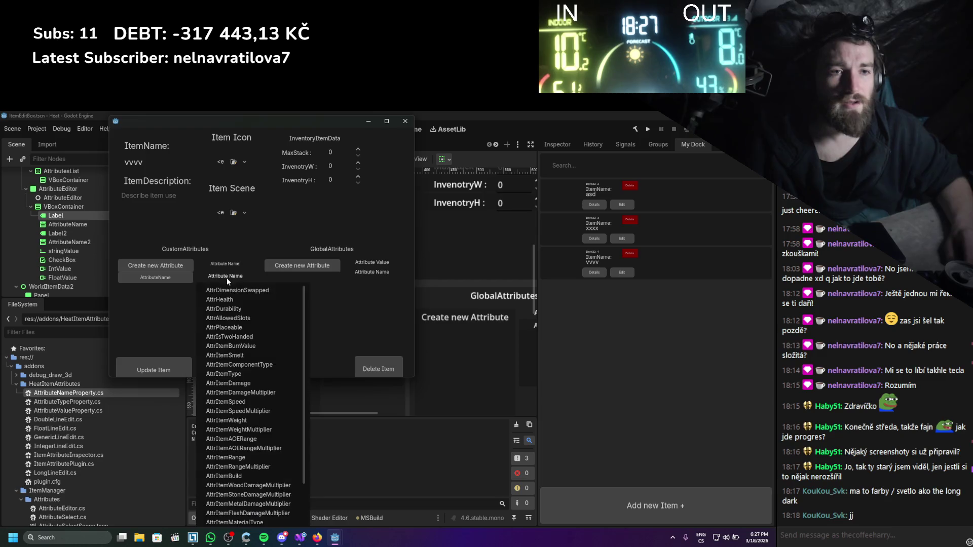
left_click(272, 319)
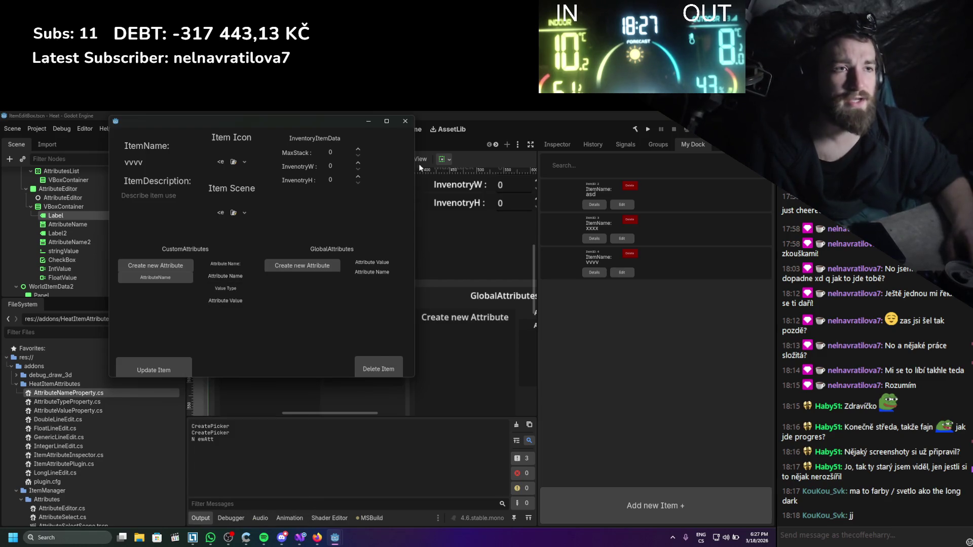
left_click(405, 120)
left_click(93, 222)
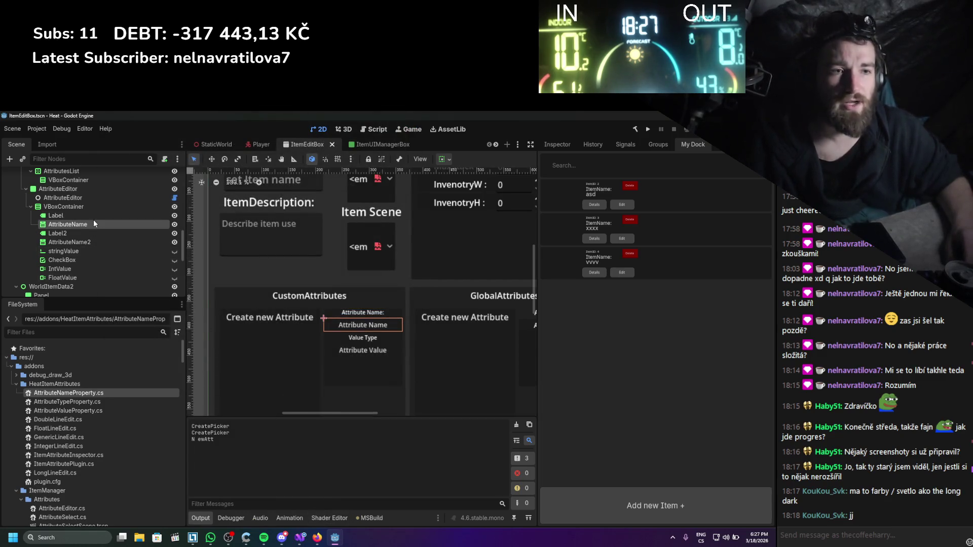
- Change the AttributeName node's type from MenuButton to OptionButton and save the scene
right_click(94, 221)
left_click(134, 303)
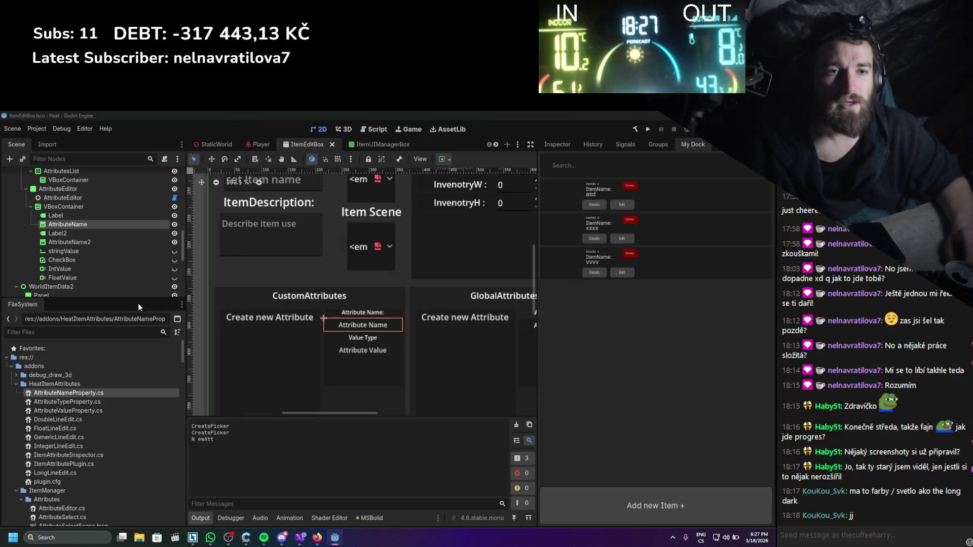
type("OptionButton")
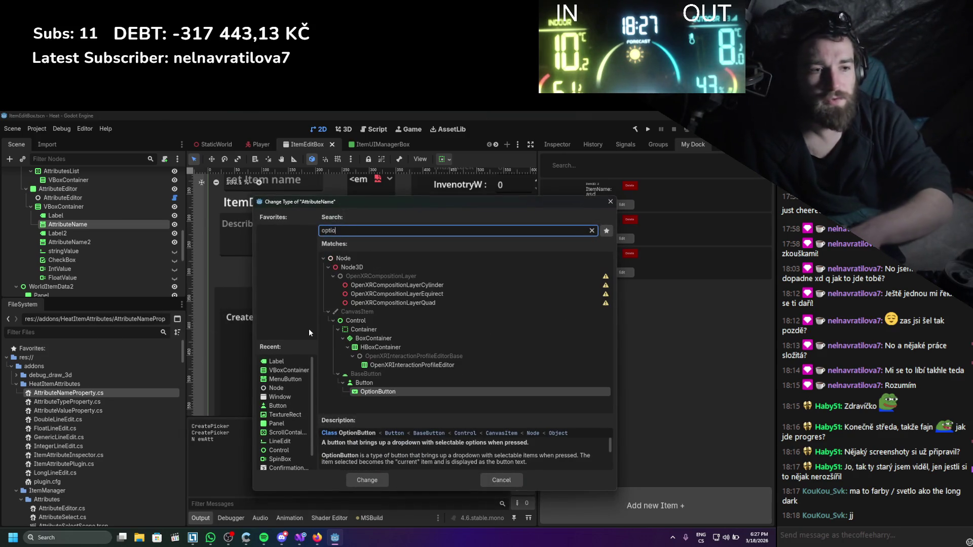
key("Return")
key("ctrl+s")
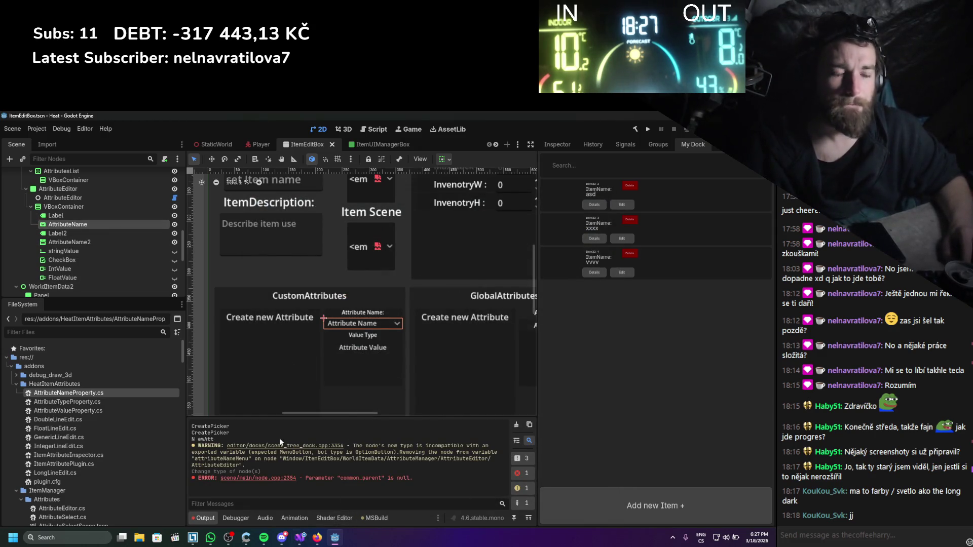
left_click(301, 537)
- Retype the attributeNameMenu field on line 14 as OptionButton and save
double_click(102, 228)
type("OptionButton")
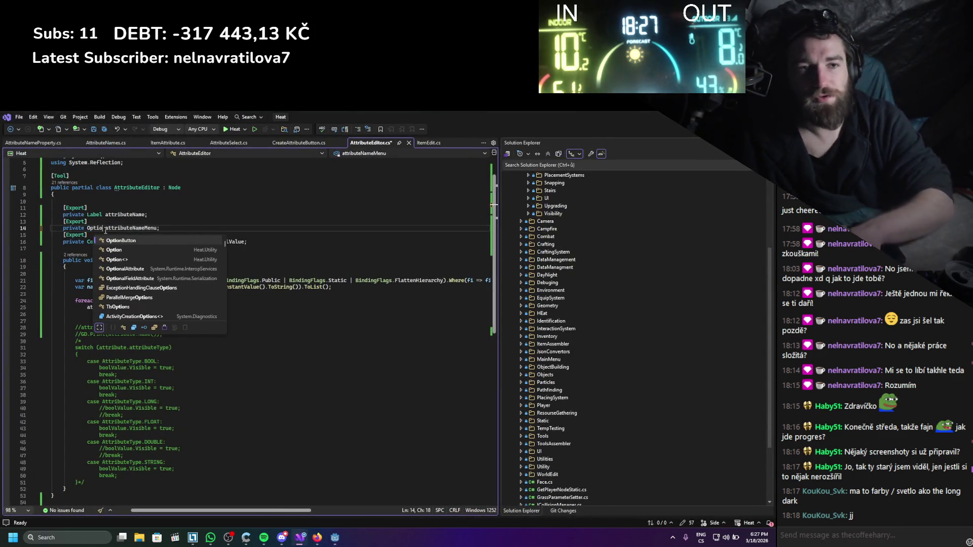
key("ctrl+s")
double_click(153, 228)
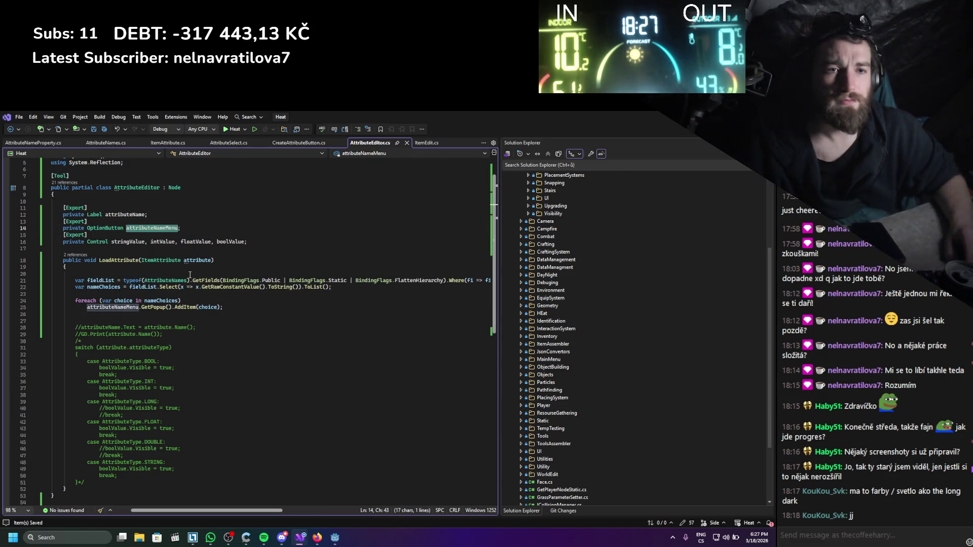
- Call AddItem directly on attributeNameMenu at line 25, removing the leftover .GetPopup() call
left_click(185, 312)
left_click(142, 308)
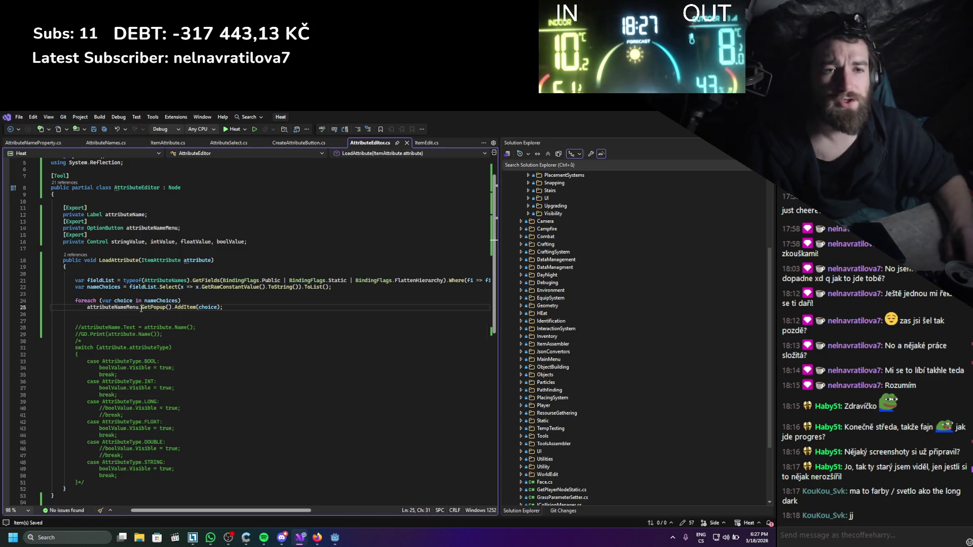
type("additem")
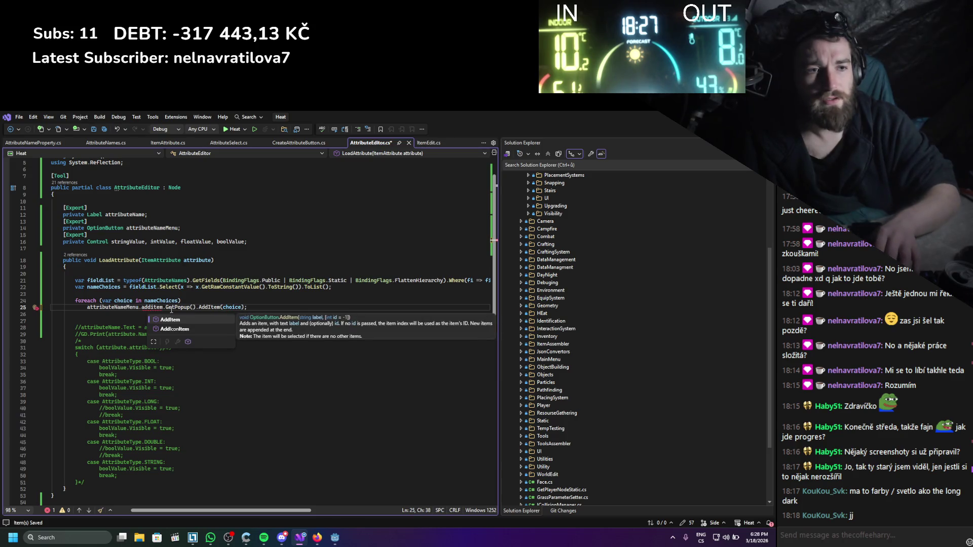
key("Tab")
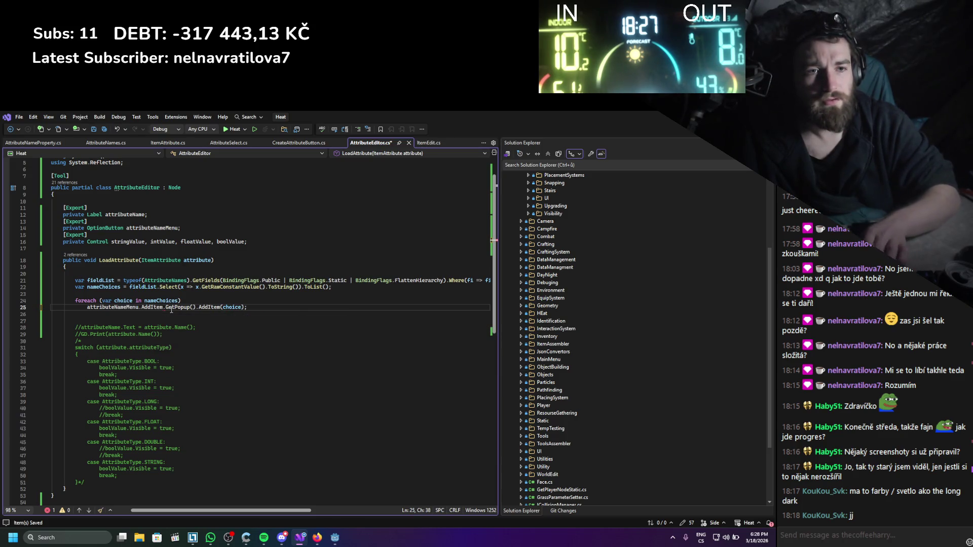
key("shift+Right")
key("shift+Right")
key("shift+Right")
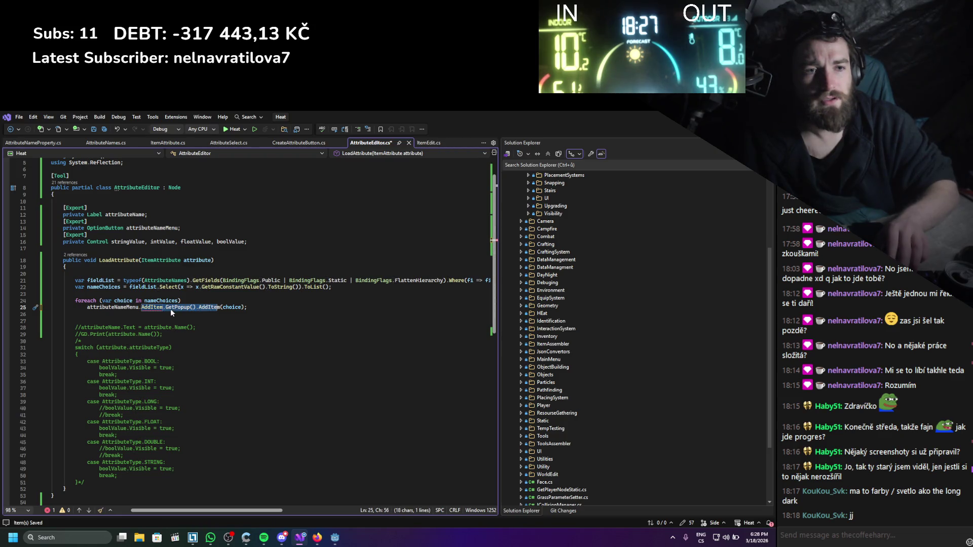
key("BackSpace")
left_click(225, 323)
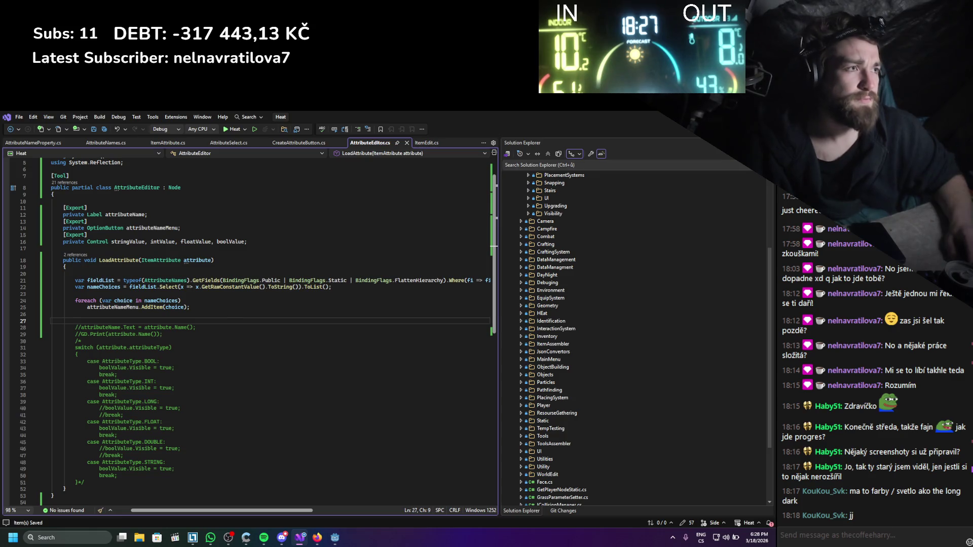
key("alt+Tab")
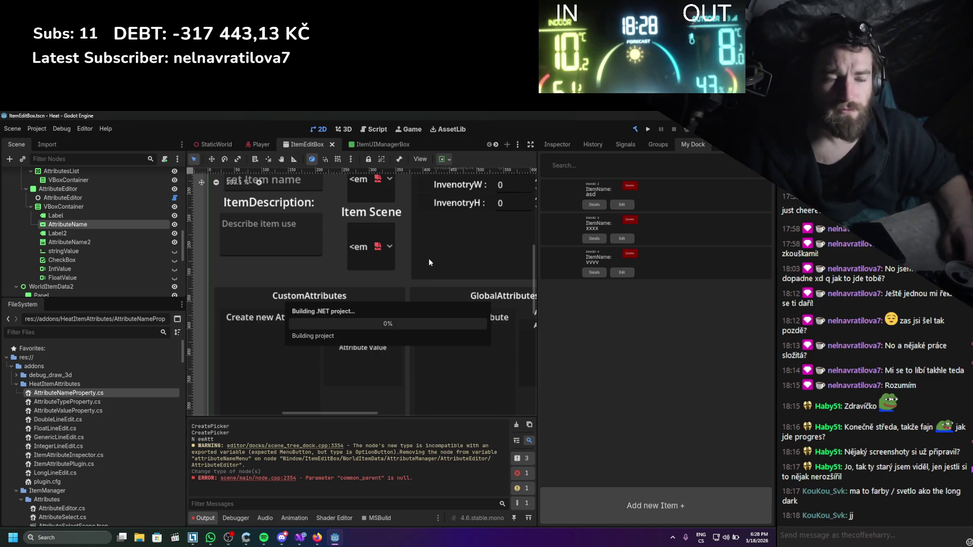
- Clear the output log and reload the ItemManager plugin in Project Settings > Plugins
left_click(516, 428)
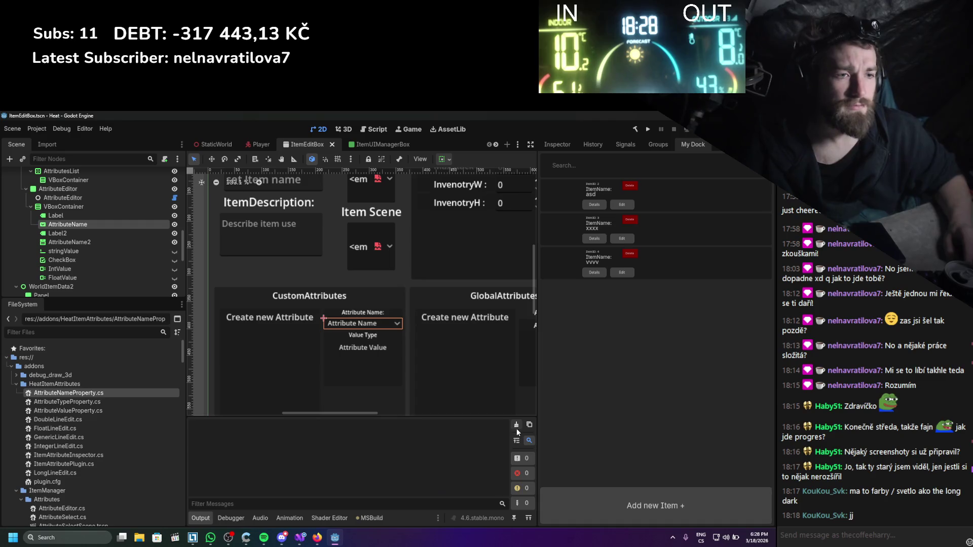
left_click(36, 129)
left_click(56, 143)
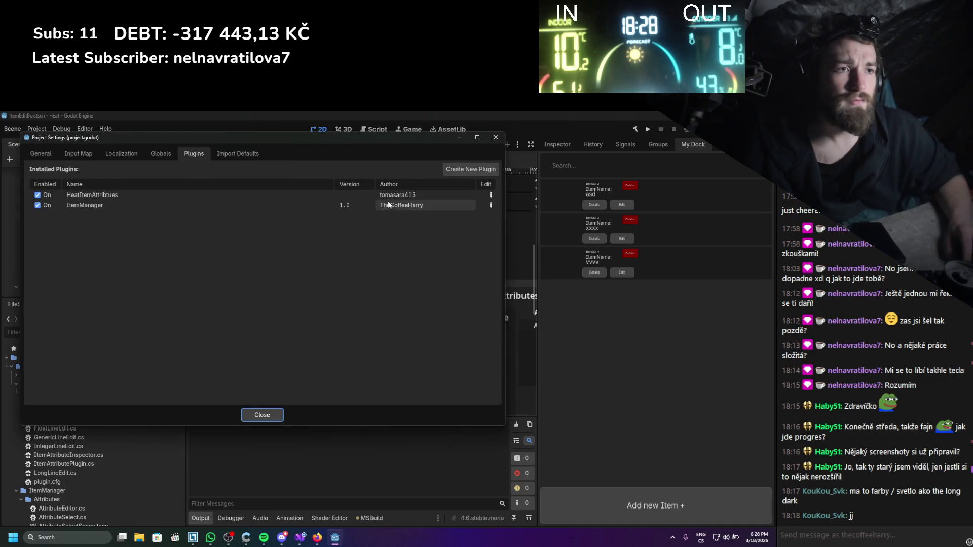
left_click(41, 206)
left_click(40, 205)
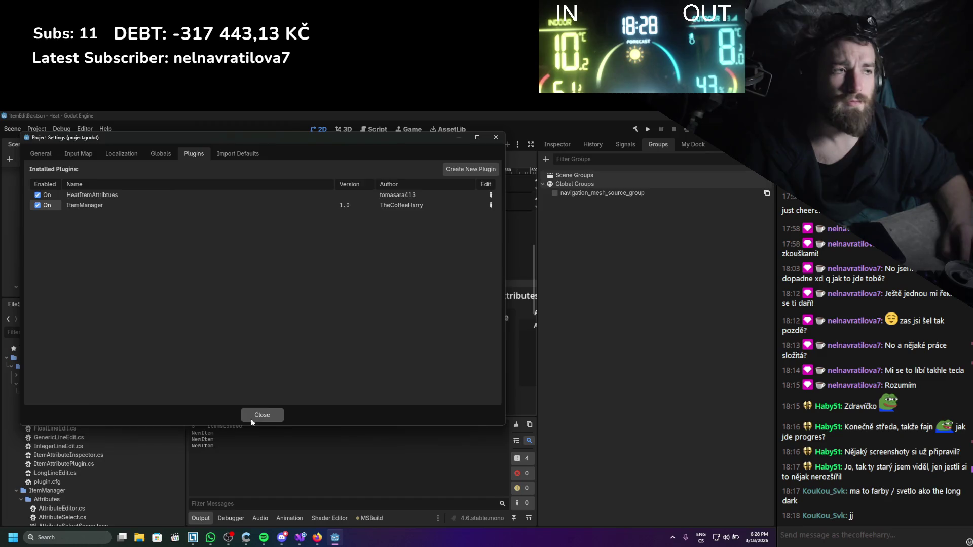
left_click(259, 415)
left_click(694, 145)
- Assign AttributeName to the Attribute Name Menu property, save ItemEditBox, and rebuild the C# project
left_click(557, 144)
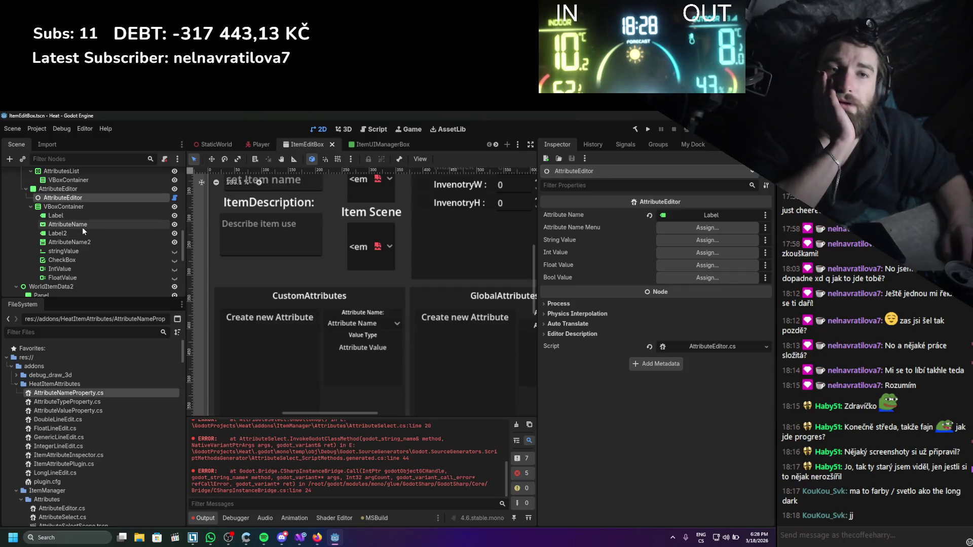
mouse_move(72, 225)
left_mouse_down()
mouse_move(690, 246)
mouse_move(700, 228)
left_mouse_up()
key("ctrl+s")
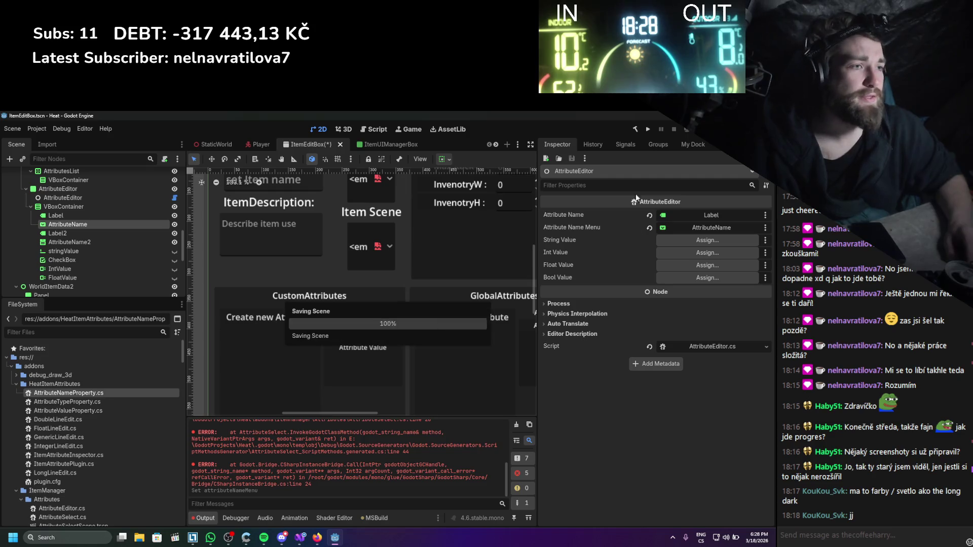
left_click(634, 130)
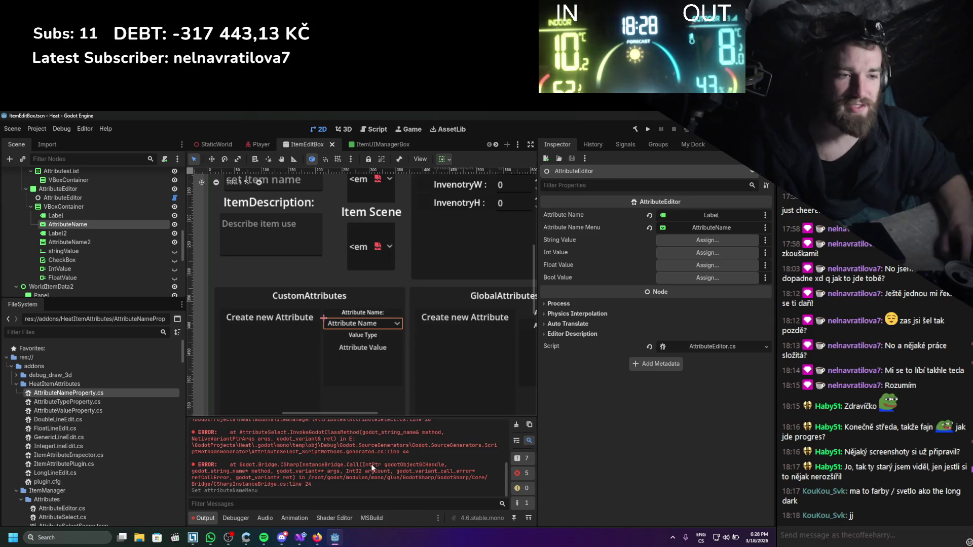
- Clear the log again and re-toggle ItemManager so the rebuilt plugin loads
left_click(517, 424)
left_click(37, 129)
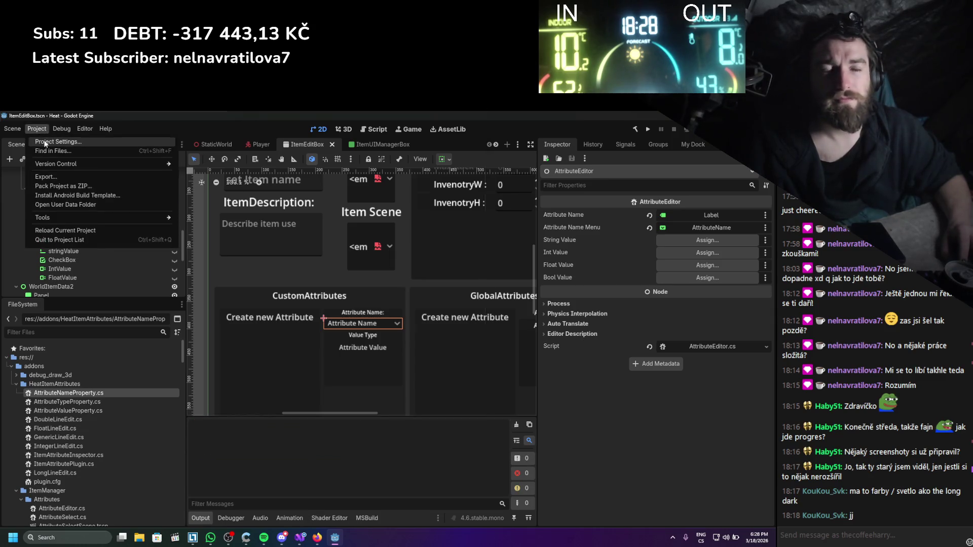
left_click(50, 142)
double_click(38, 205)
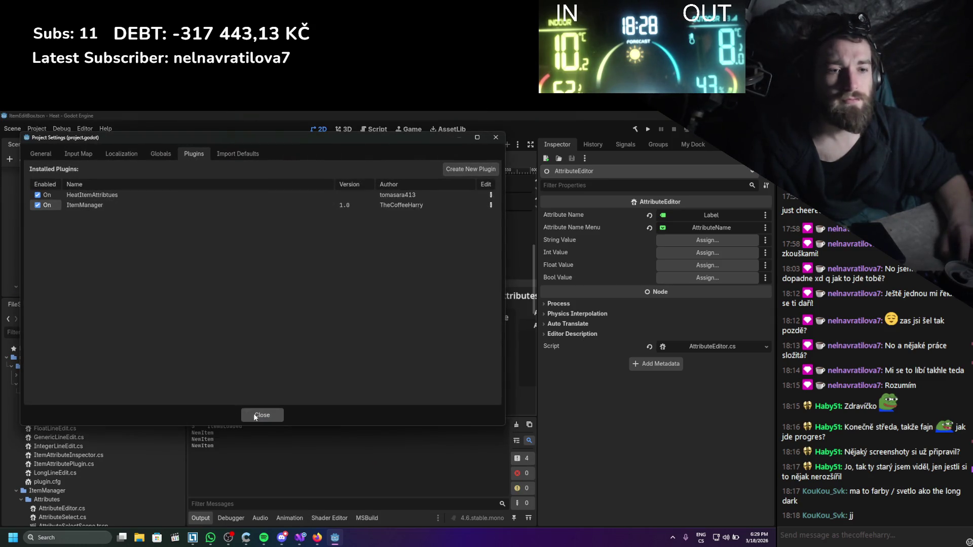
left_click(254, 415)
left_click(690, 145)
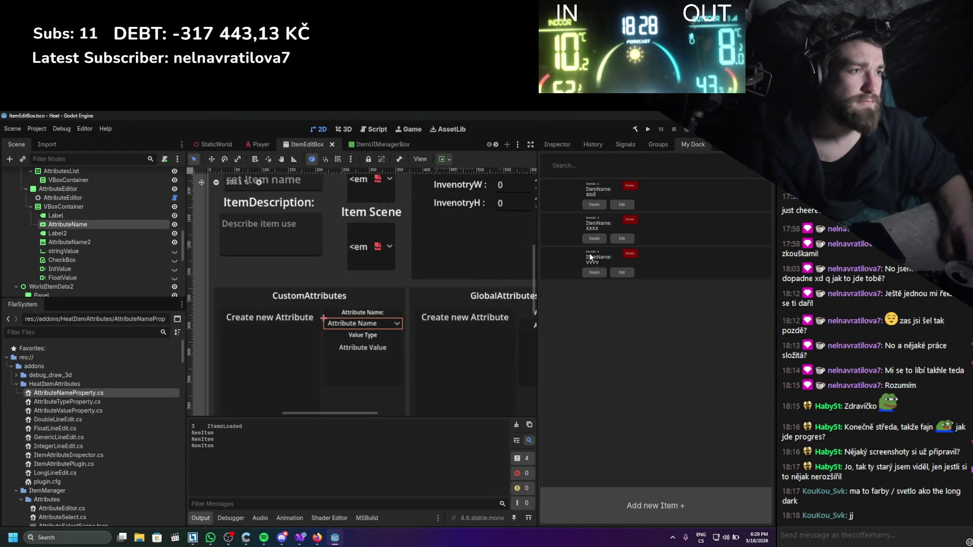
- In item asd, add an attribute and pick AttrItemMetalDamageMultiplier, then AttrItemBuild, then close
left_click(624, 205)
left_click_drag(363, 201, 357, 150)
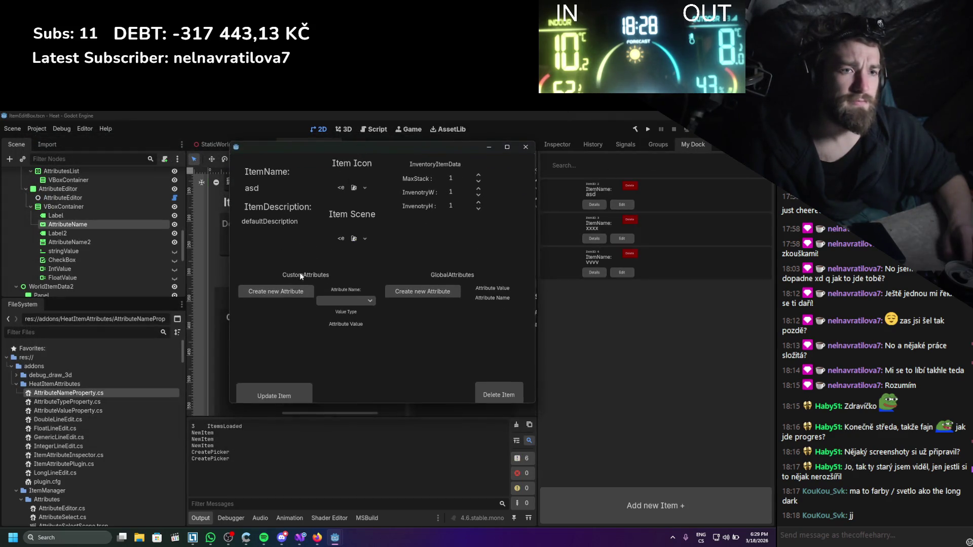
left_click(287, 294)
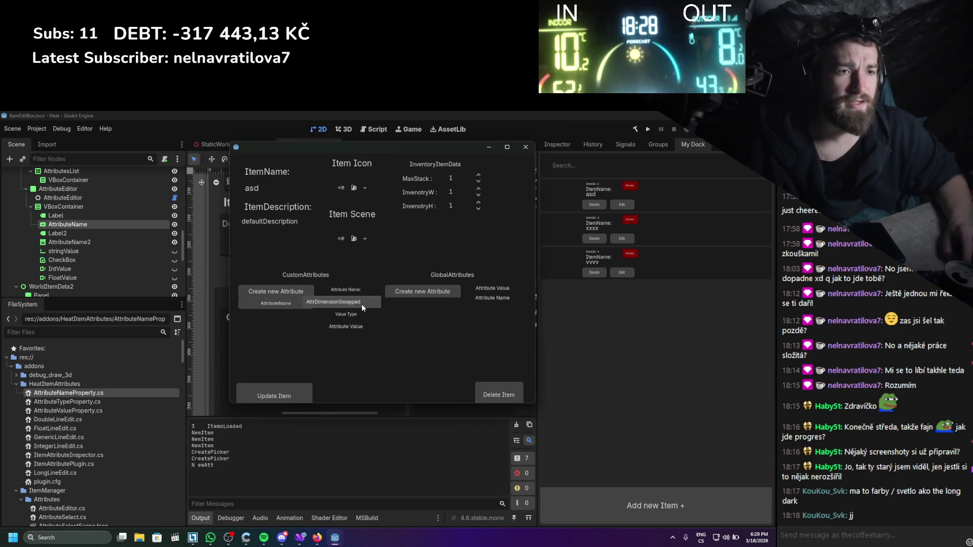
left_click(363, 305)
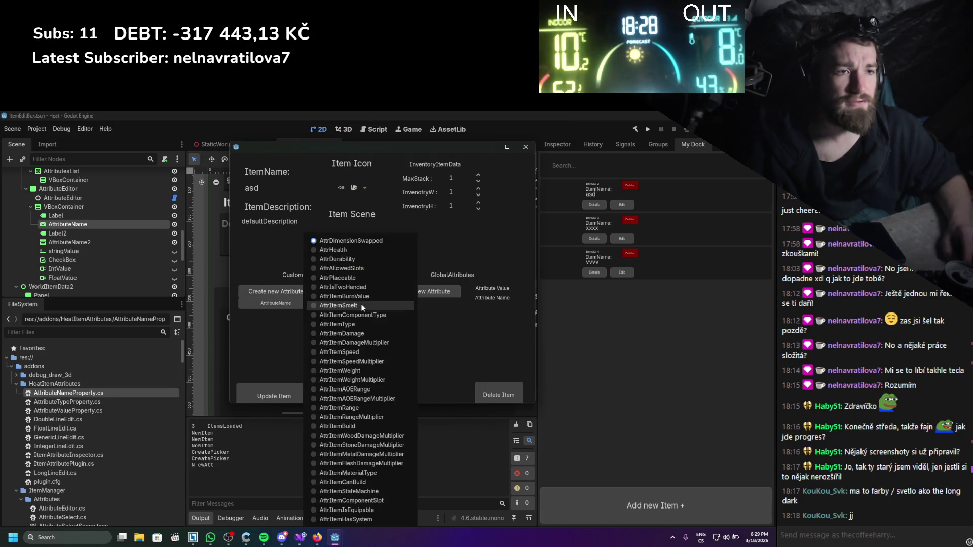
left_click(343, 455)
left_click(349, 304)
left_click(360, 325)
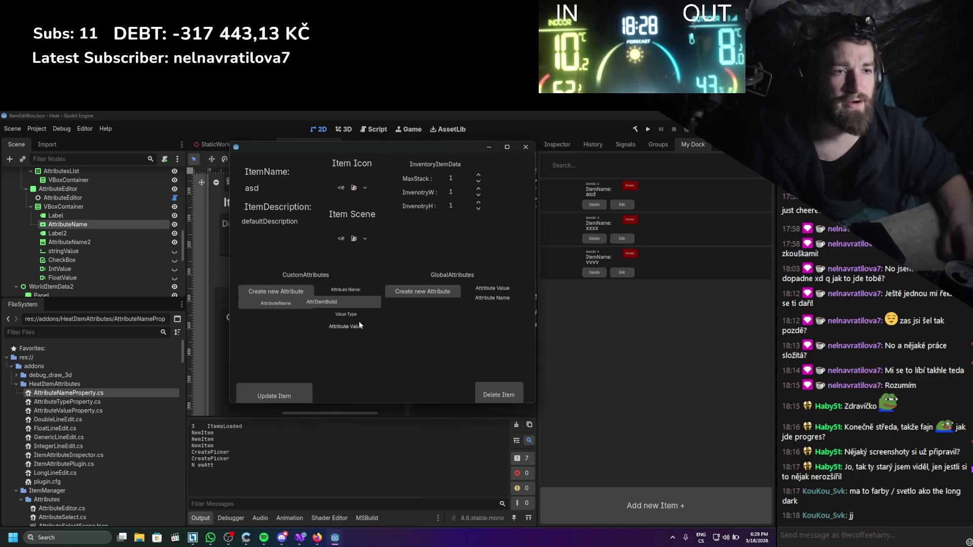
left_click(526, 147)
- Show the AttributeEditor properties again and switch back to Visual Studio
scroll(341, 310, "up", 3)
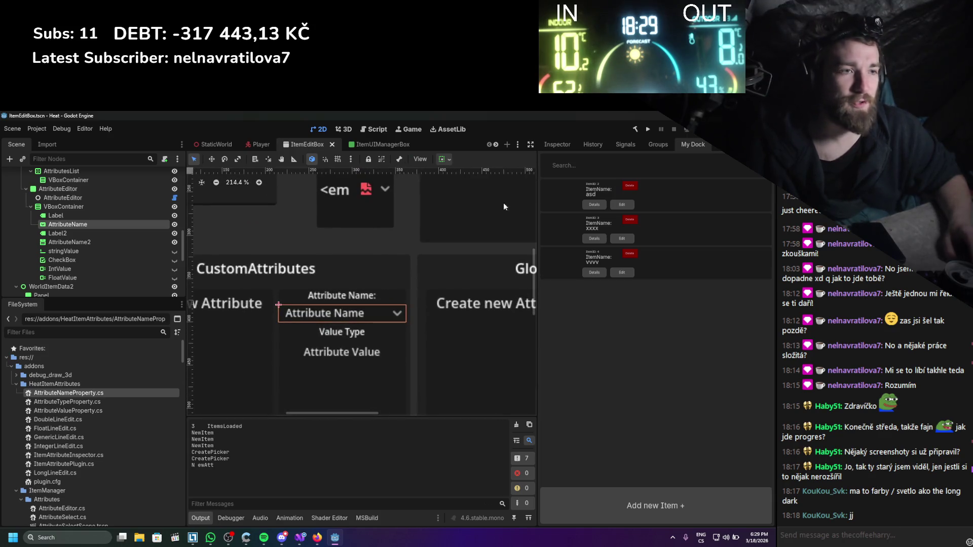
left_click(566, 146)
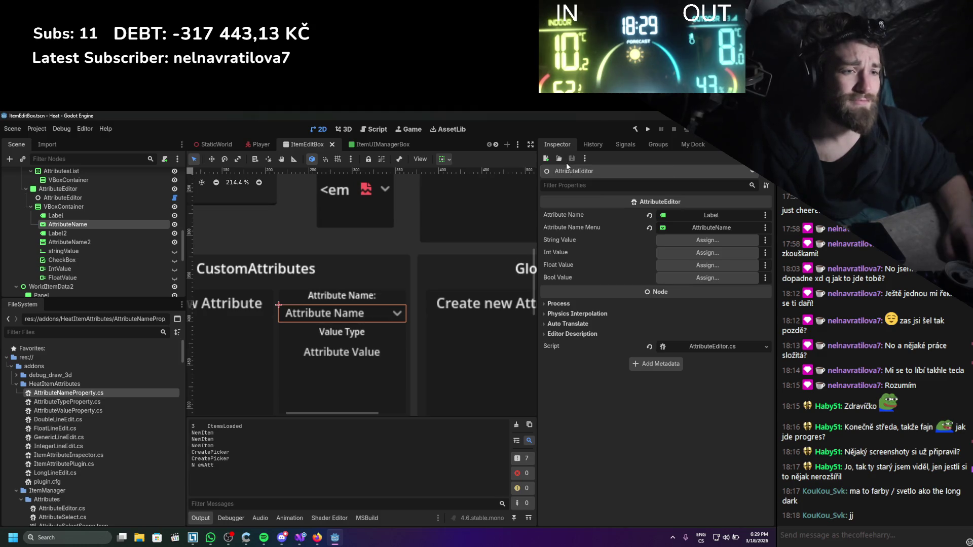
left_click(300, 538)
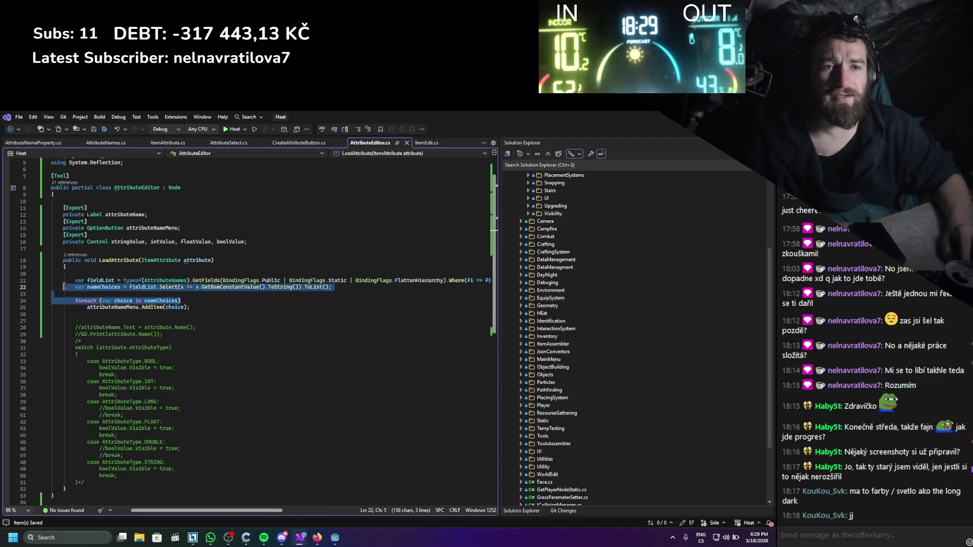
- Delete the blank line right after LoadAttribute's opening brace
left_click_drag(75, 319, 28, 264)
left_click(215, 335)
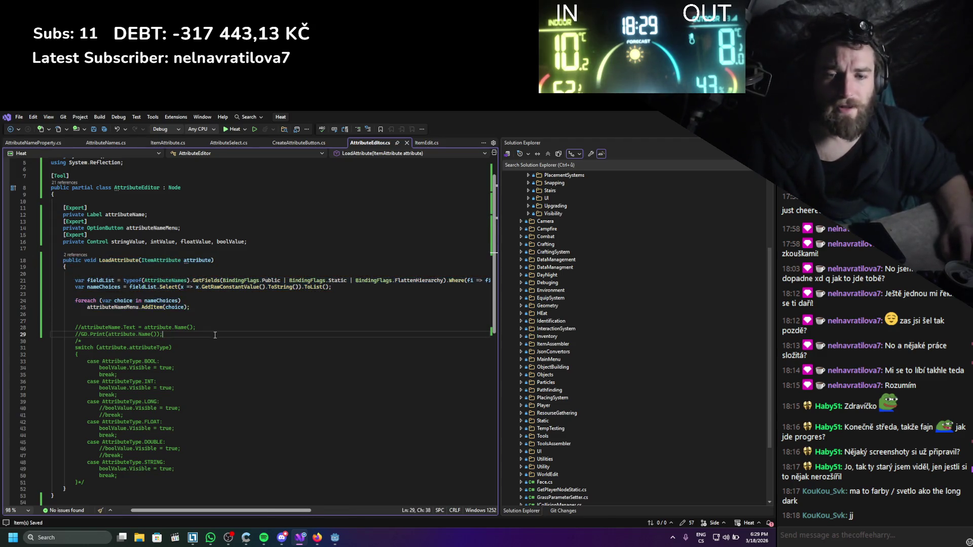
left_click(94, 274)
key("BackSpace")
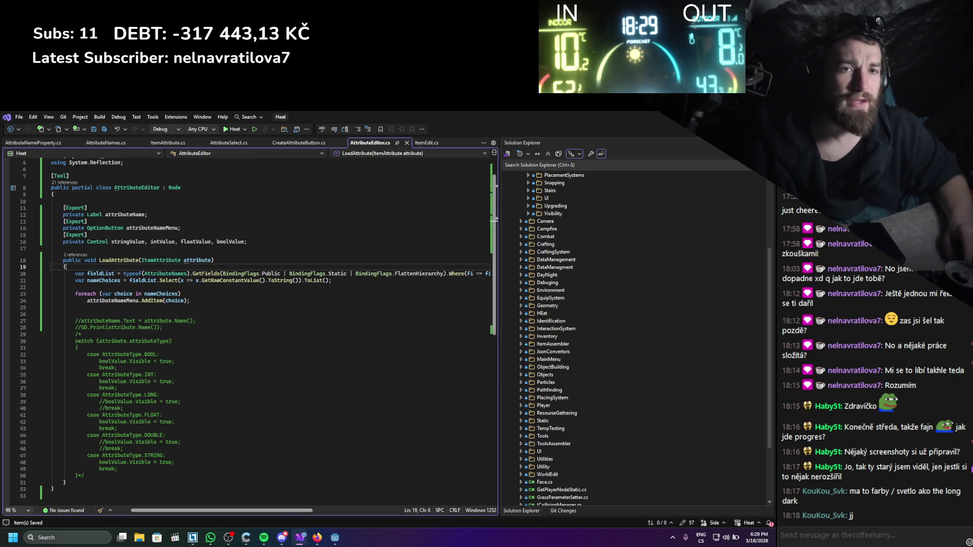
- Glance over at Godot Engine, then return to Visual Studio
key("alt+Tab")
scroll(390, 255, "right", 1)
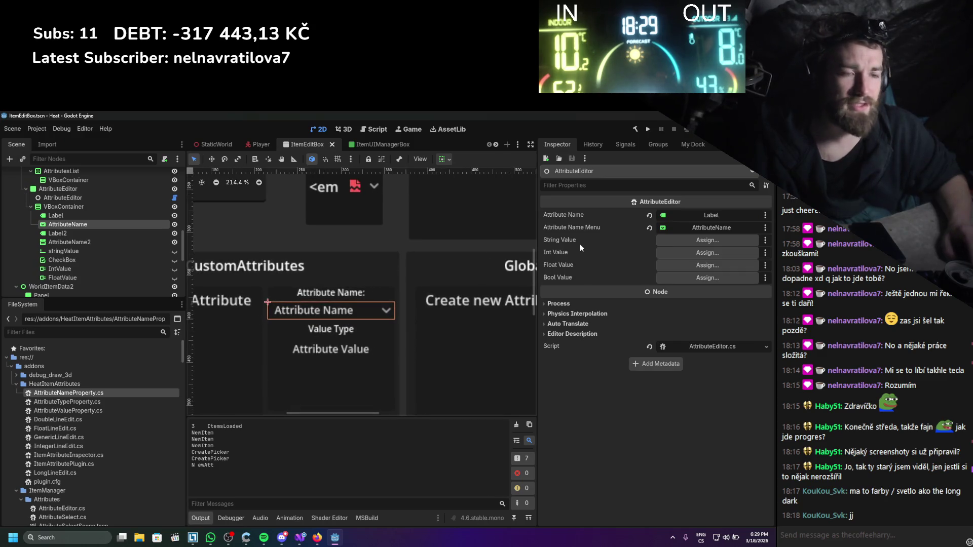
left_click(301, 540)
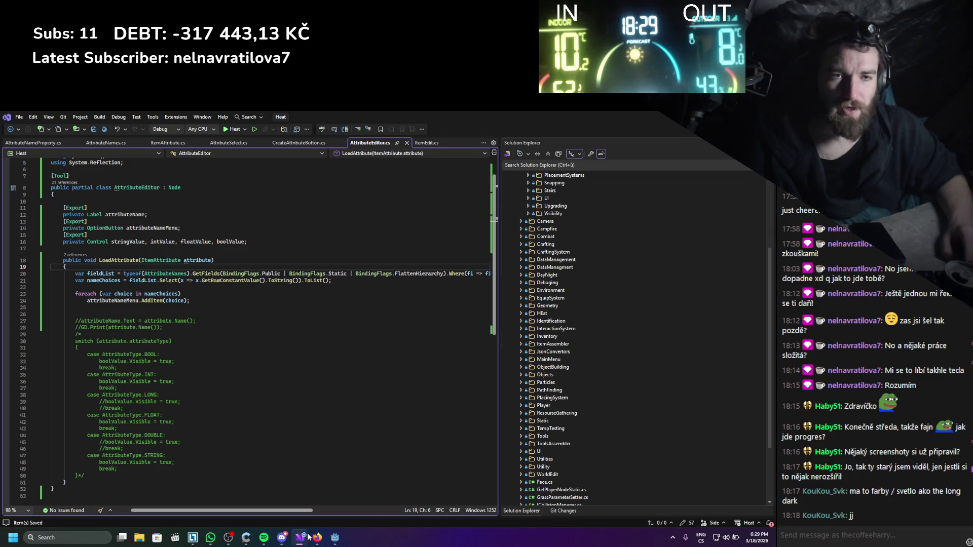
mouse_move(310, 536)
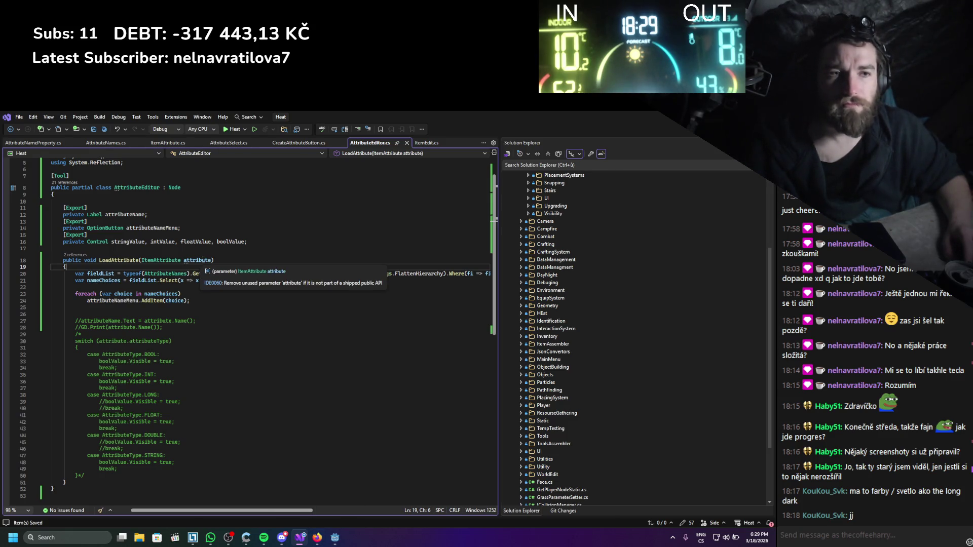
- Review the LoadAttribute body lines, ending at nameChoices on line 23
mouse_move(75, 308)
left_mouse_down()
mouse_move(152, 302)
mouse_move(99, 280)
mouse_move(119, 260)
left_mouse_up()
double_click(119, 260)
left_click_drag(199, 310, 63, 260)
left_click(214, 311)
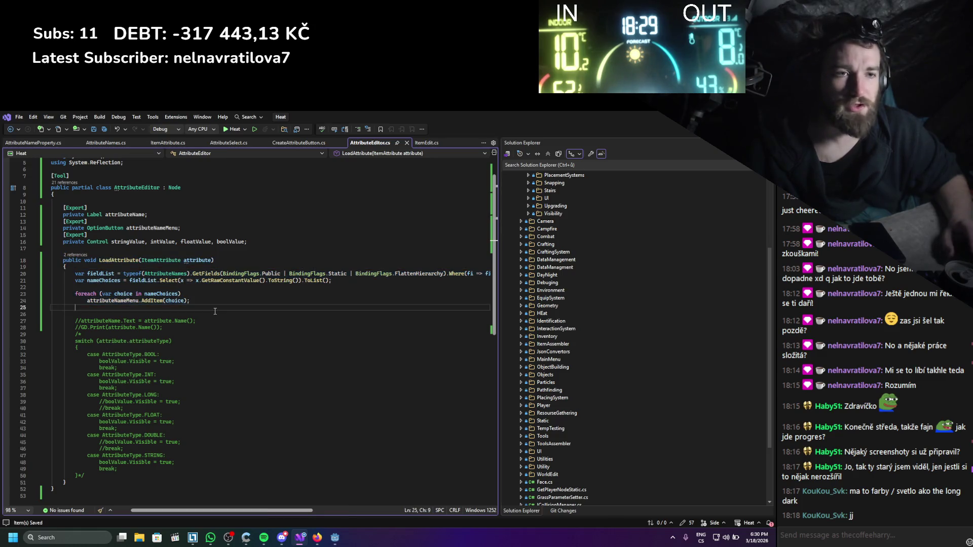
mouse_move(215, 312)
left_mouse_down()
mouse_move(56, 287)
mouse_move(56, 273)
left_mouse_up()
left_click_drag(75, 307, 43, 270)
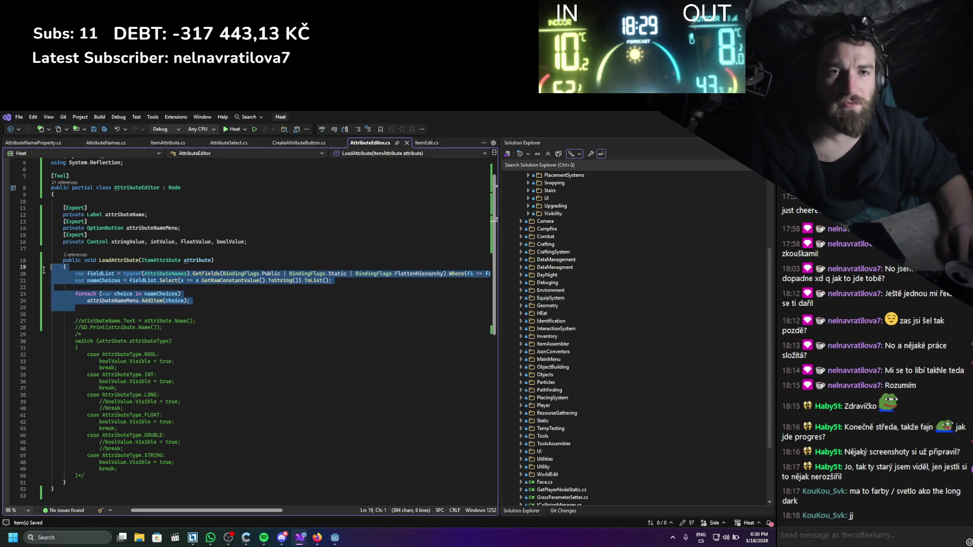
left_click(161, 295)
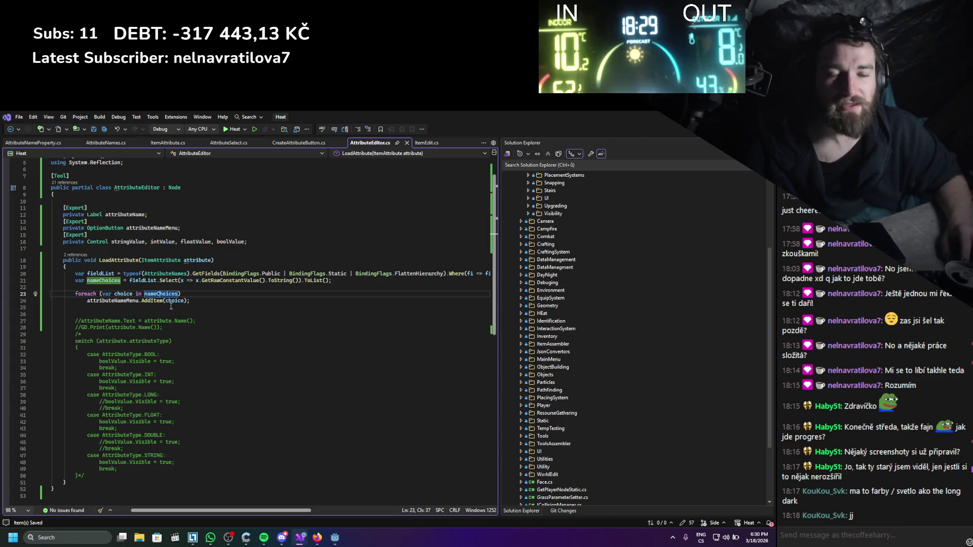
- Add an _EnterTree override method on a new line 18 via 'override' IntelliSense
left_click(77, 249)
key("Return")
type("enter")
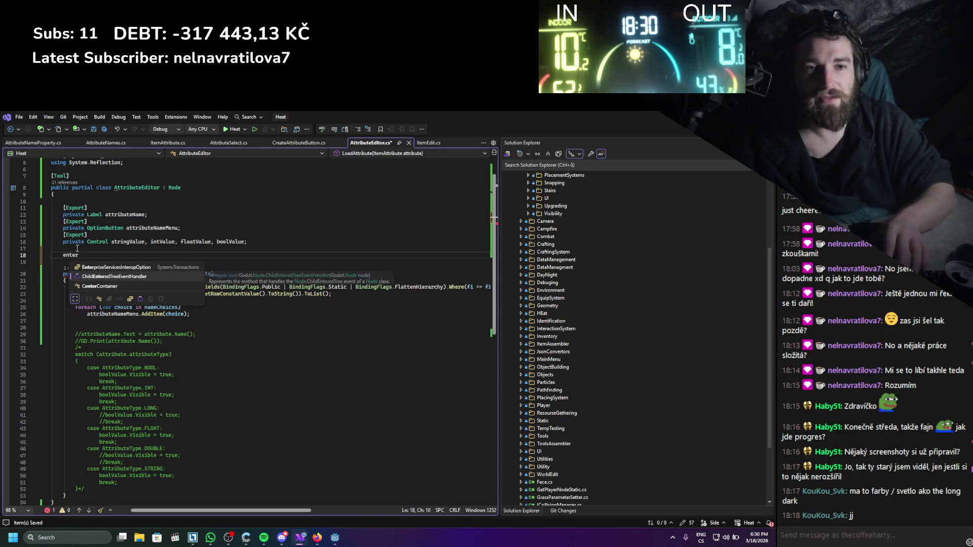
key("BackSpace")
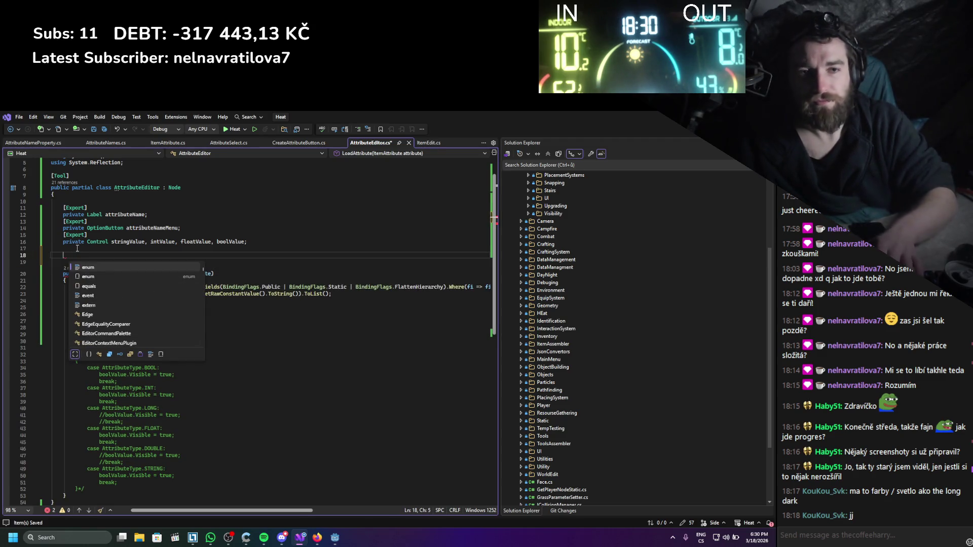
type("override e")
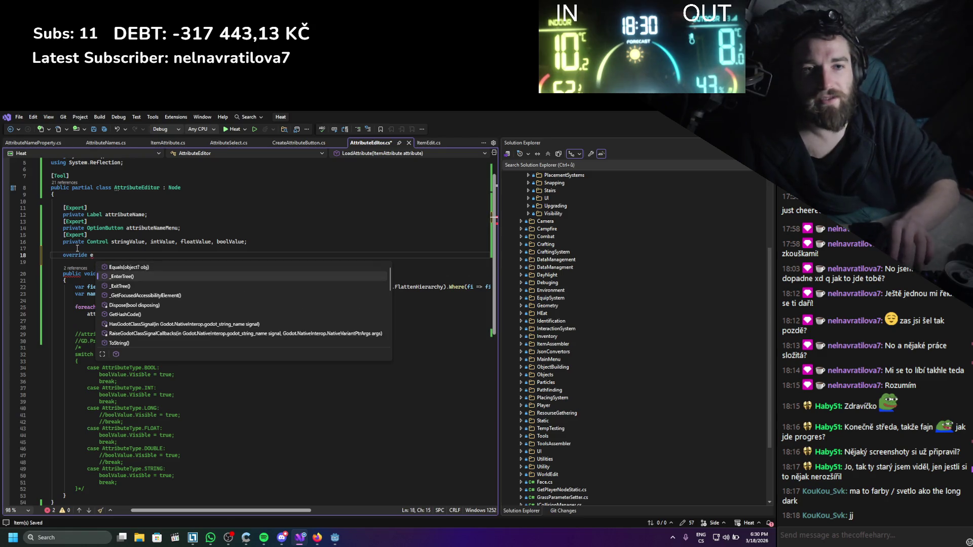
key("Tab")
- Move the attribute-menu-filling code from LoadAttribute into _EnterTree, replacing base._EnterTree()
left_click(201, 342)
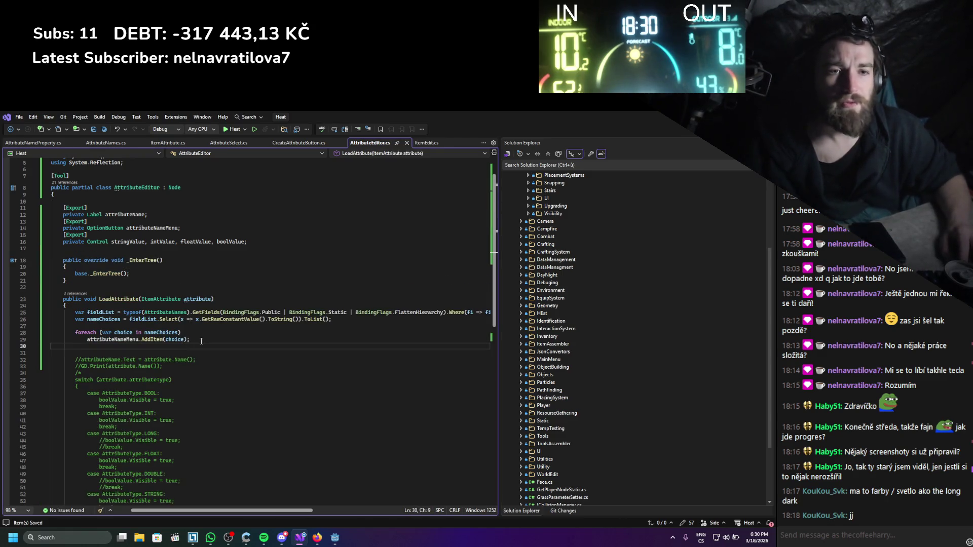
left_click_drag(201, 341, 73, 315)
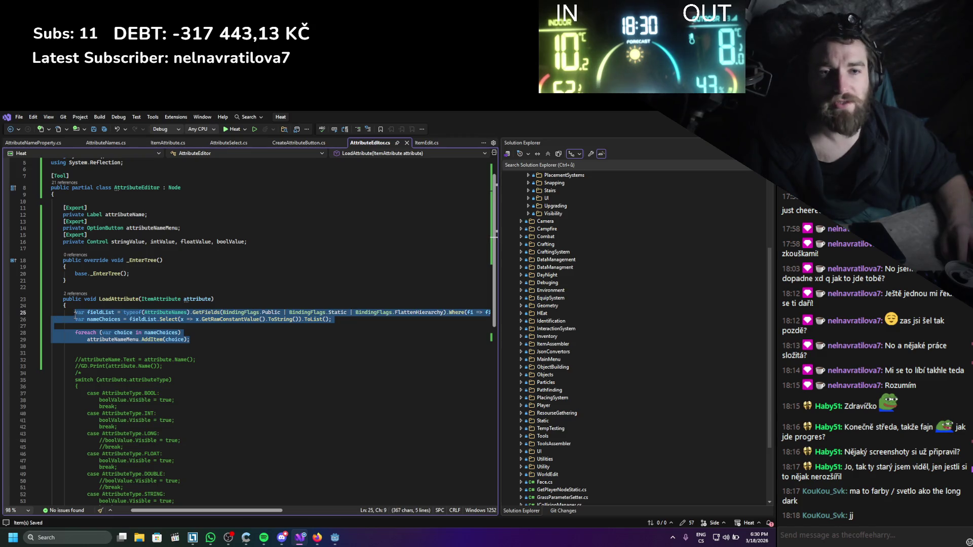
key("ctrl+x")
left_click_drag(75, 274, 130, 273)
key("ctrl+v")
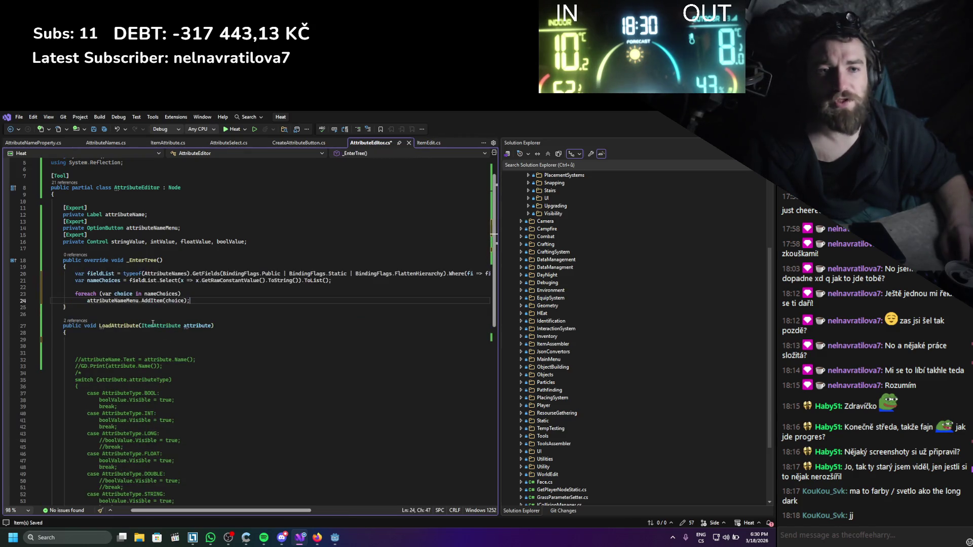
- Type attribute.name into the empty LoadAttribute body and save AttributeEditor.cs
left_click(279, 346)
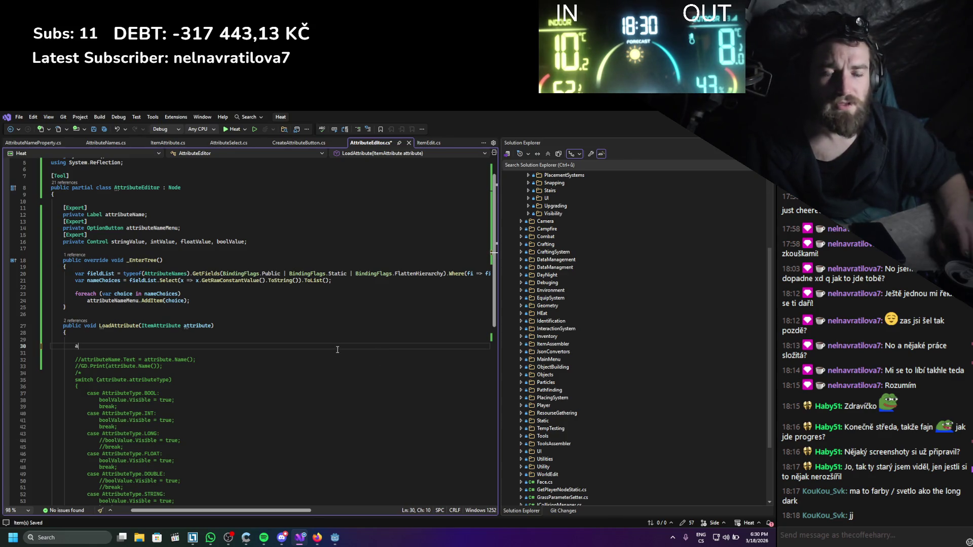
type("attribute.")
key("ctrl+space")
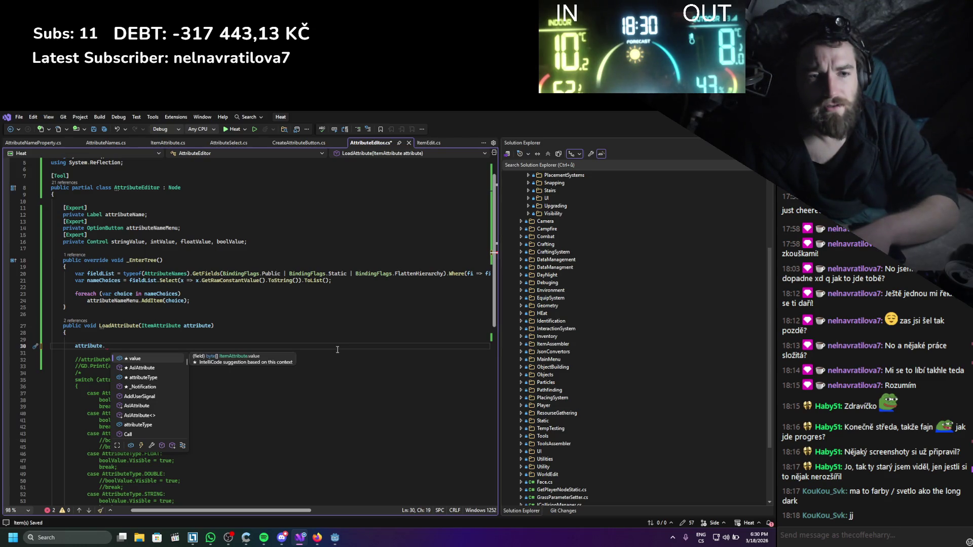
type("name")
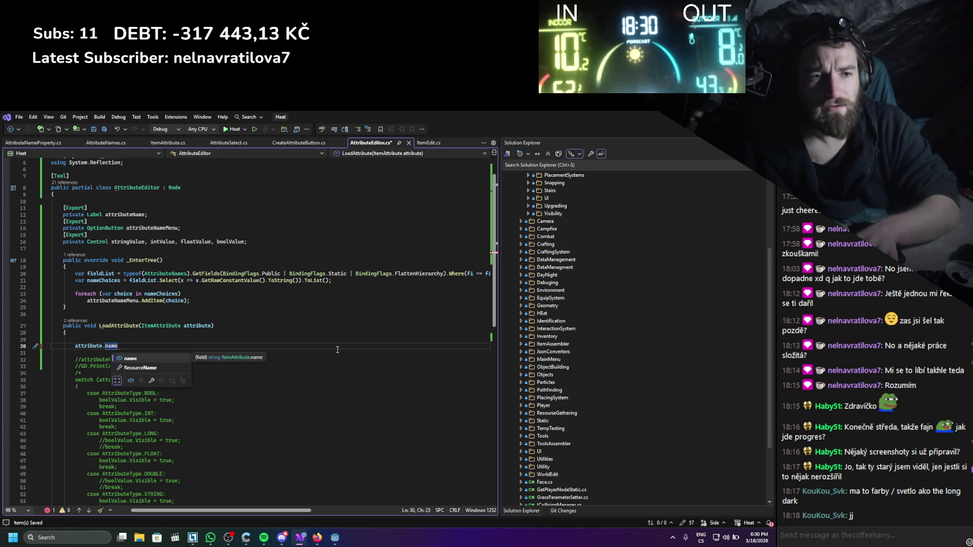
key("ctrl+s")
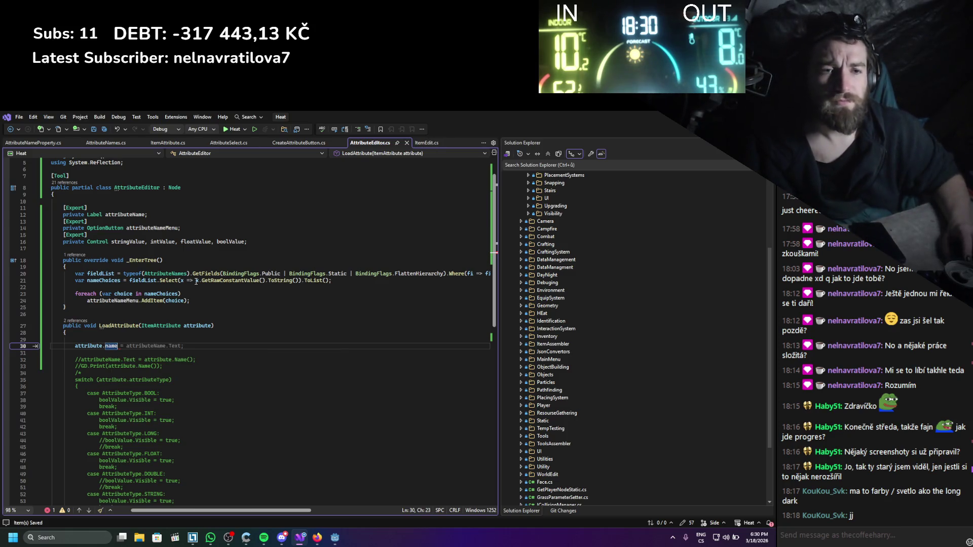
- Start an attributeNameMenu.seto… call on a new line above attribute.name in LoadAttribute
double_click(113, 300)
key("ctrl+c")
left_click(180, 349)
key("ctrl+Return")
key("ctrl+v")
type(".seto")
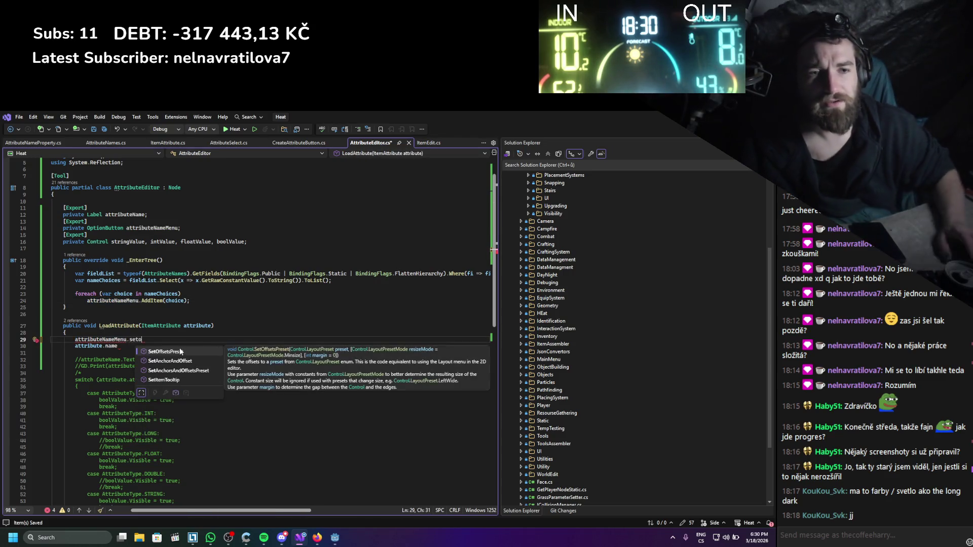
left_click(317, 538)
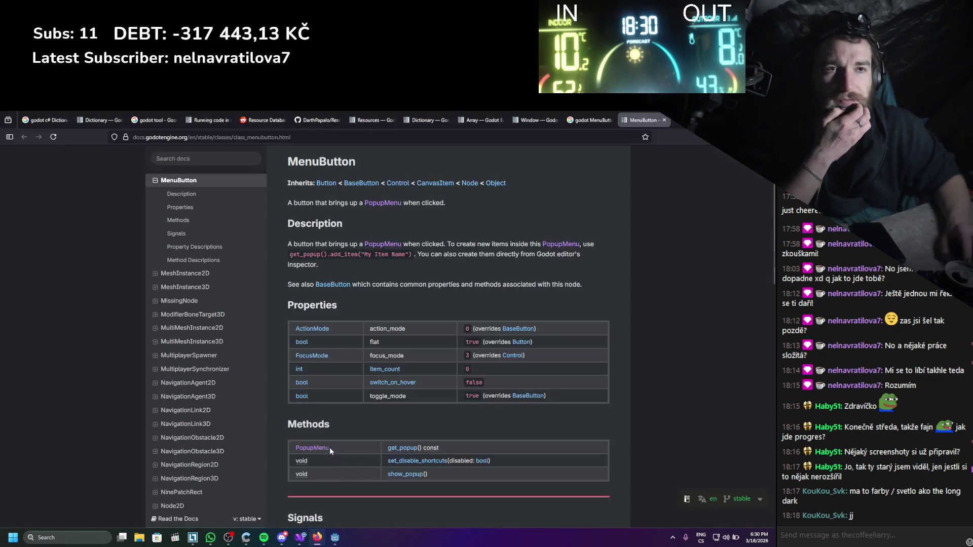
- Search Google for 'godot option button' instead of the MenuButton query
left_click(598, 121)
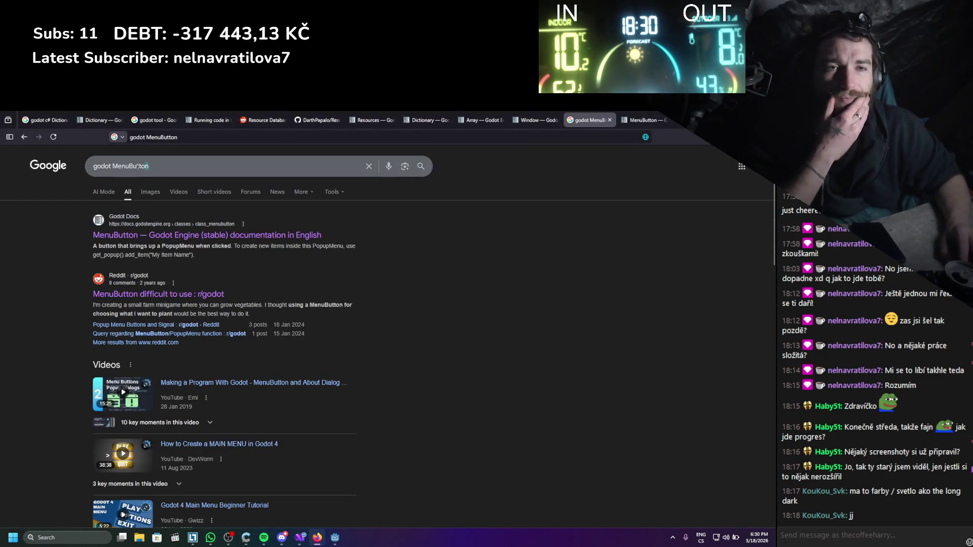
left_click_drag(148, 165, 92, 178)
type("go")
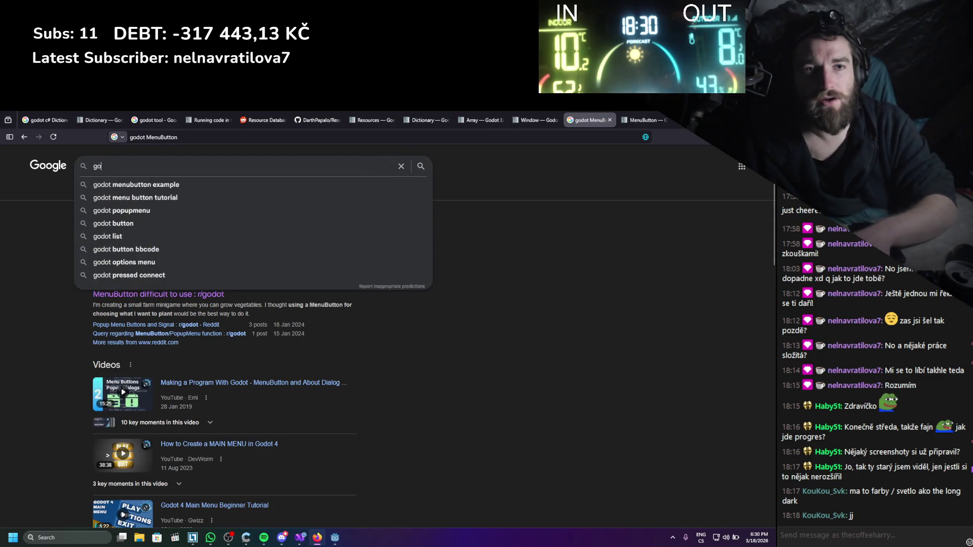
type("dot option ")
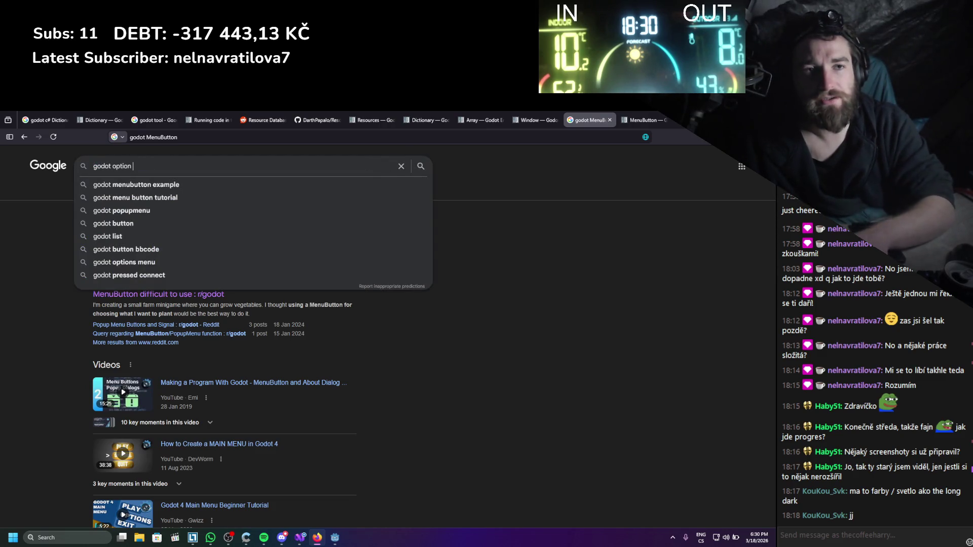
type("button")
key("Return")
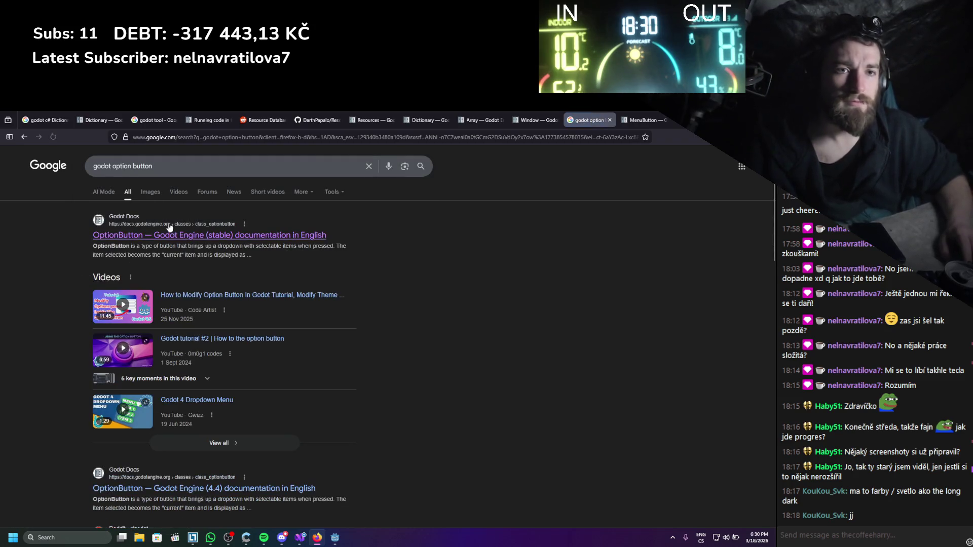
- Open the OptionButton class reference in a new tab and scroll to its Methods table
middle_click(168, 236)
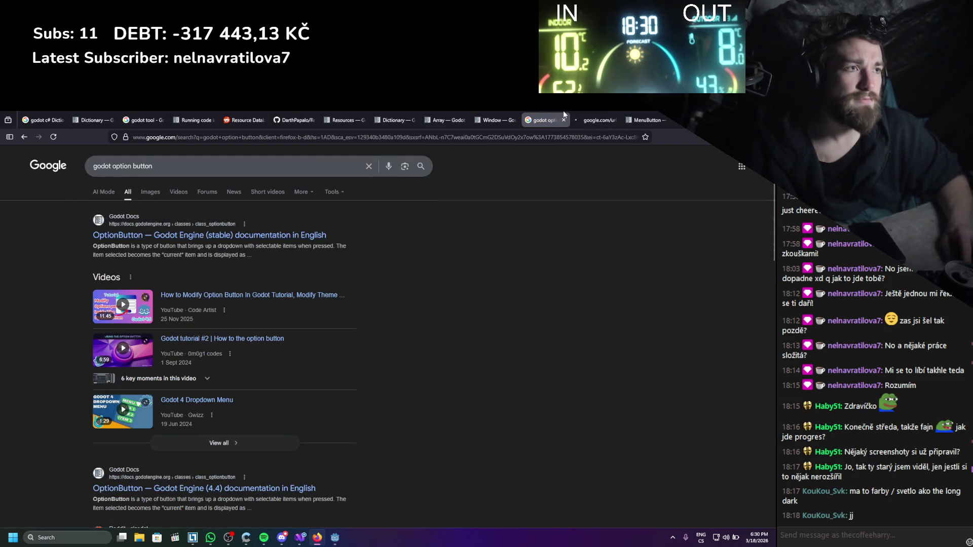
left_click(574, 114)
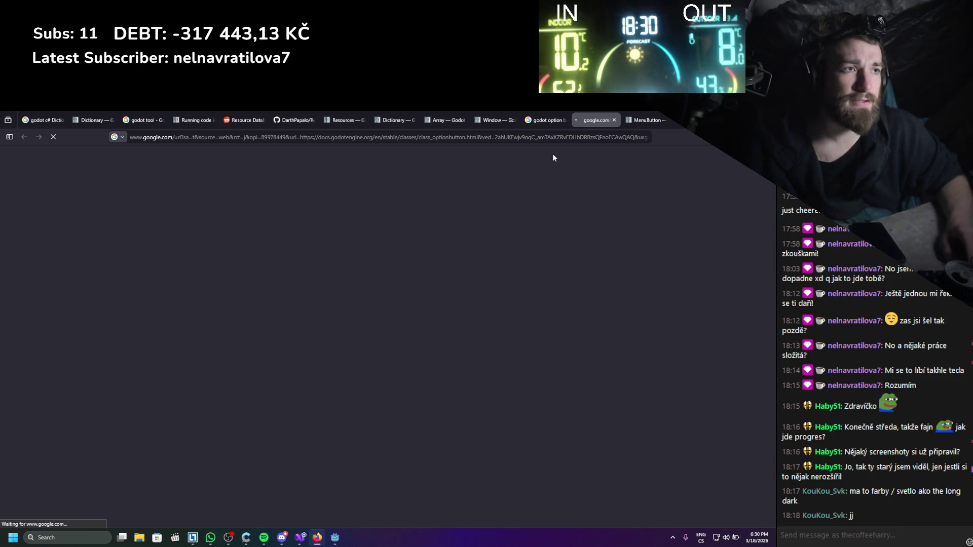
scroll(425, 238, "down", 1)
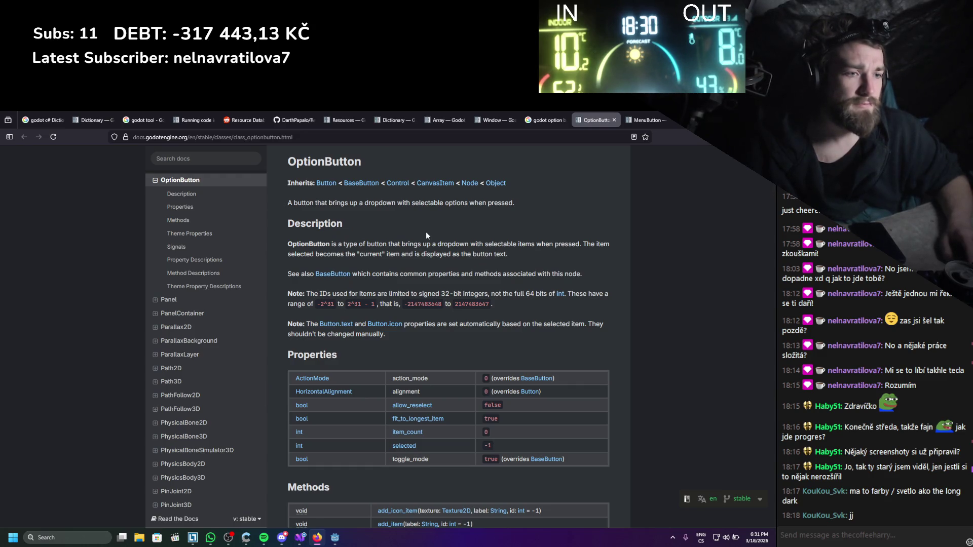
scroll(426, 232, "down", 1)
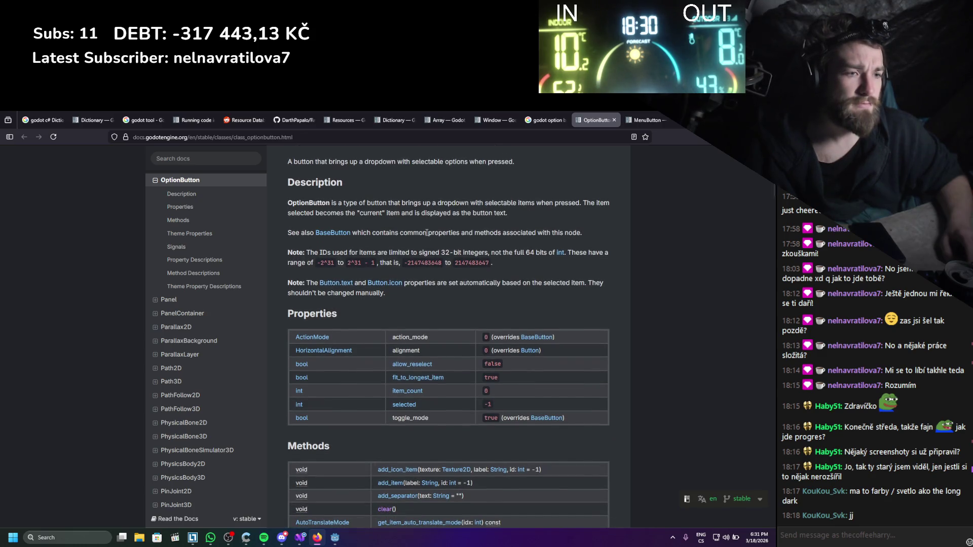
scroll(427, 232, "down", 3)
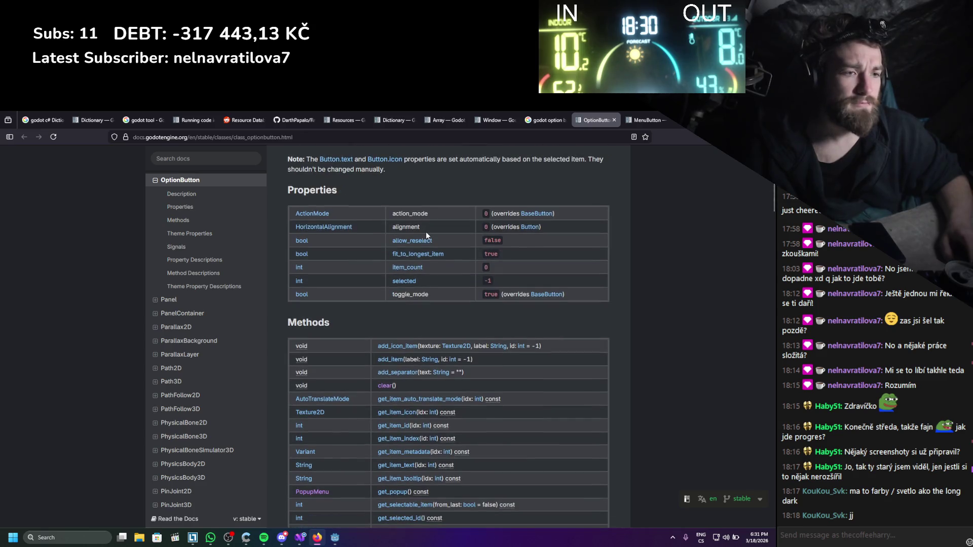
scroll(426, 232, "down", 2)
scroll(426, 234, "down", 4)
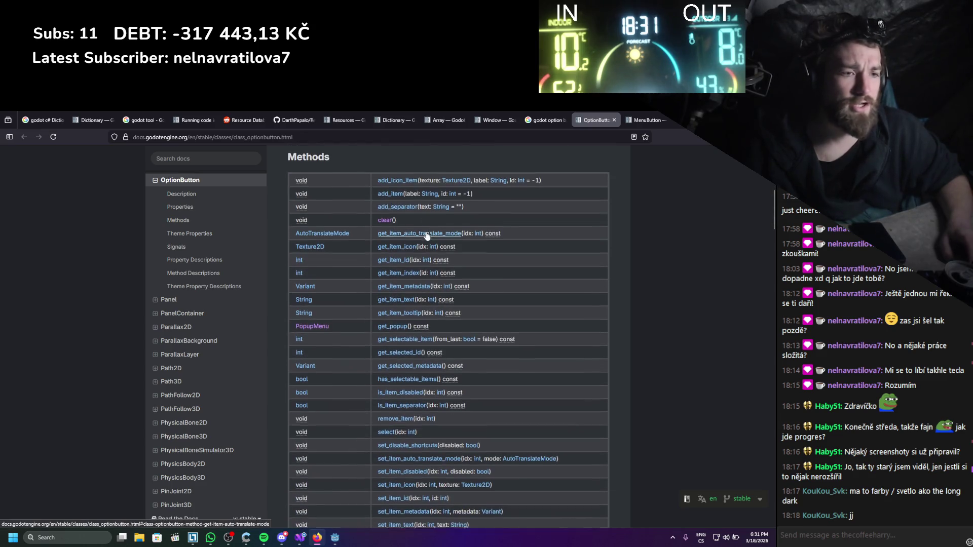
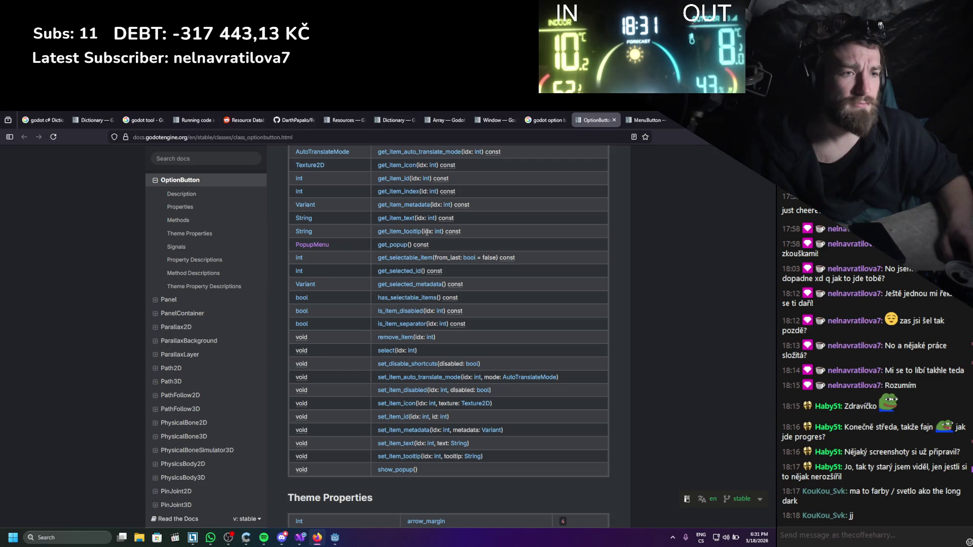
- Scroll up to the OptionButton methods table in Godot Docs, then return to Visual Studio
scroll(439, 221, "up", 2)
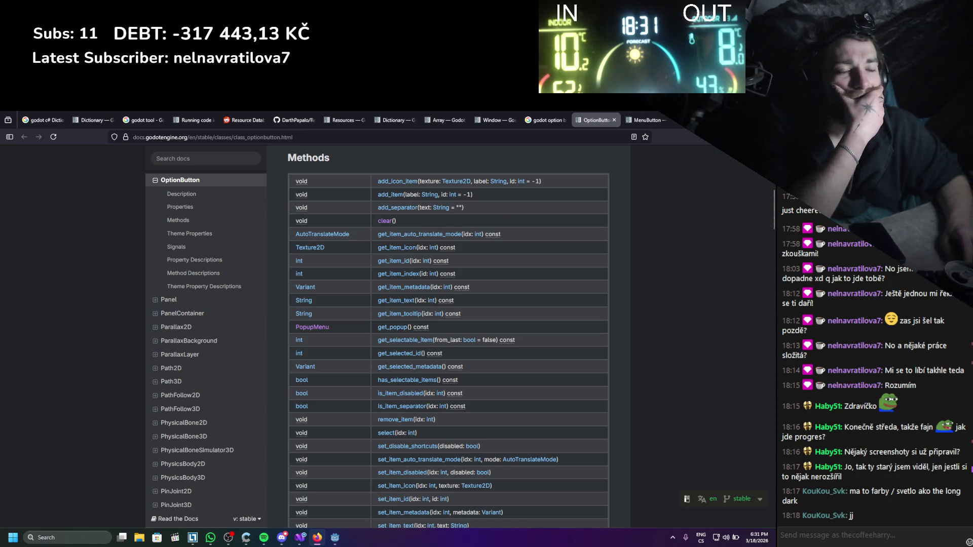
key("alt+Tab")
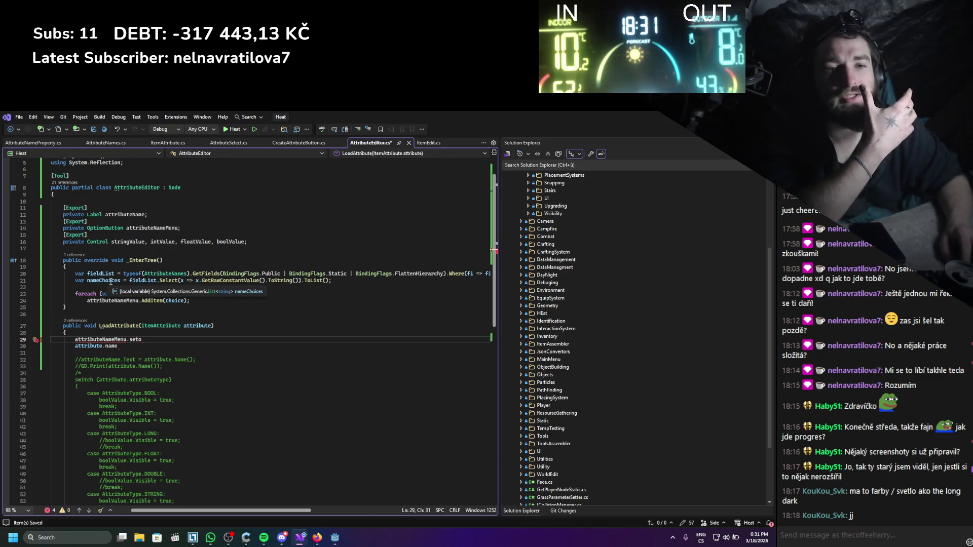
- Add an empty private int GetNameIndex(string attributeName) method right after _EnterTree
left_click(114, 306)
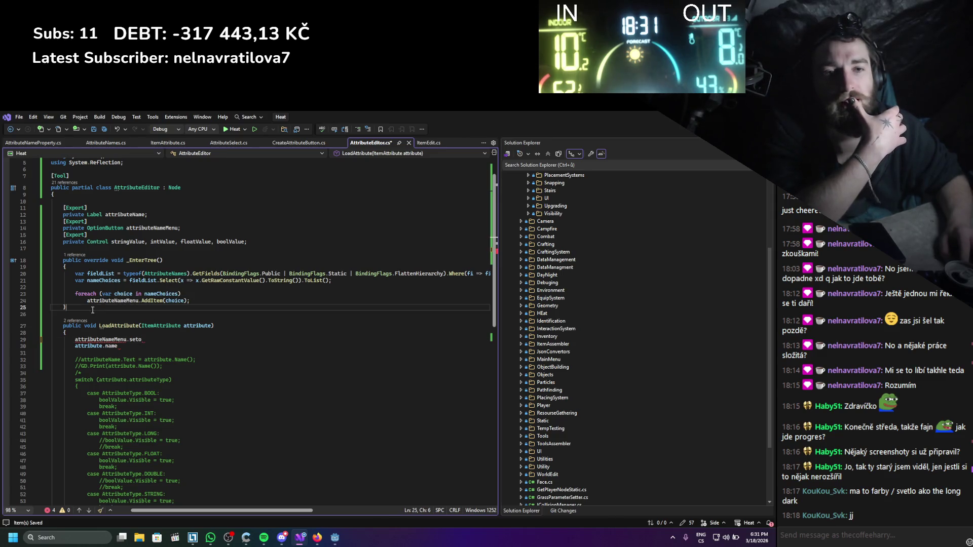
key("Return")
key("Return")
type("private int ")
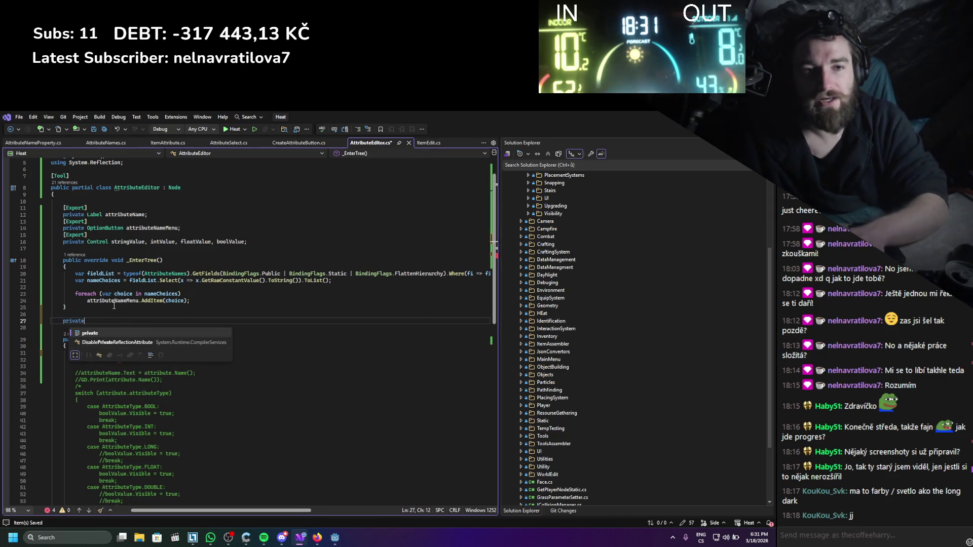
type("Ge")
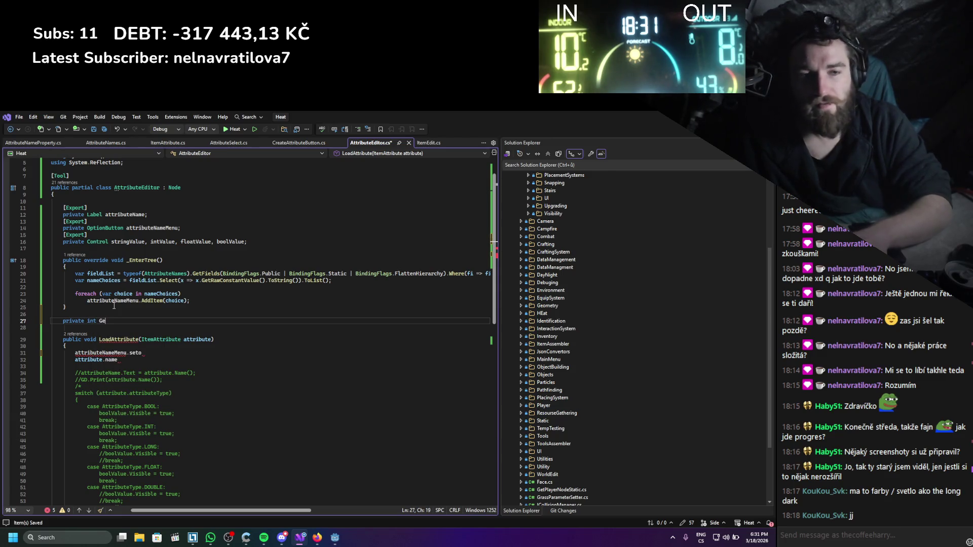
type("tNameIndex")
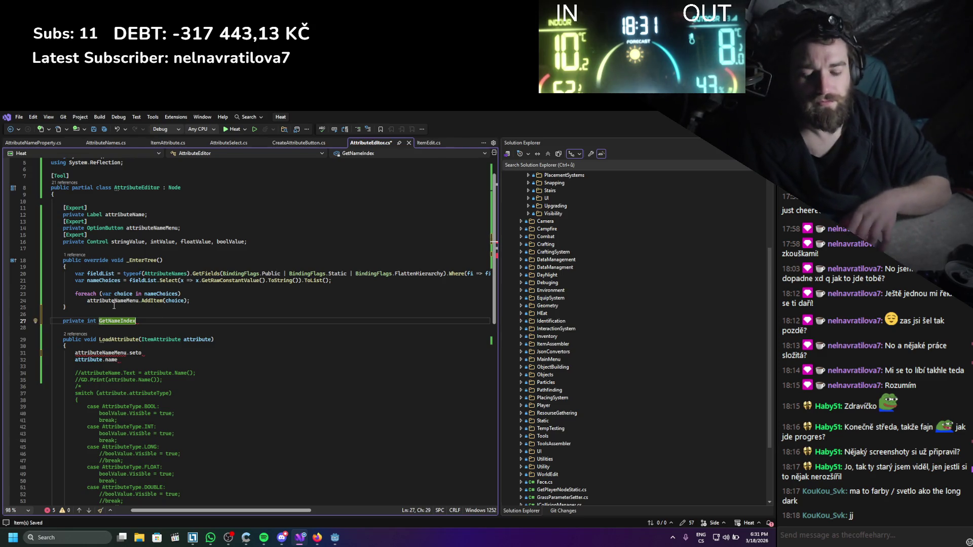
type("()")
key("Return")
type("{")
key("Return")
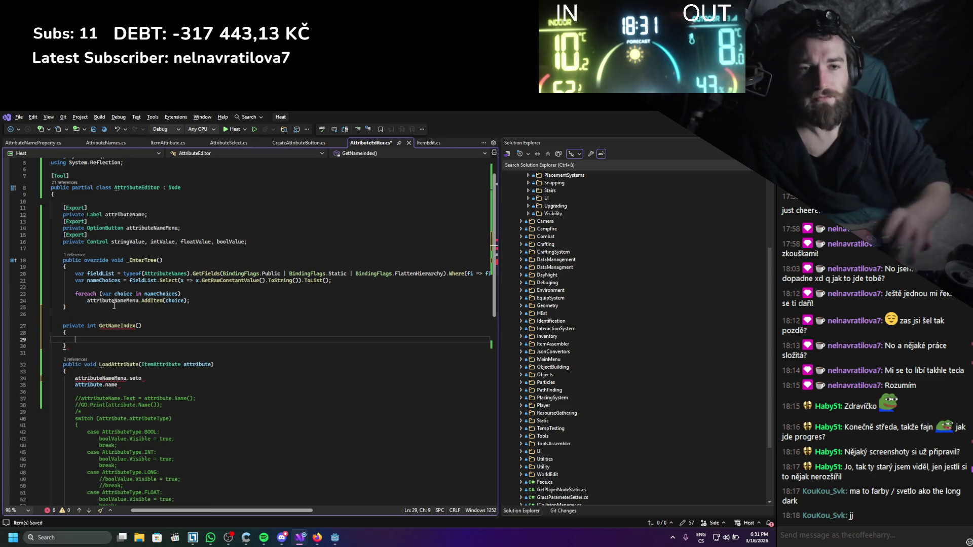
left_click(141, 326)
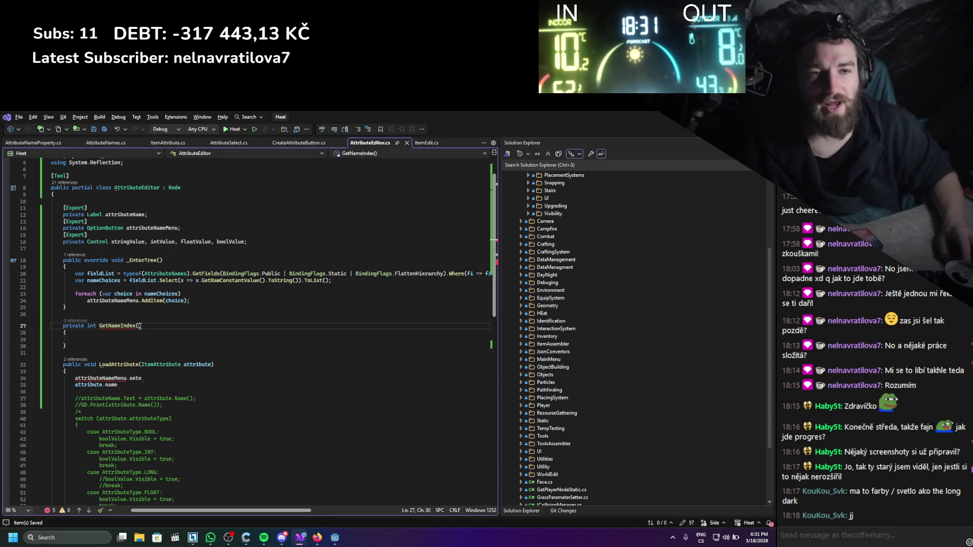
type("string attribut")
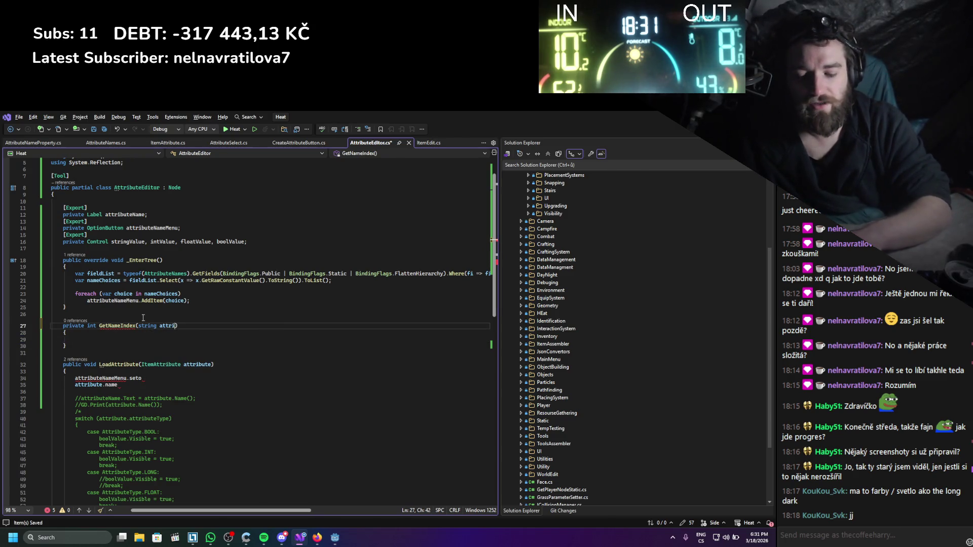
type("eName")
key("Down")
double_click(108, 280)
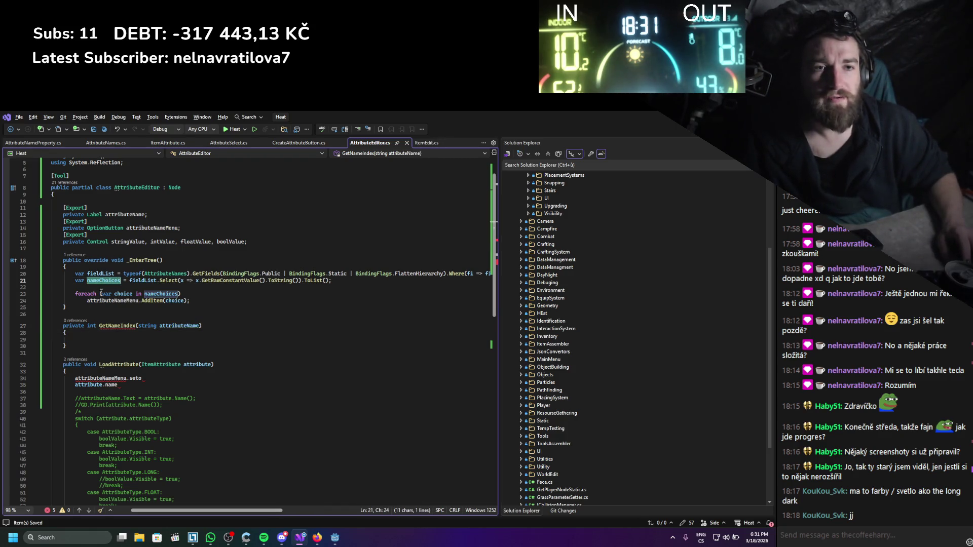
- Declare a List<string> nameChoices = new List<string>() field below the exported fields and save
left_click(149, 249)
key("Return")
key("Return")
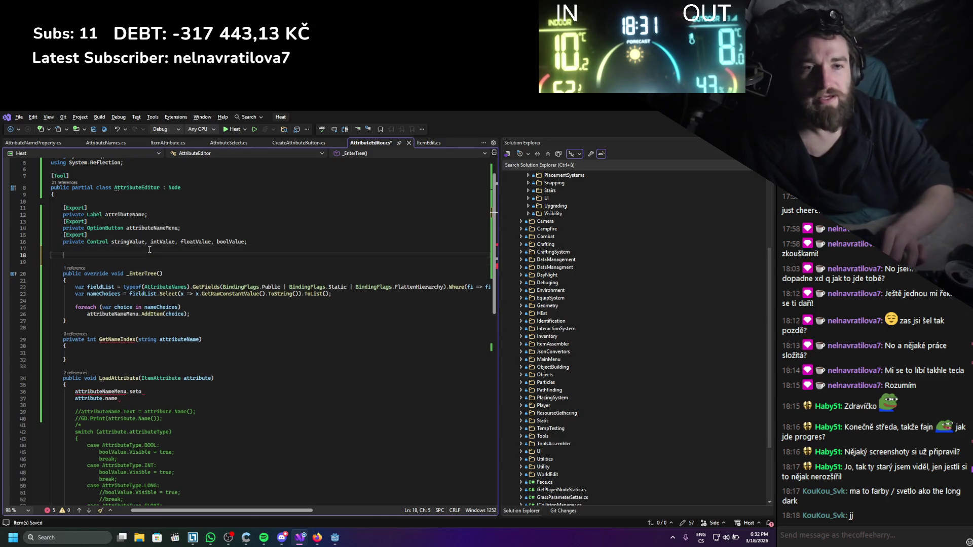
type("List")
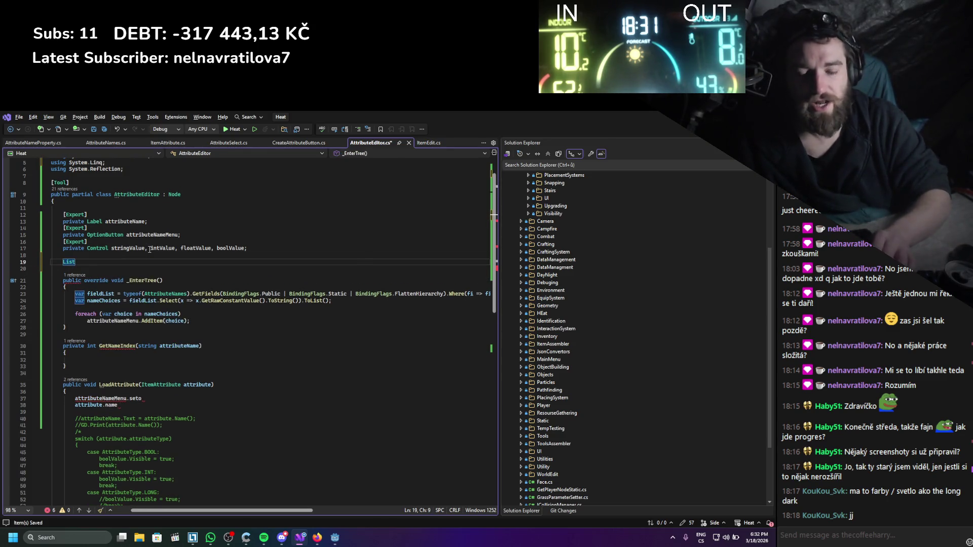
type("<>")
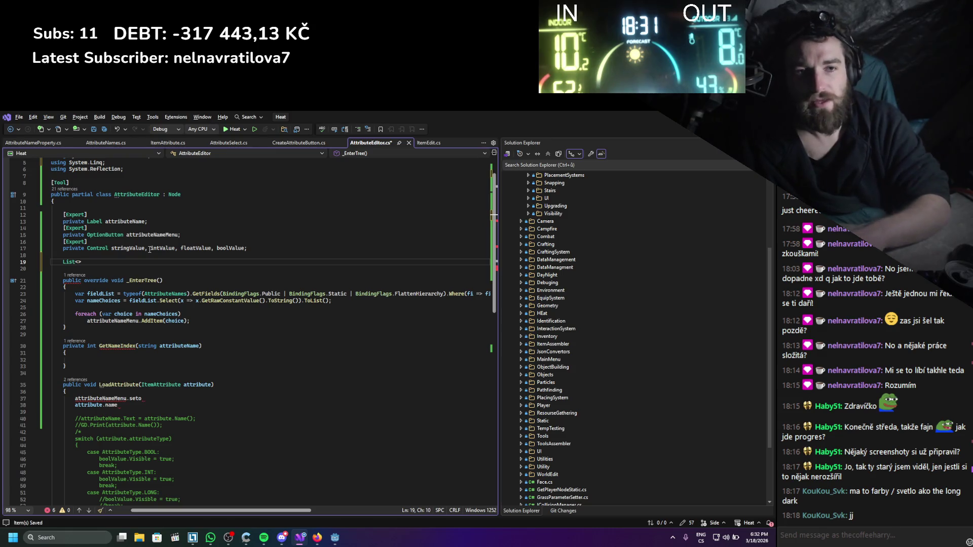
type("string")
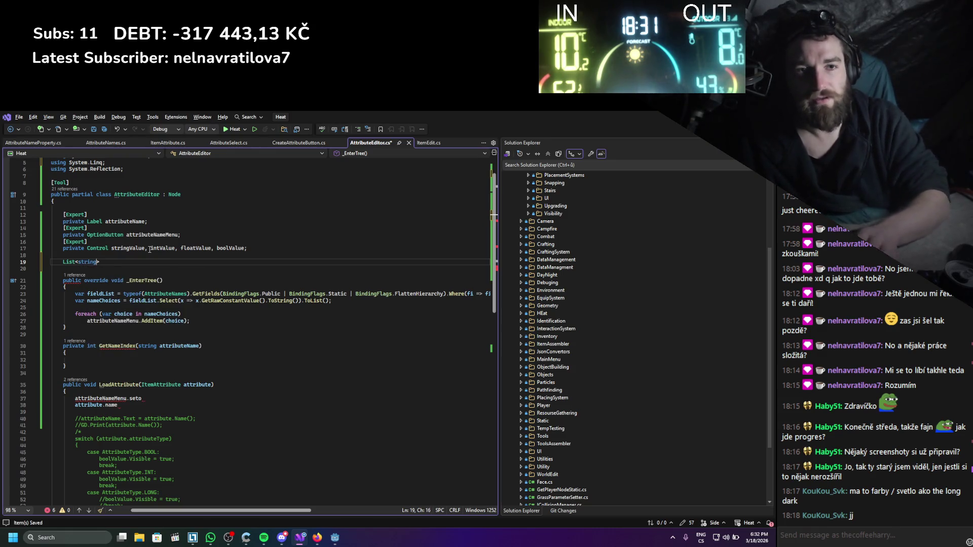
type("name")
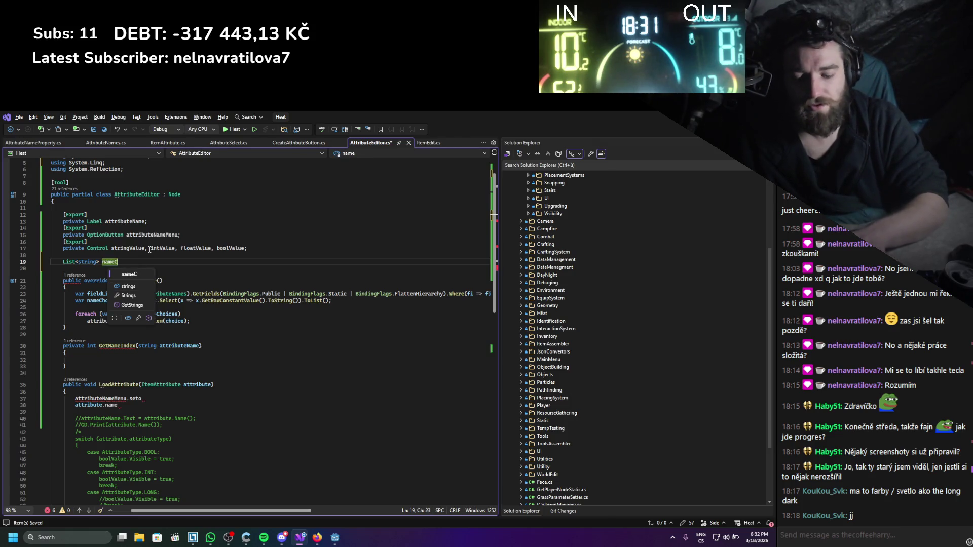
type("ces")
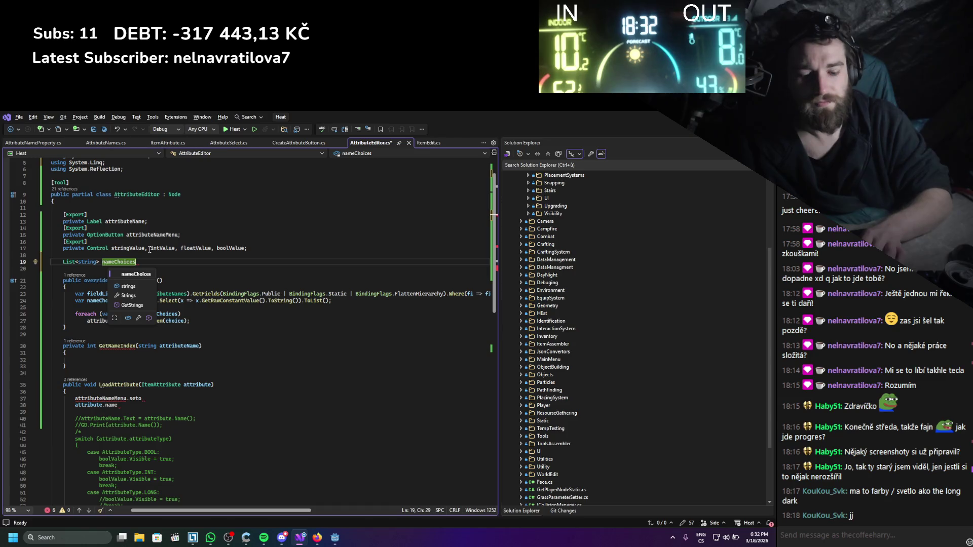
type(" = new")
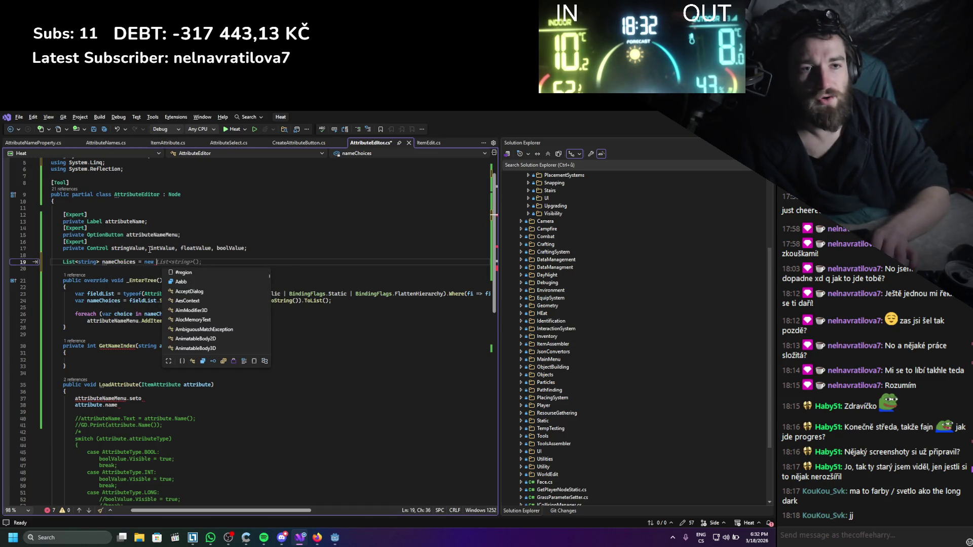
key("Tab")
key("ctrl+s")
- Remove 'var' from the nameChoices line in _EnterTree so it fills the field, then save
double_click(132, 261)
left_click(121, 303)
key("Home")
key("ctrl+Delete")
key("ctrl+s")
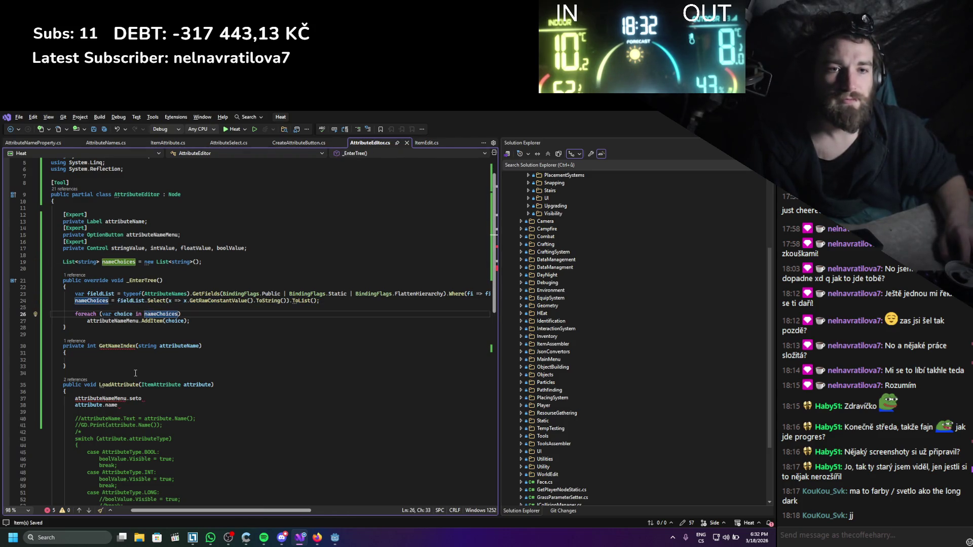
- Draft a foreach loop over nameChoices in GetNameIndex that checks item == attributeName
left_click(143, 363)
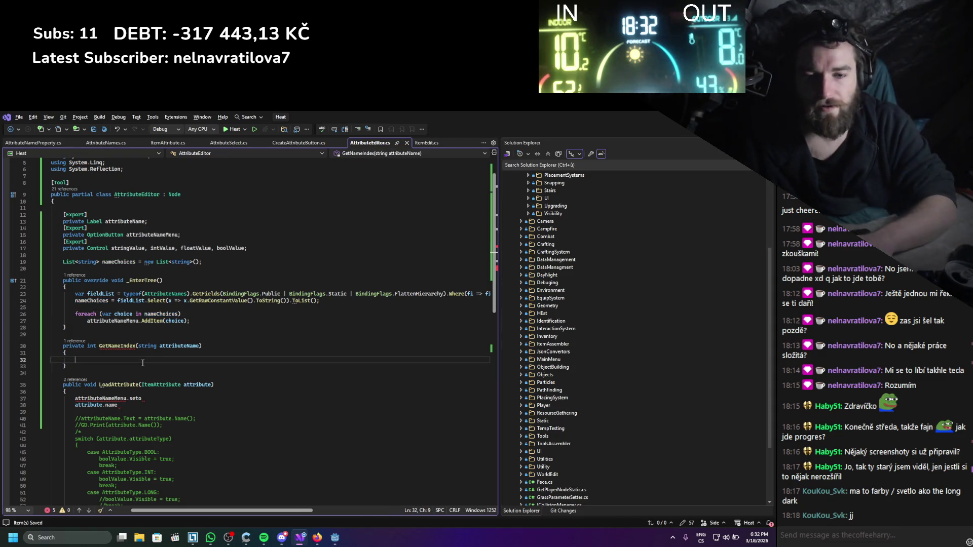
type("foreach")
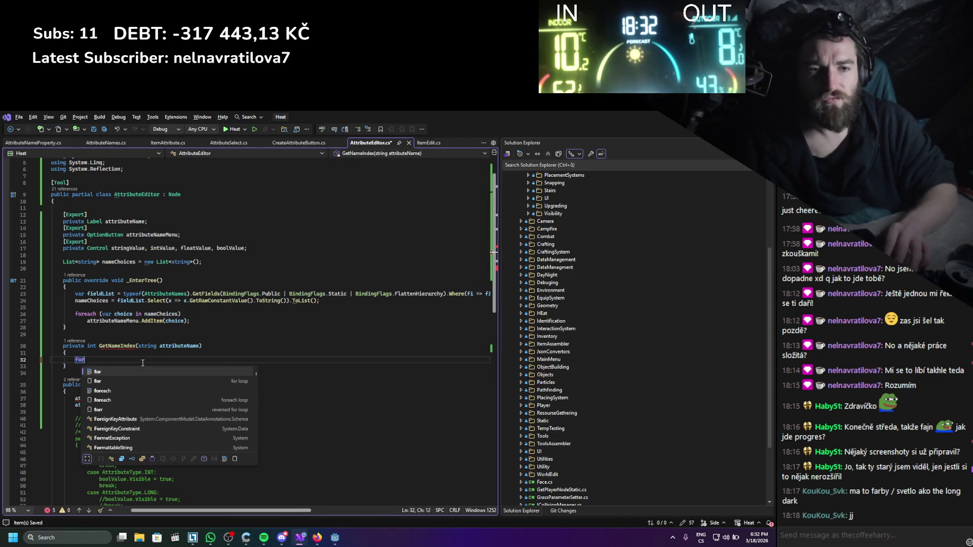
key("Tab")
key("Tab")
key("Tab")
type("nameChoices")
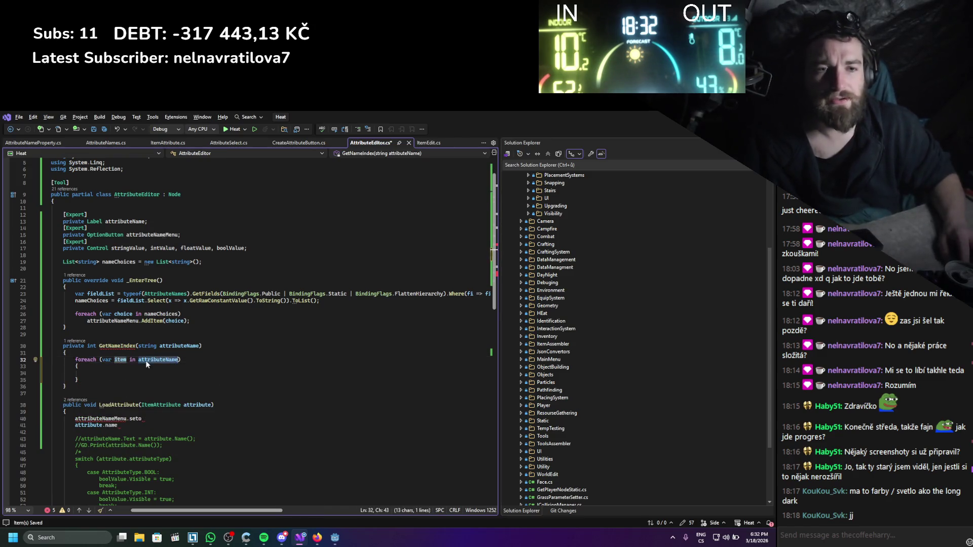
key("Return")
type("if(item == attributeName)")
key("Return")
type("return")
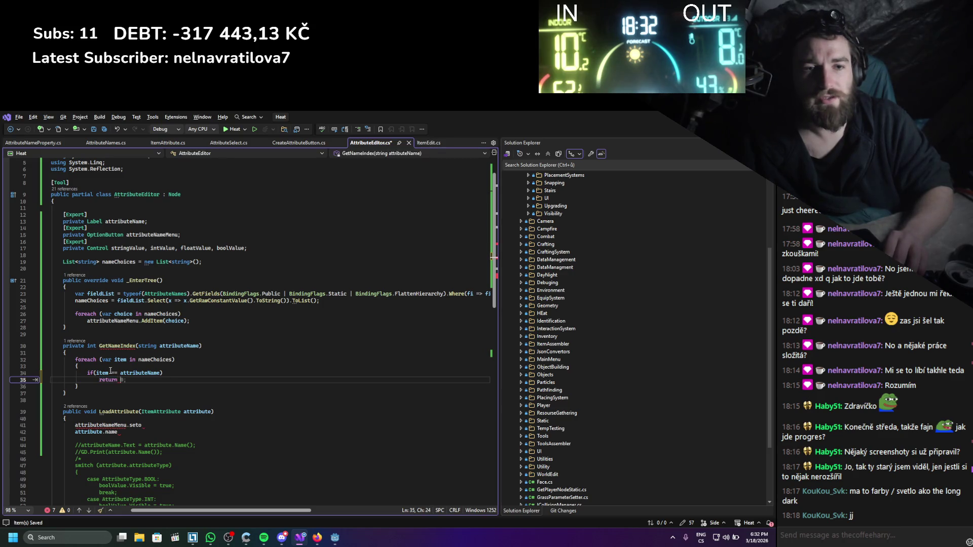
- Add a nameChoices.IndexOf(); line above the foreach loop
left_click(83, 351)
key("Return")
type("for")
key("Down")
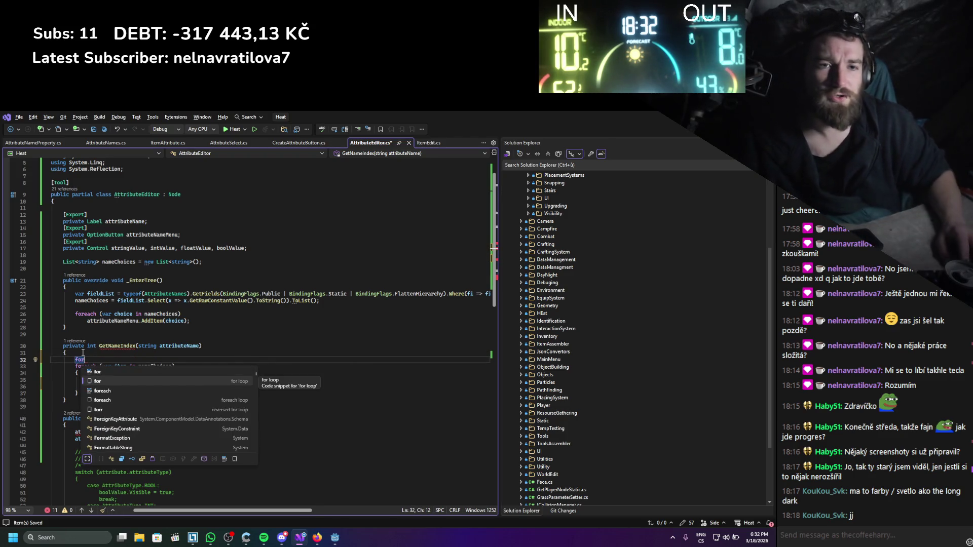
left_click(83, 352)
double_click(119, 262)
key("ctrl+c")
left_click(138, 357)
key("shift+Home")
key("ctrl+v")
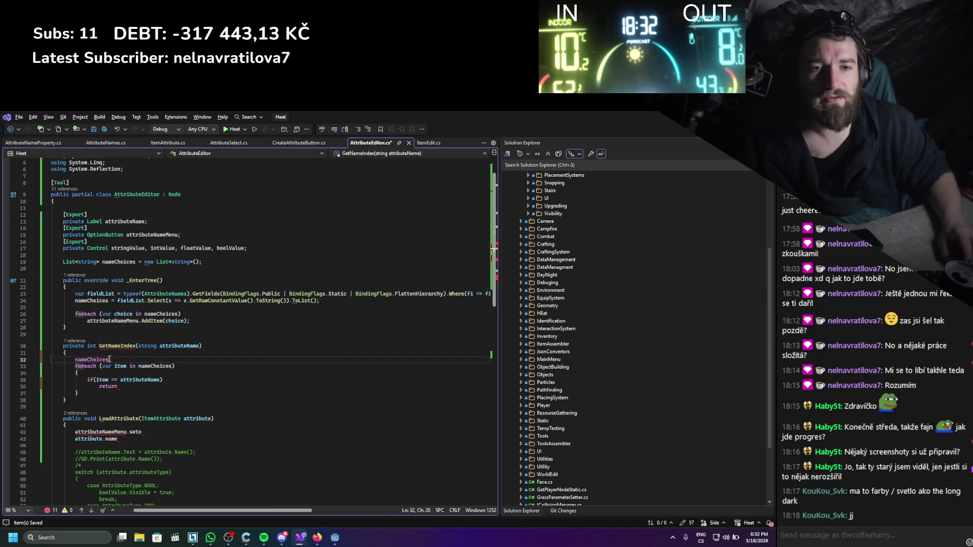
type(".g")
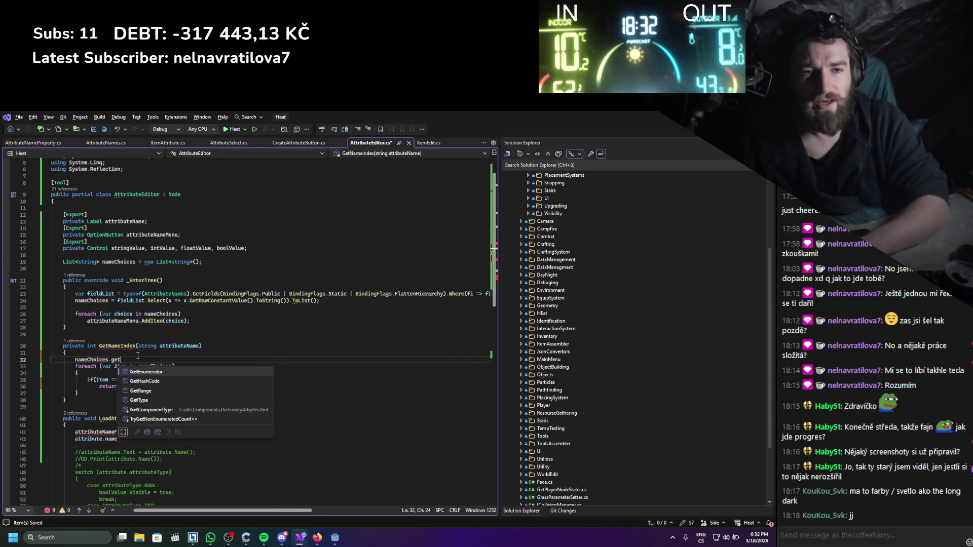
key("BackSpace")
type("IndexOf();")
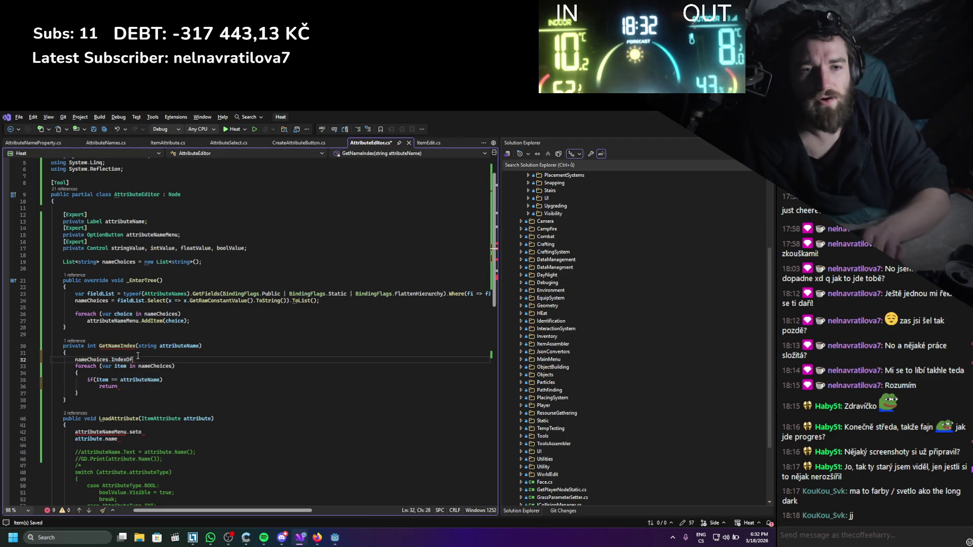
- Complete it as 'return nameChoices.IndexOf(attributeName);' and delete the foreach loop
double_click(121, 367)
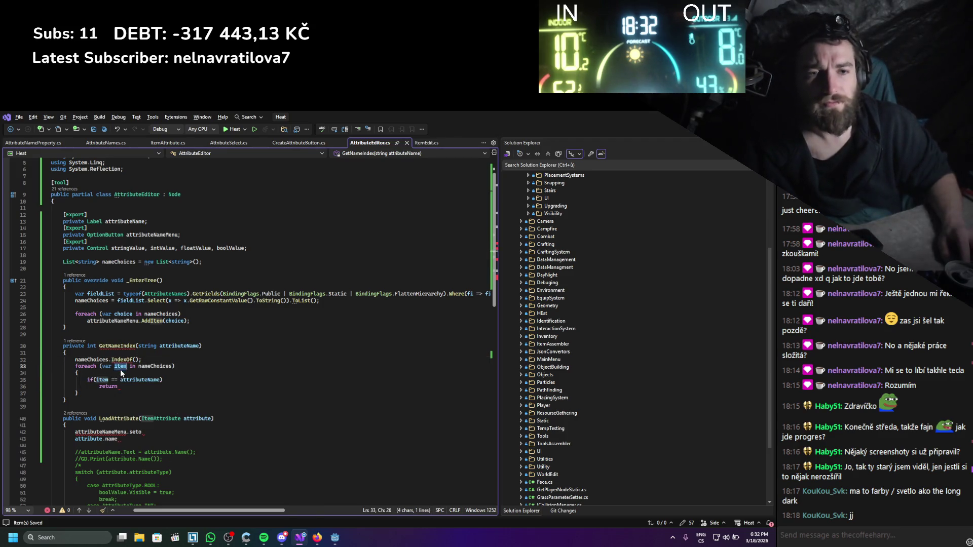
left_click(135, 360)
type("attributeName")
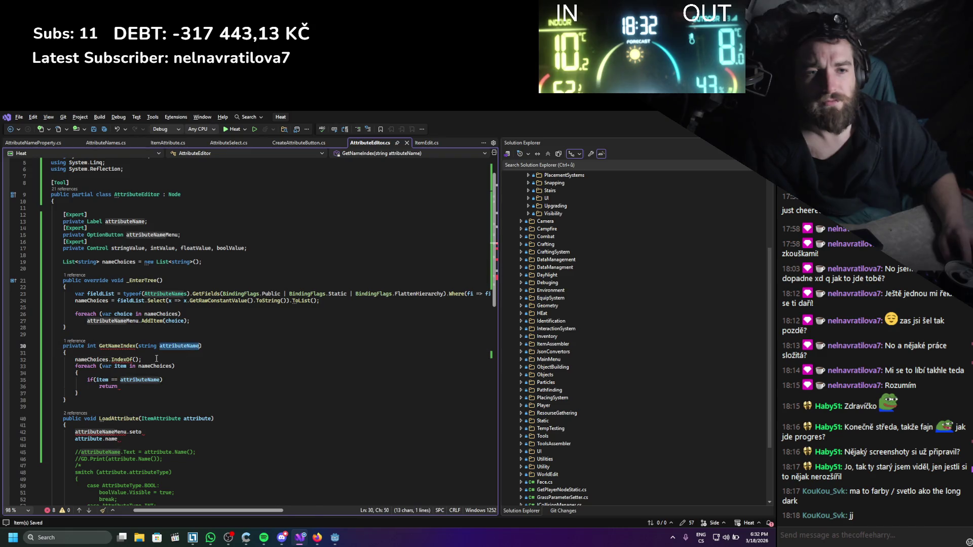
mouse_move(96, 397)
left_mouse_down()
mouse_move(76, 374)
mouse_move(30, 373)
left_mouse_up()
key("Delete")
key("ctrl+shift+l")
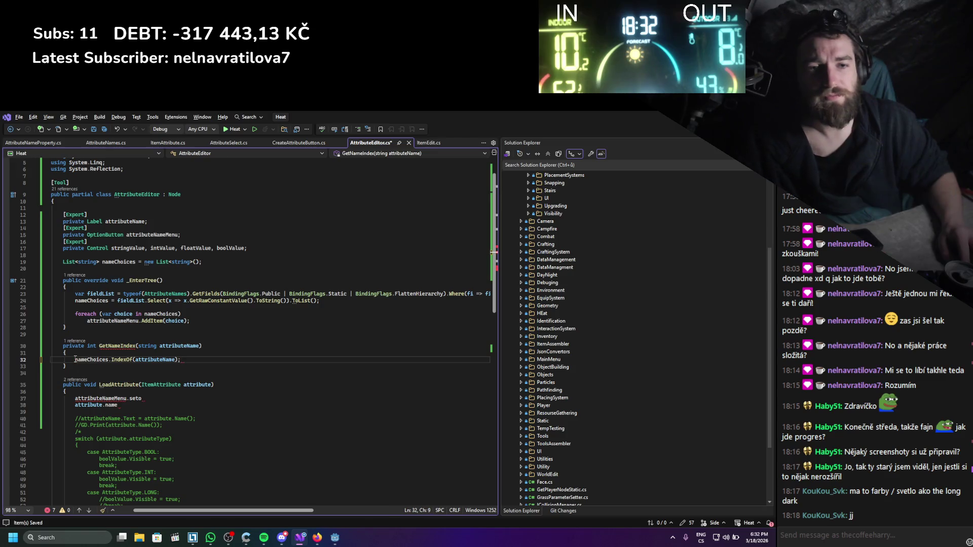
left_click(75, 360)
type("return")
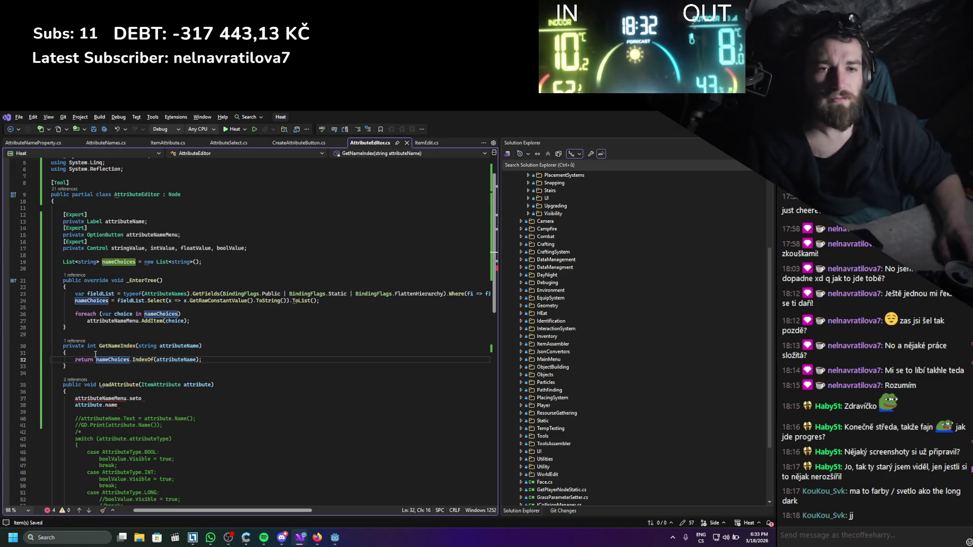
left_click(149, 365)
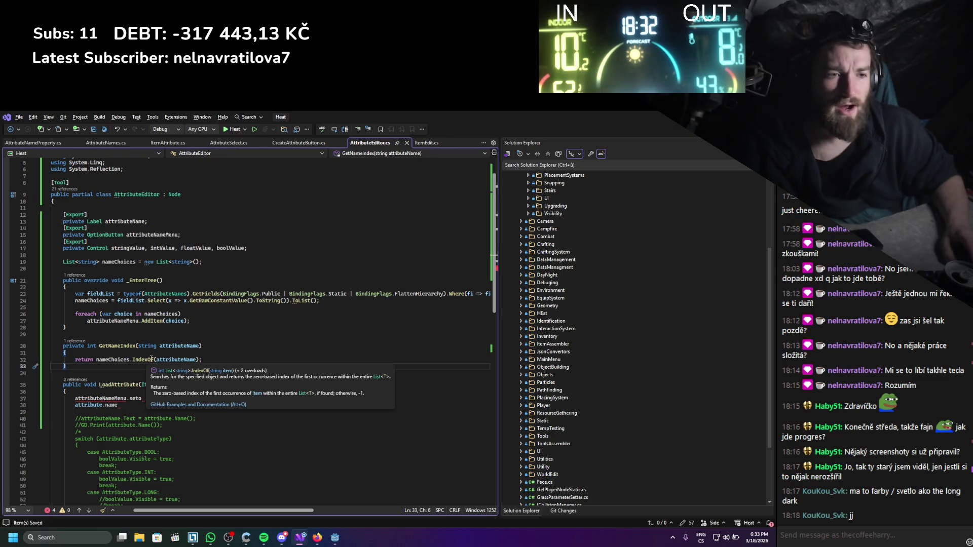
- In LoadAttribute, add int nameIndex = GetNameIndex(attribute.name) and call attributeNameMenu.Select(nameIndex)
scroll(150, 352, "down", 2)
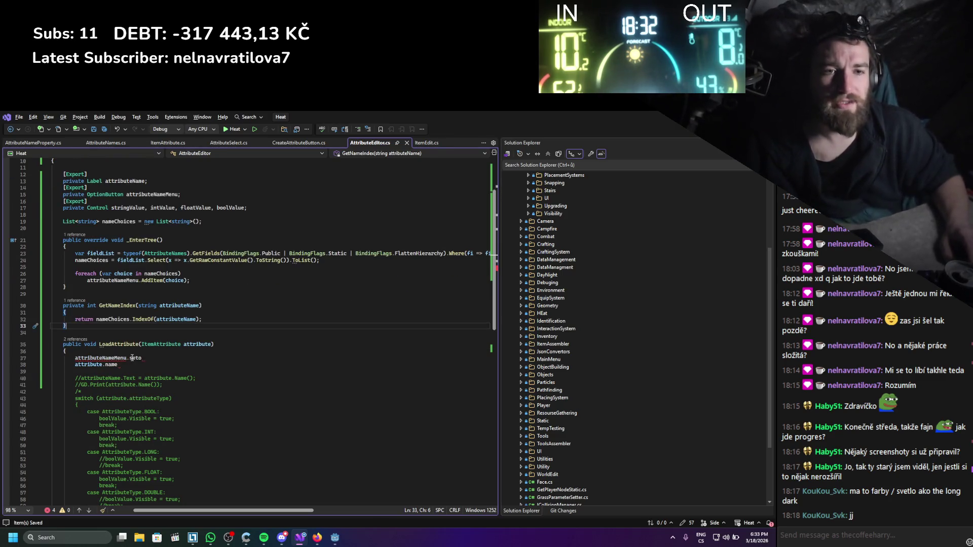
left_click(137, 359)
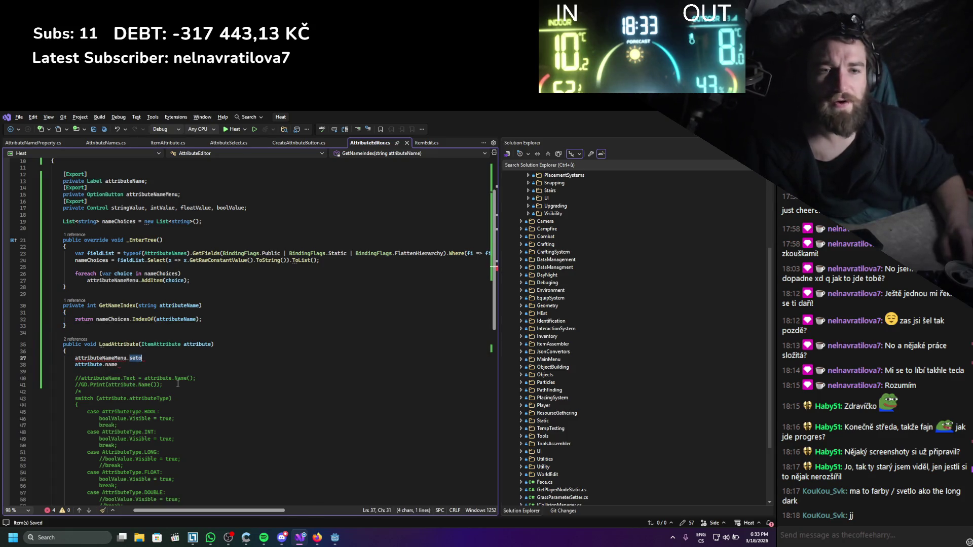
key("BackSpace")
key("BackSpace")
type("lec")
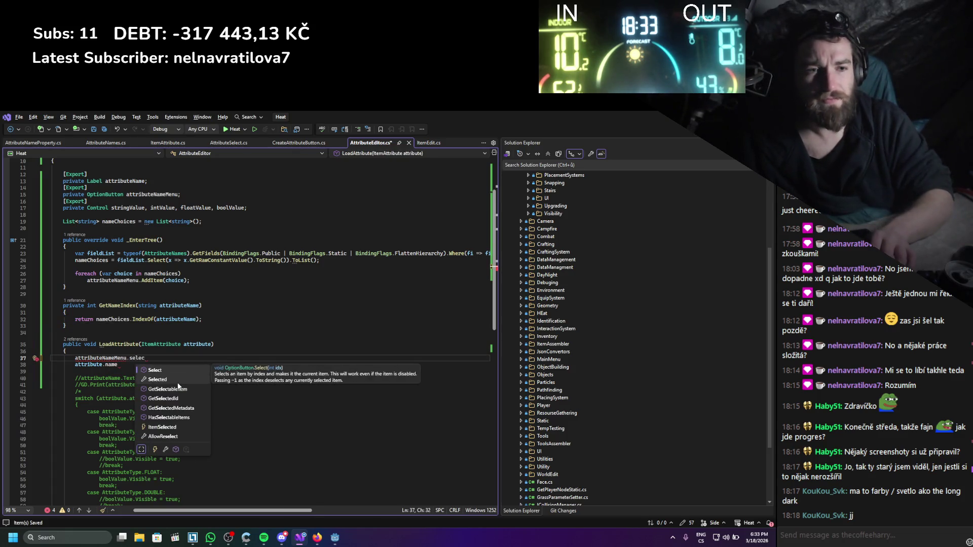
type("t();")
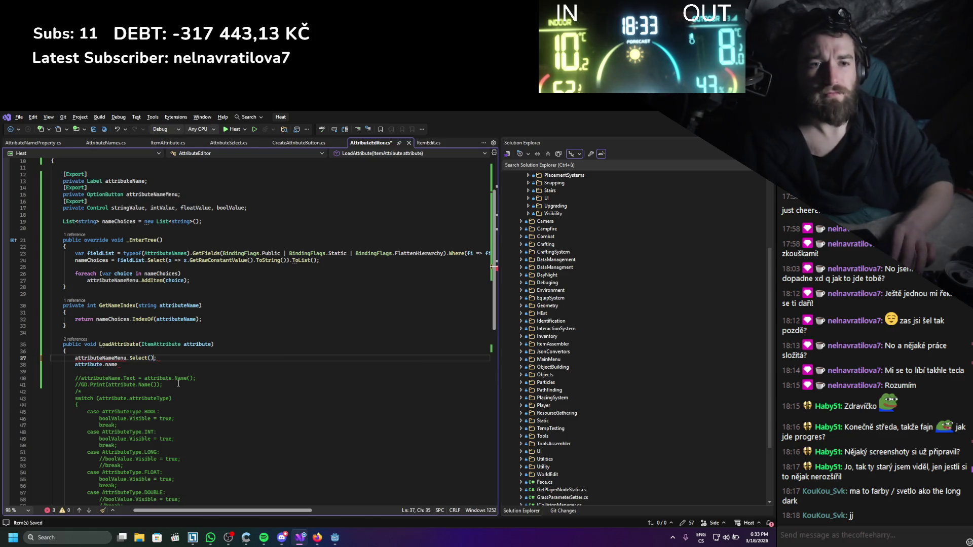
key("ctrl+Return")
type("if")
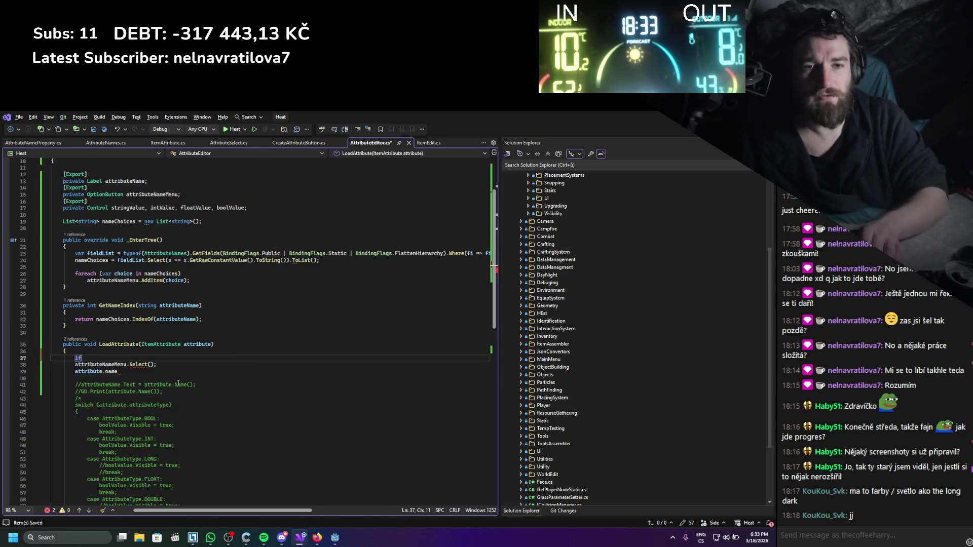
type("nt")
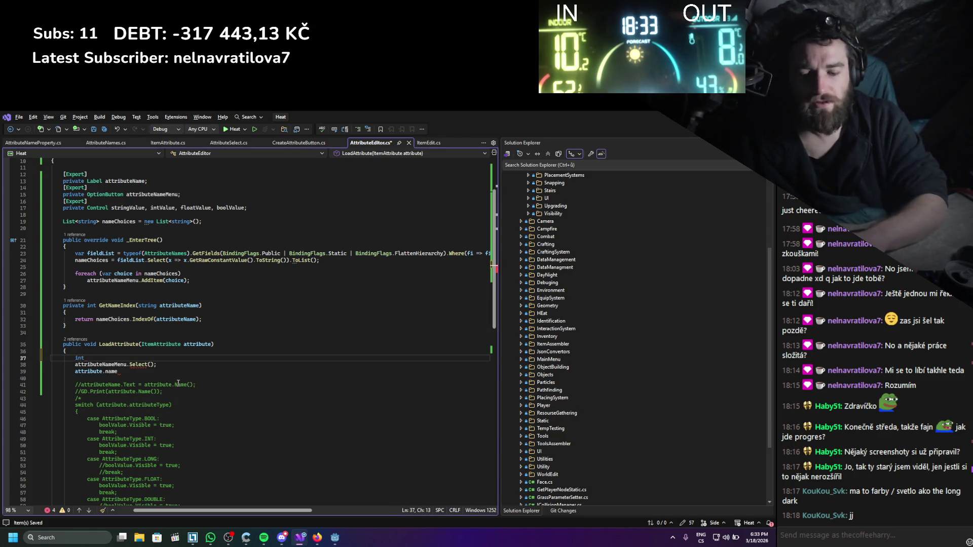
type(" namendex")
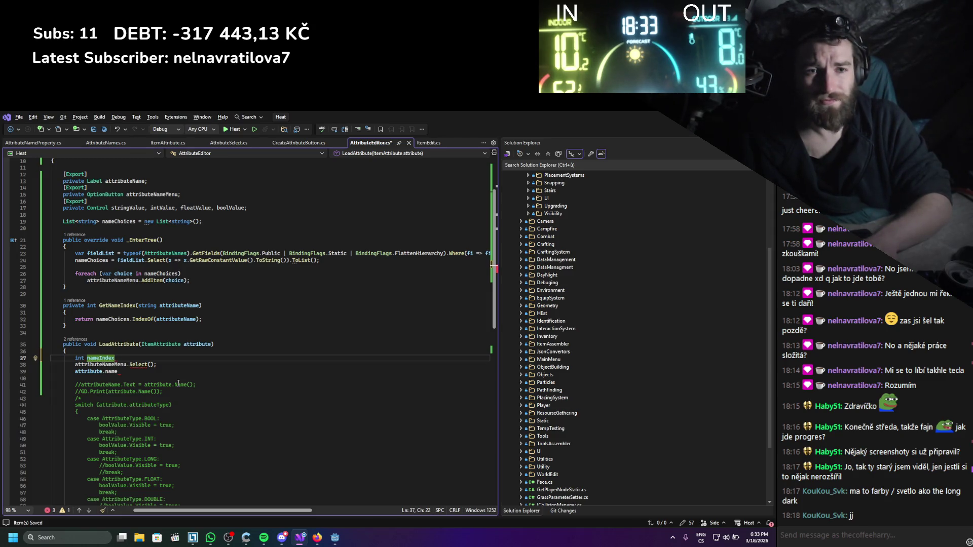
type("GetNameIndex()")
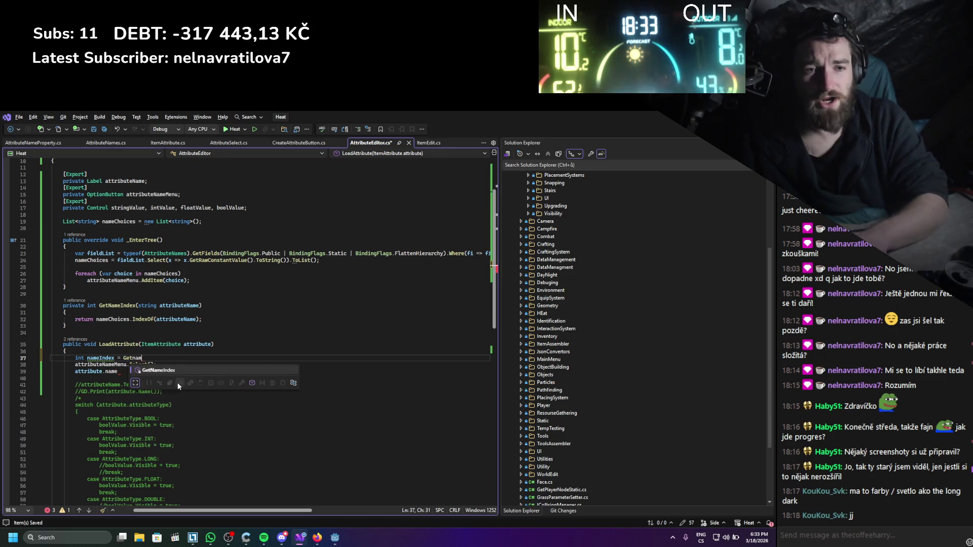
type("attribute.name")
key("End")
double_click(103, 359)
key("ctrl+c")
left_click(153, 365)
key("ctrl+v")
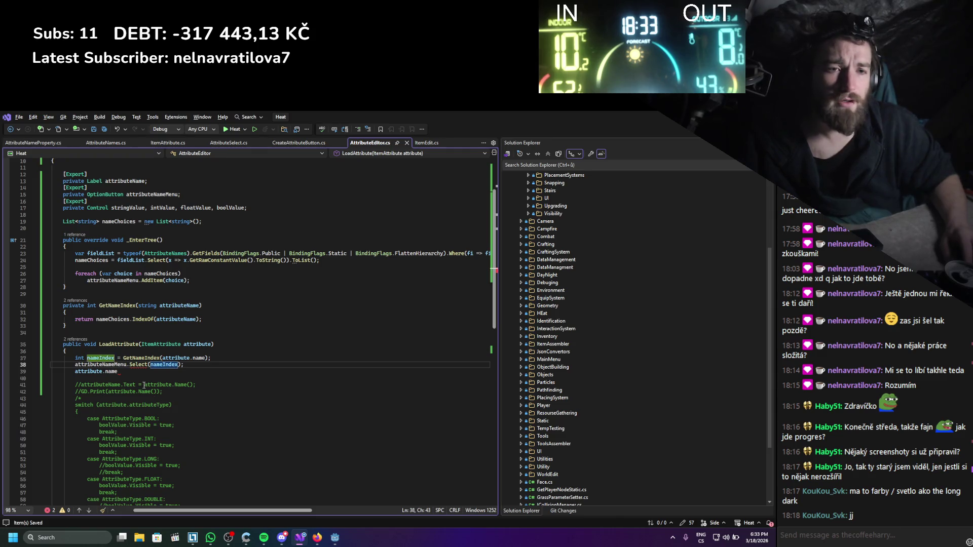
- Wrap the Select call in if(nameIndex != -1)
left_click(258, 360)
key("Return")
type("if")
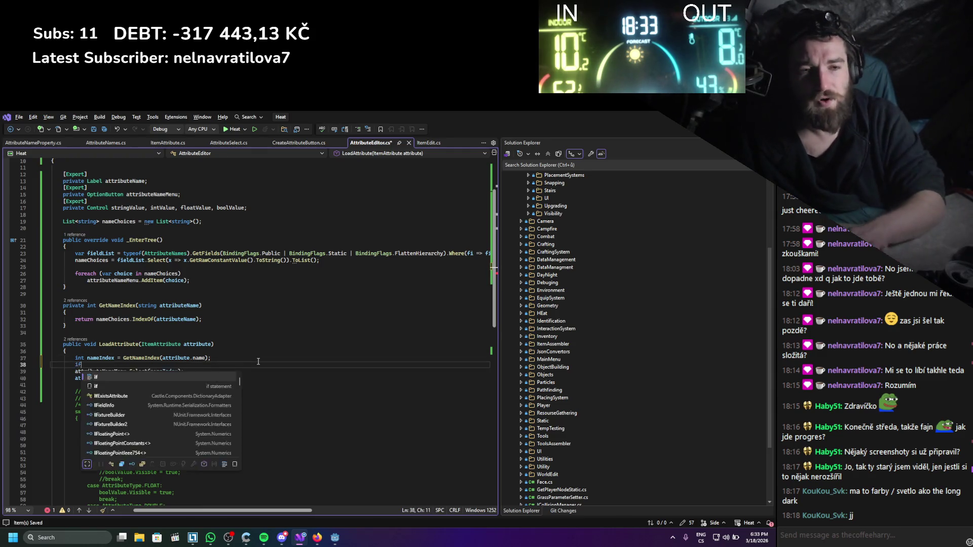
type("(nameIndex")
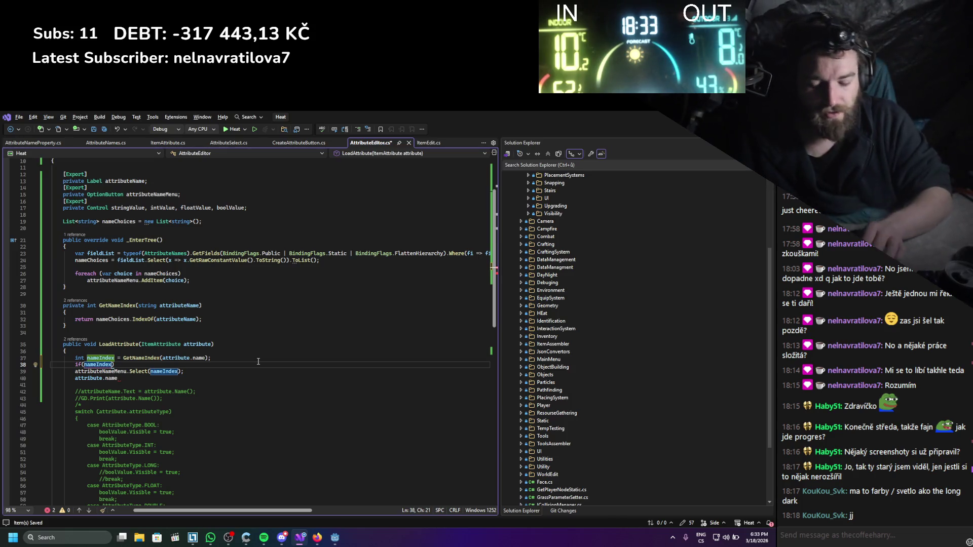
type("!= -1")
key("Down")
key("Left")
key("Left")
key("Left")
key("Tab")
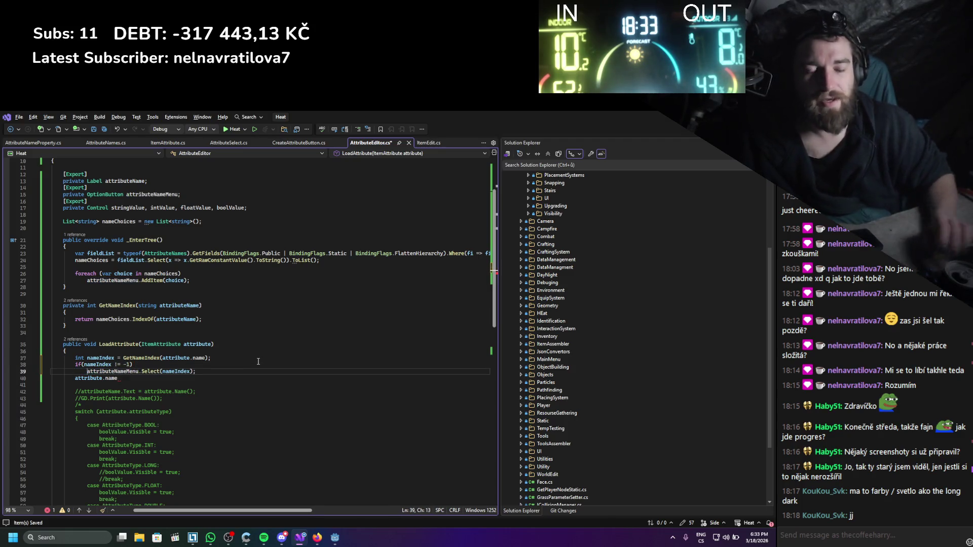
- Delete the leftover attribute.name line, save AttributeEditor.cs, and return to Godot
left_click_drag(119, 387, 196, 372)
key("Delete")
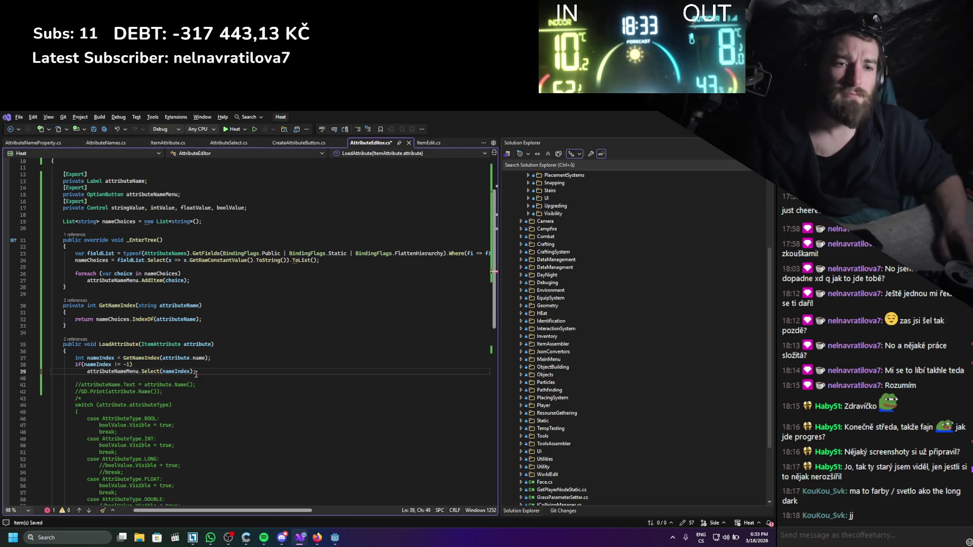
key("ctrl+s")
scroll(172, 376, "down", 3)
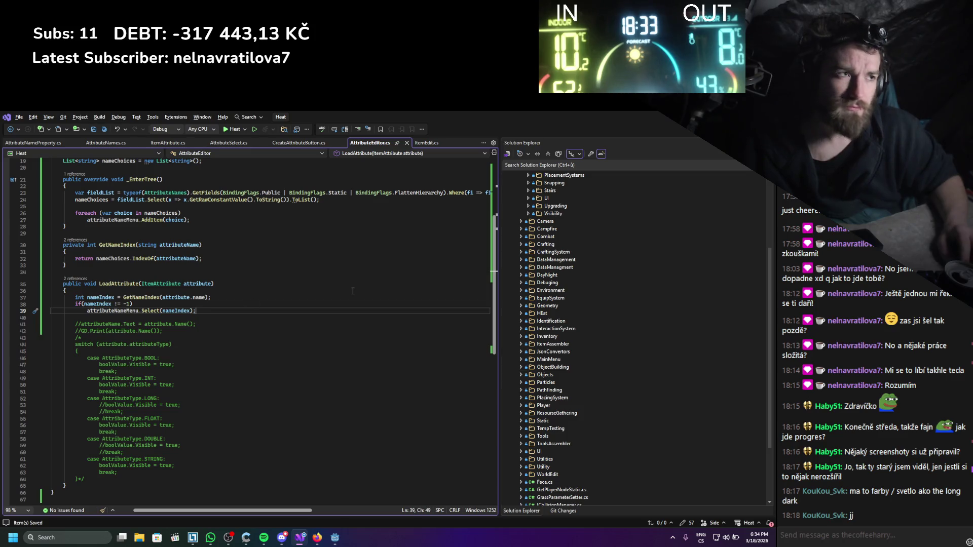
key("alt+Tab")
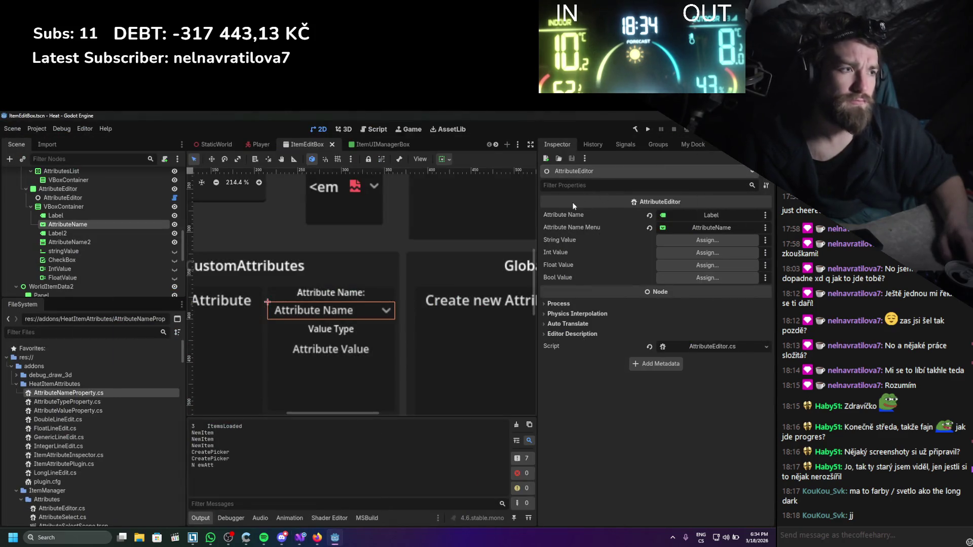
- Change the AttributeName2 node's type to OptionButton
left_click(330, 351)
scroll(334, 344, "down", 1)
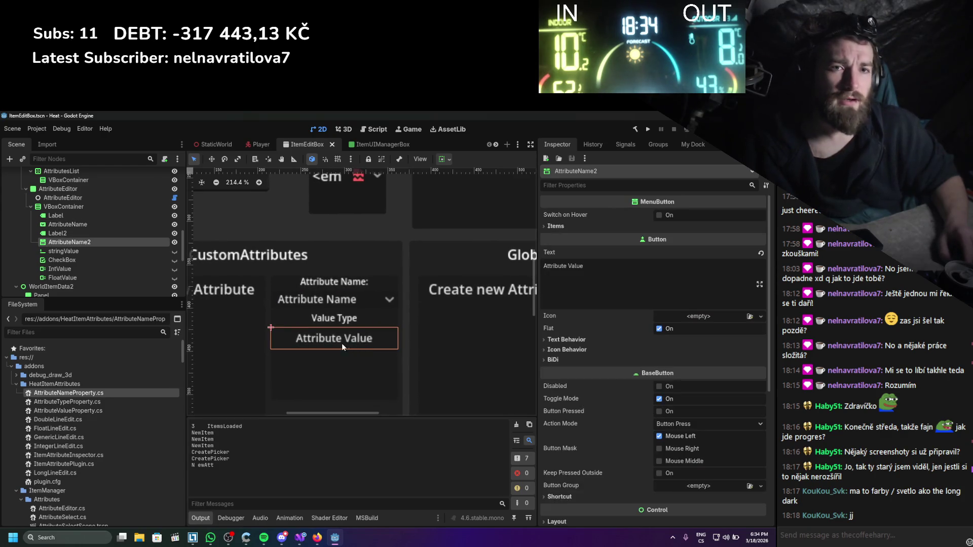
right_click(95, 243)
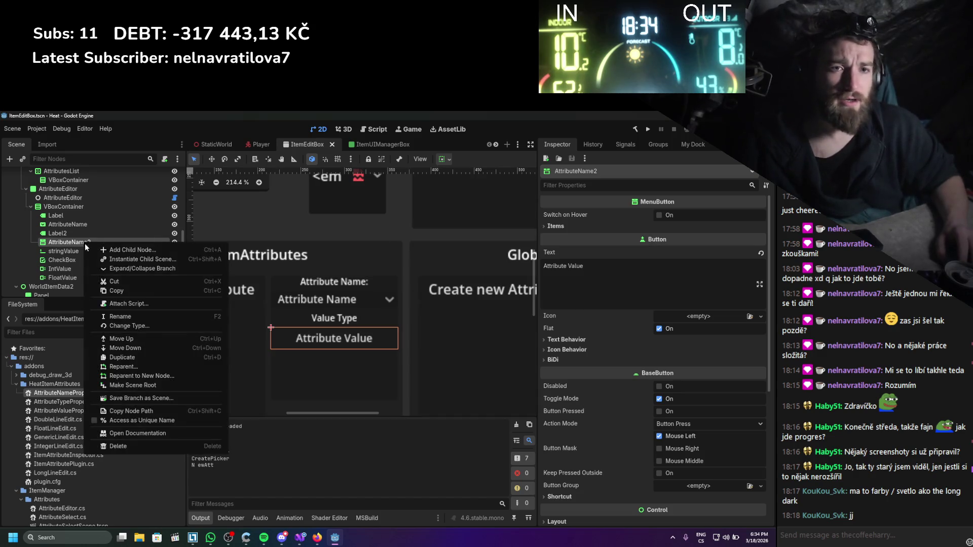
left_click(144, 328)
type("optio")
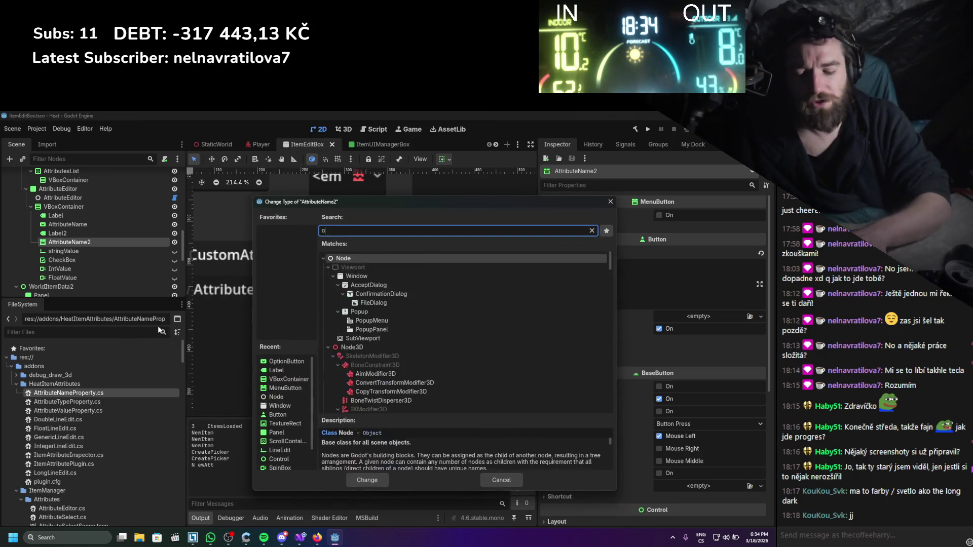
key("Return")
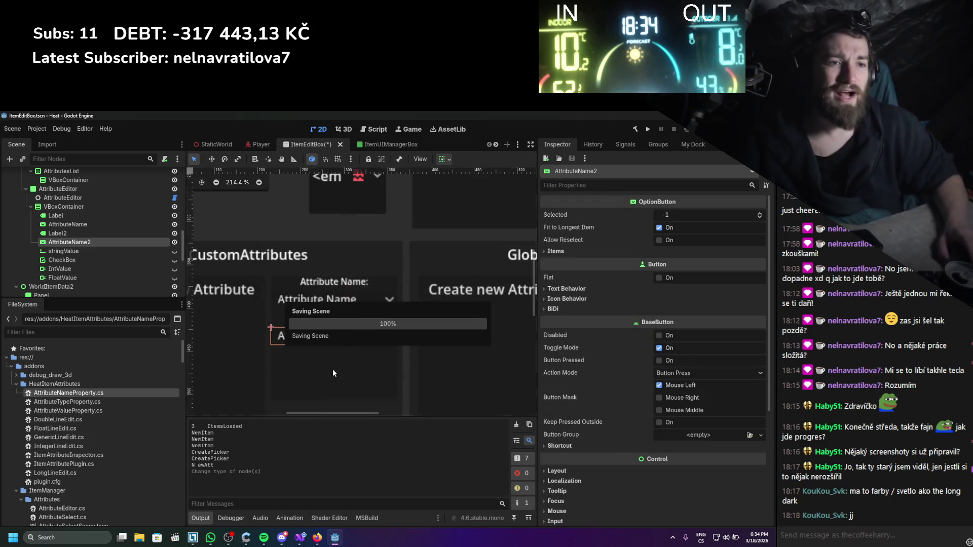
- Add six blank items to the OptionButton's Items list
left_click(618, 250)
left_click(651, 264)
left_click(652, 337)
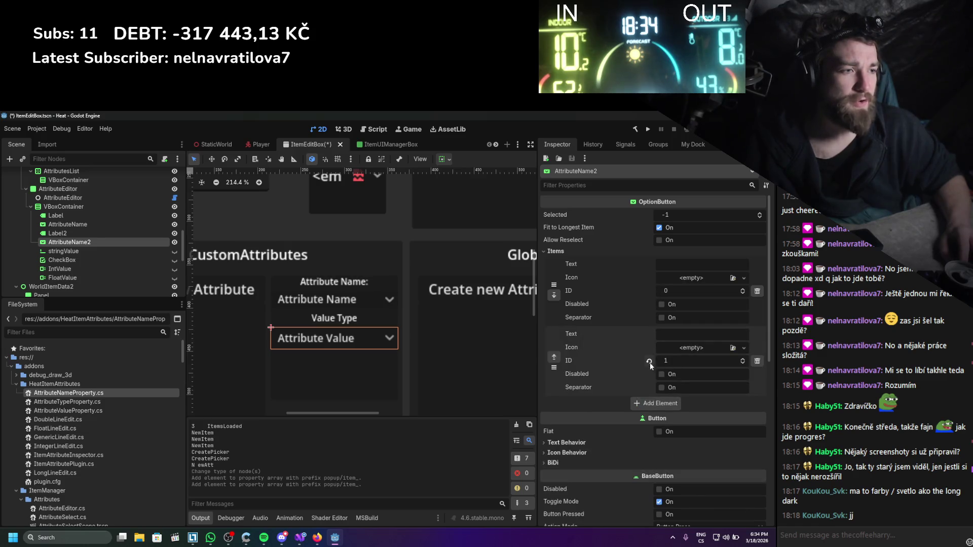
left_click(649, 404)
scroll(643, 467, "down", 3)
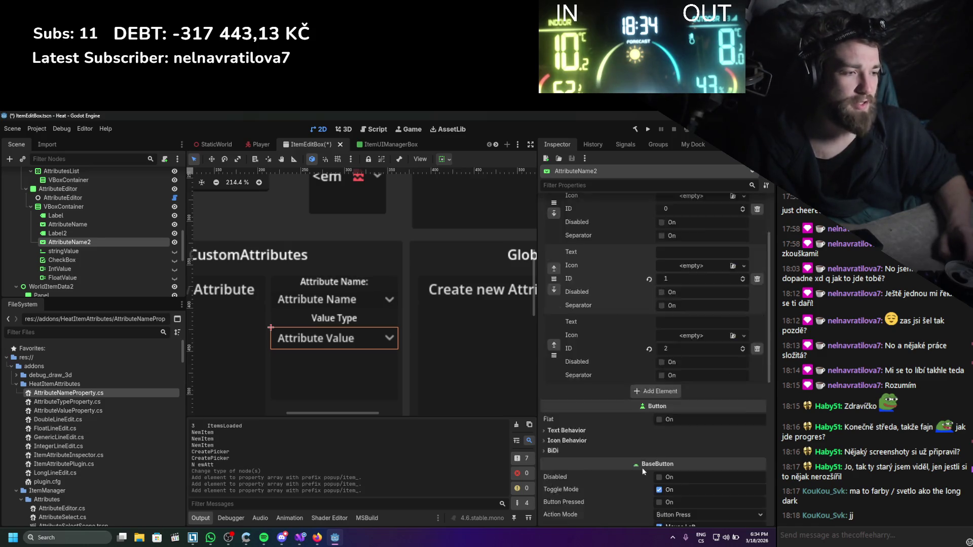
left_click(651, 351)
left_click(649, 421)
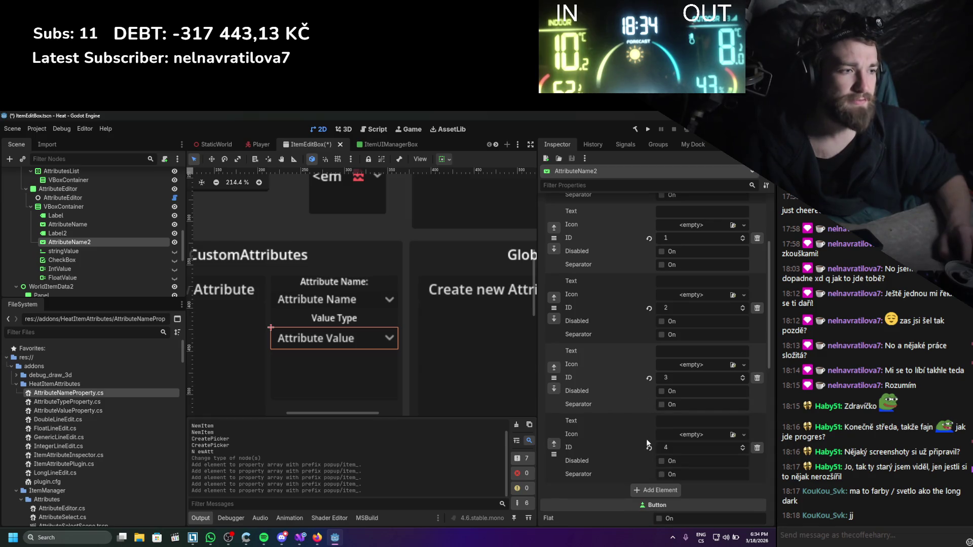
left_click(656, 488)
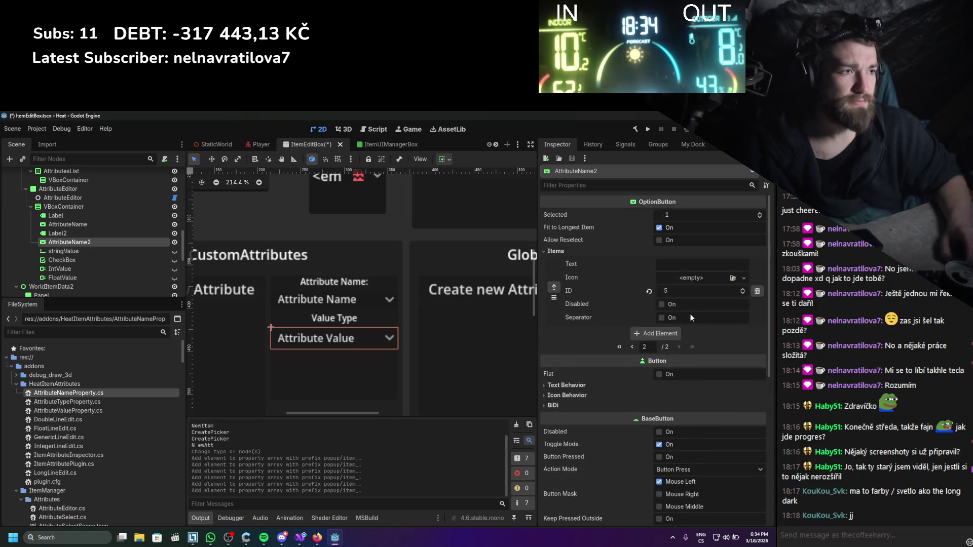
left_click(633, 347)
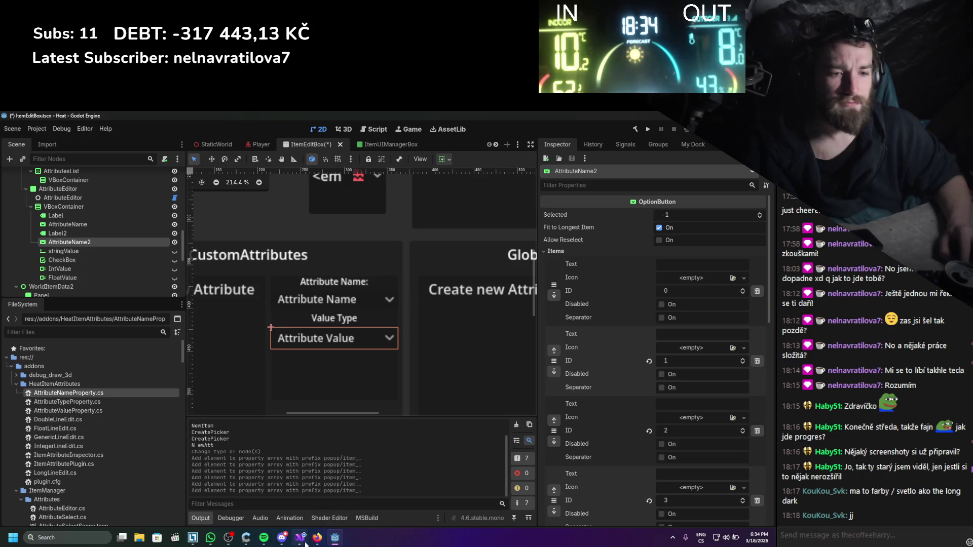
- Open AttributeTypeProperty.cs from the FileSystem dock in Visual Studio
left_click(305, 542)
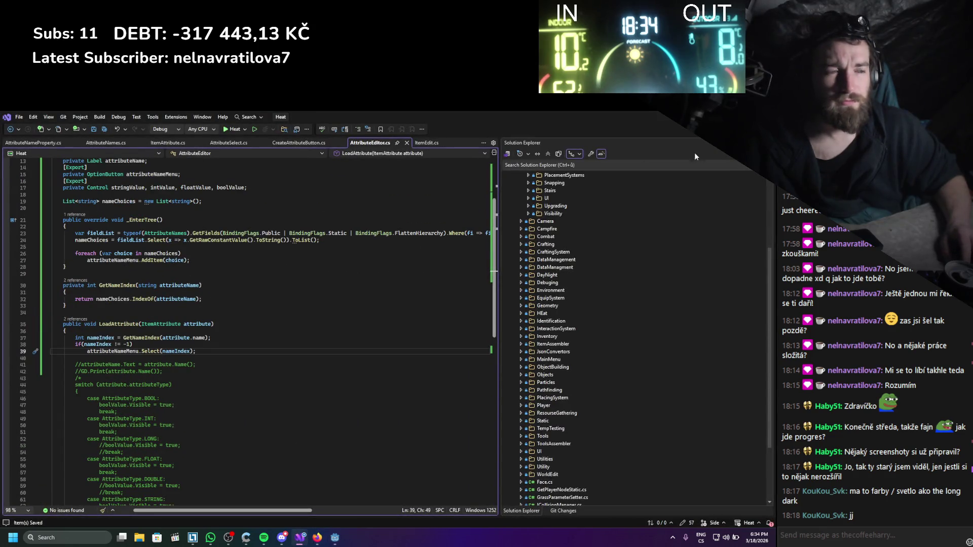
key("alt+Tab")
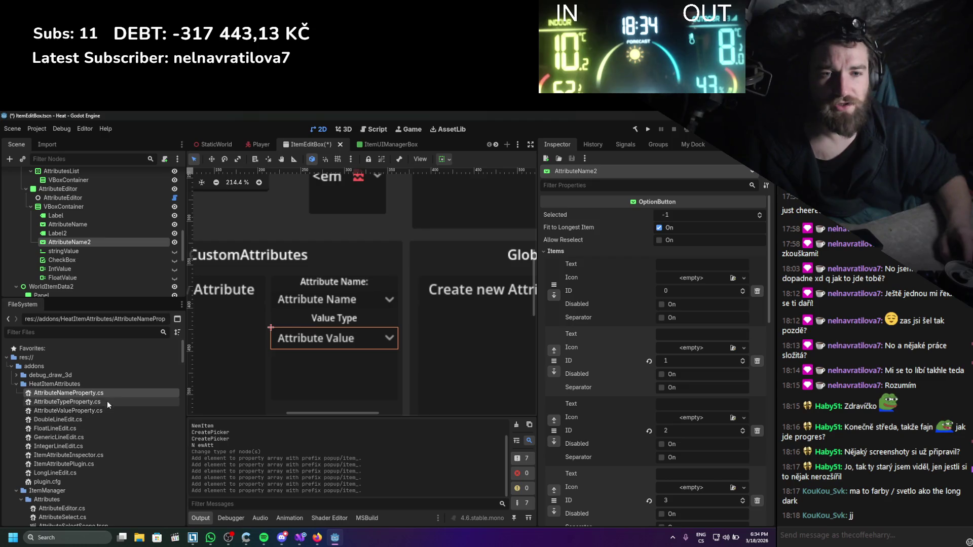
double_click(110, 404)
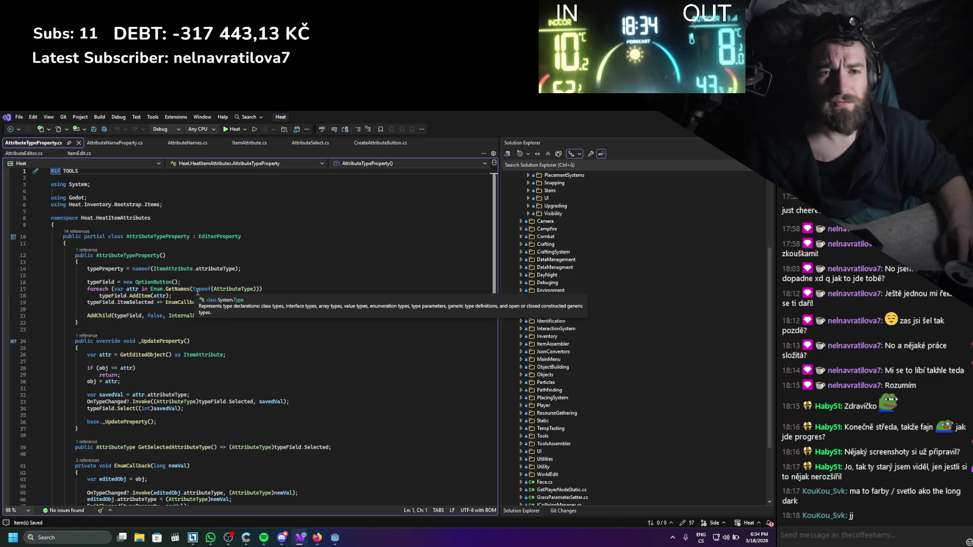
- Review the type-list setup in AttributeTypeProperty.cs, then AttributeNameProperty.cs and AttributeNames.cs, before returning to Godot
left_click_drag(187, 296, 87, 269)
key("ctrl+c")
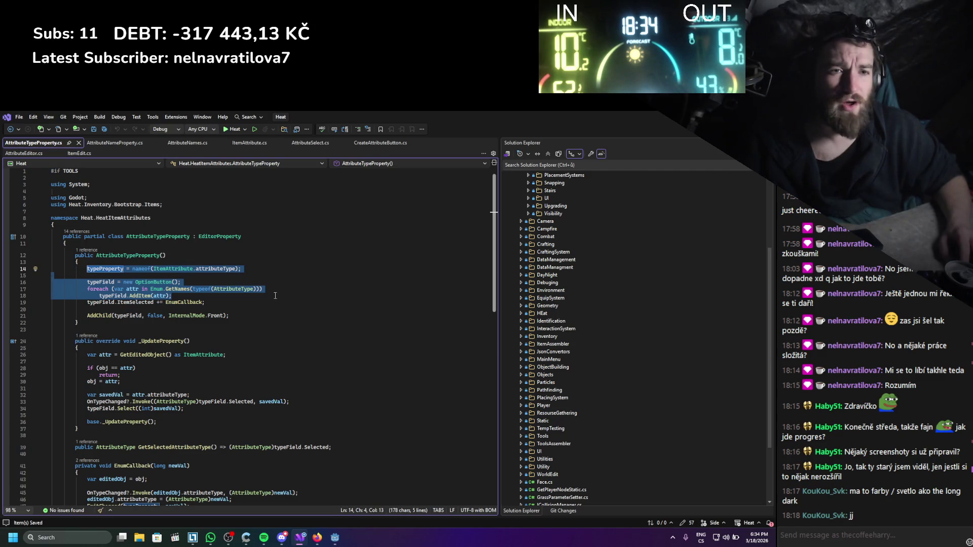
left_click(116, 143)
left_click(182, 144)
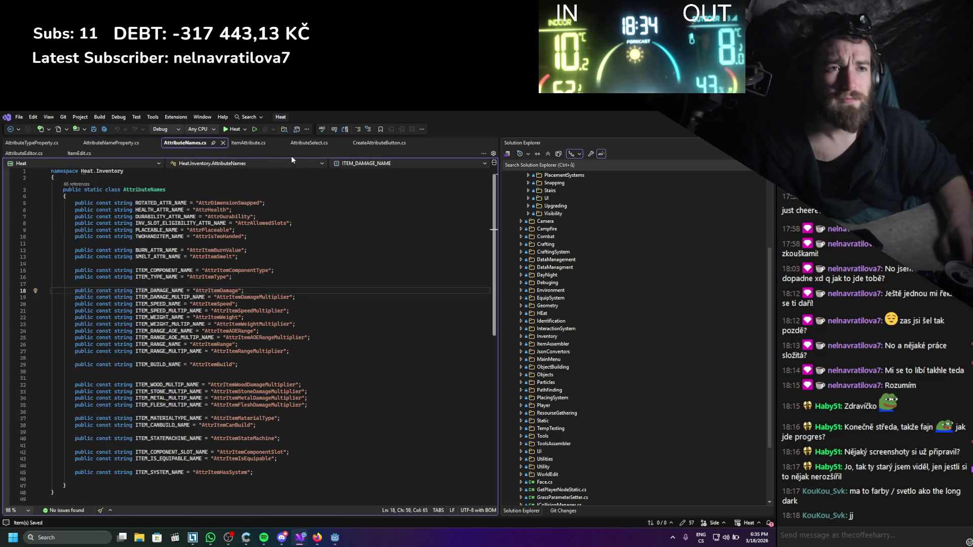
key("alt+Tab")
- Remove AttributeName2's items, turn Flat off, save the ItemEditBox scene, and switch to Visual Studio
left_click(101, 258)
left_click(101, 241)
left_click(756, 292)
left_click(757, 292)
left_click(757, 292)
left_click(757, 292)
left_click(757, 292)
left_click(757, 292)
left_click(756, 292)
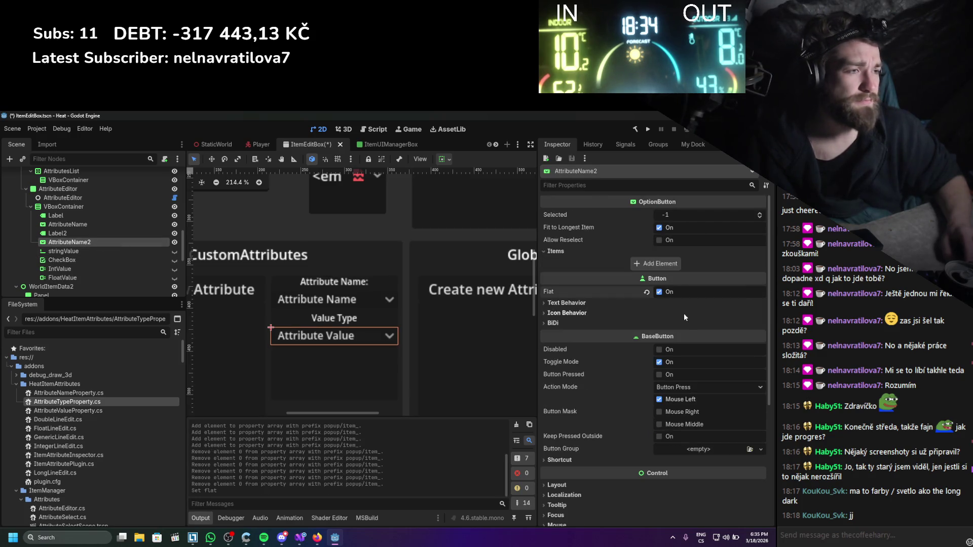
left_click(678, 294)
key("ctrl+s")
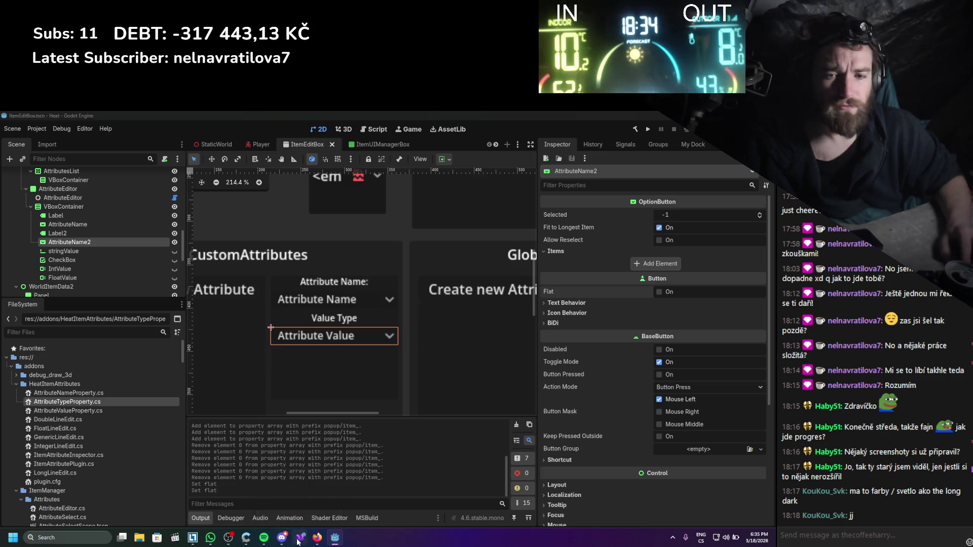
left_click(300, 539)
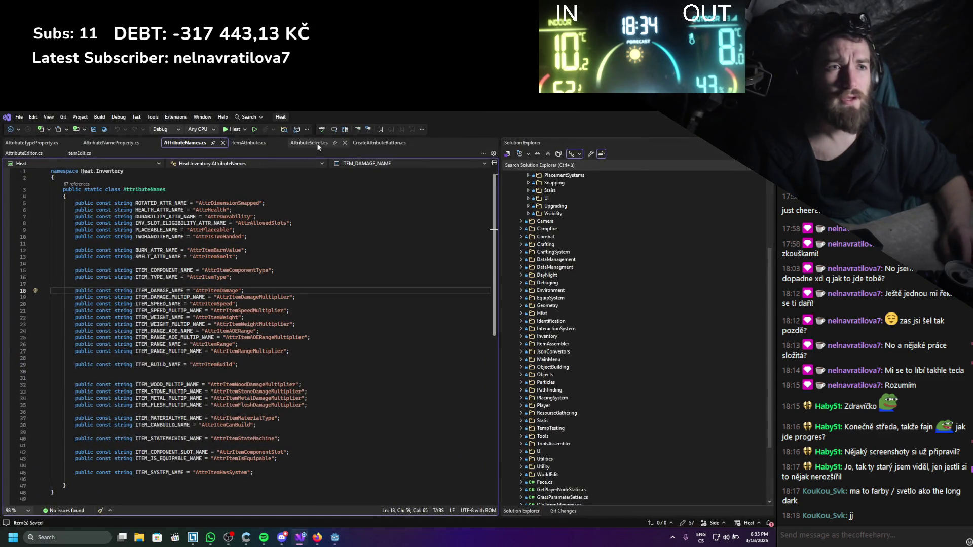
- Paste the AttributeType option-filling loop into _EnterTree after the name loop in AttributeEditor.cs
left_click(379, 142)
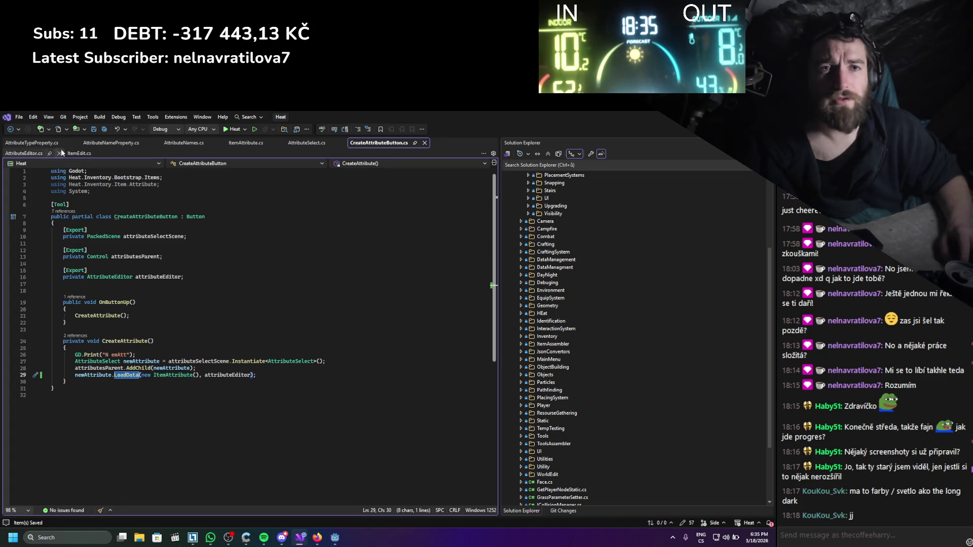
left_click(25, 153)
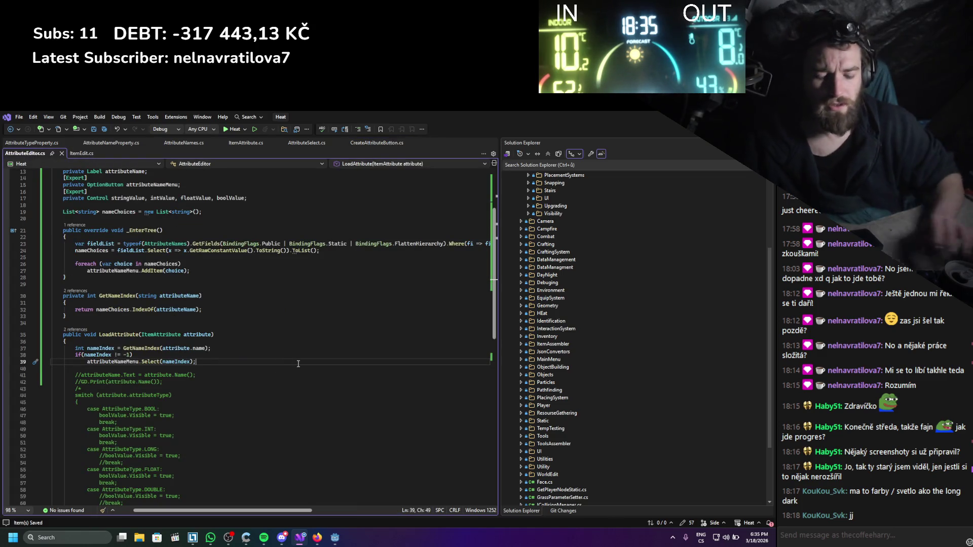
key("ctrl+v")
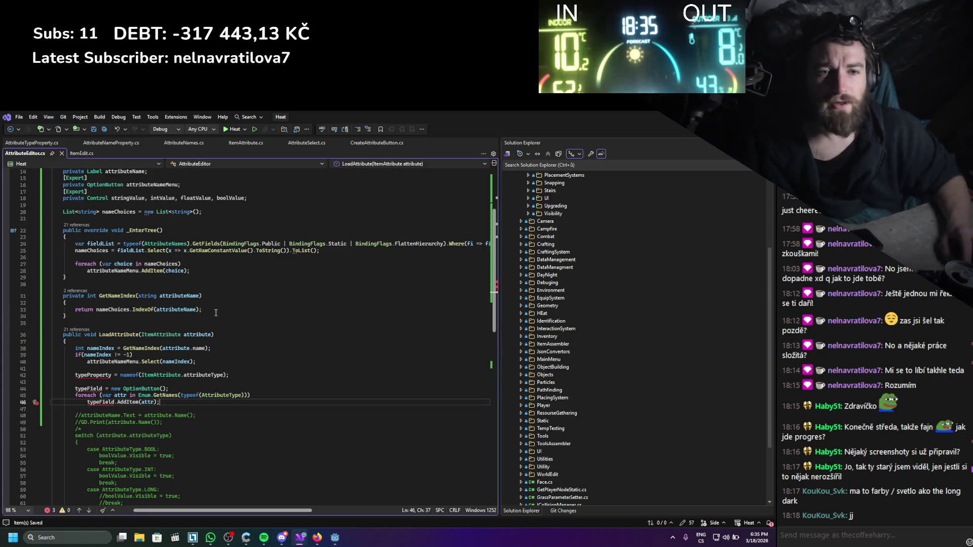
key("ctrl+z")
left_click(201, 274)
key("ctrl+v")
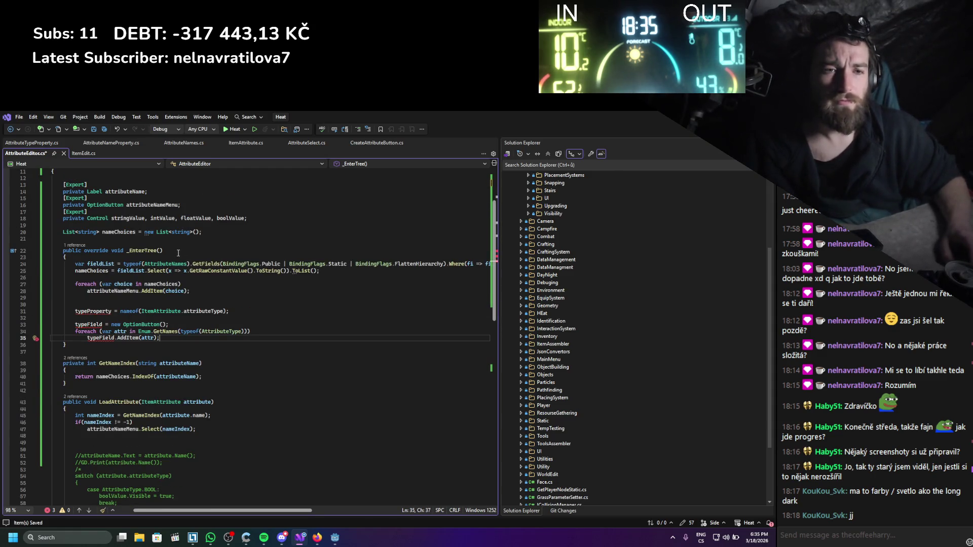
scroll(178, 253, "up", 1)
mouse_move(99, 334)
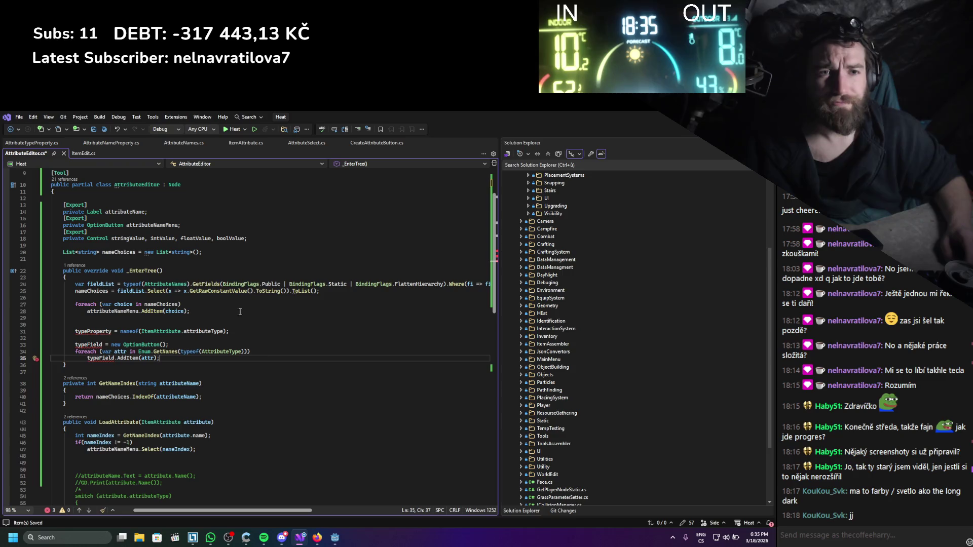
- Add attributeTypeButton to the exported OptionButton declaration and rename typeField to attributeTypeButton
left_click(179, 224)
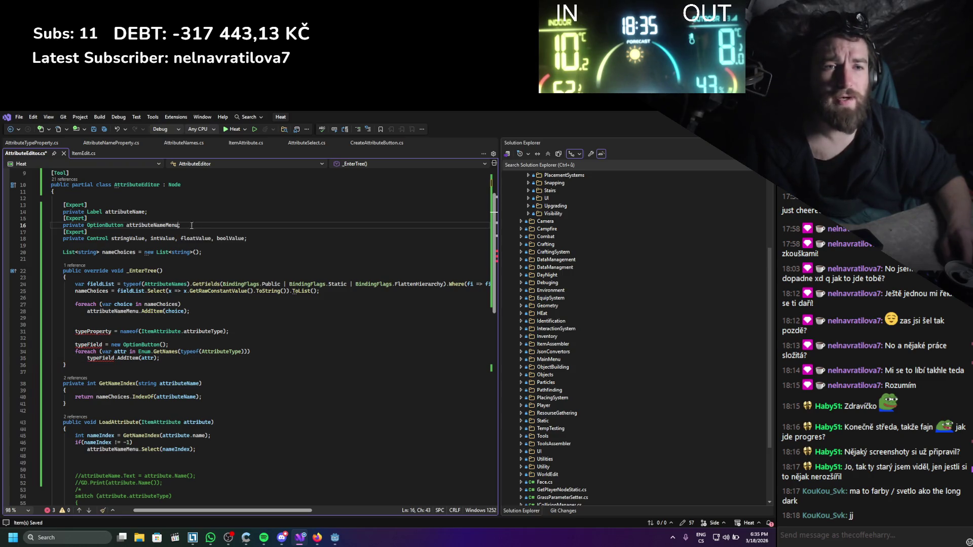
type(", ")
type("attributeTyp")
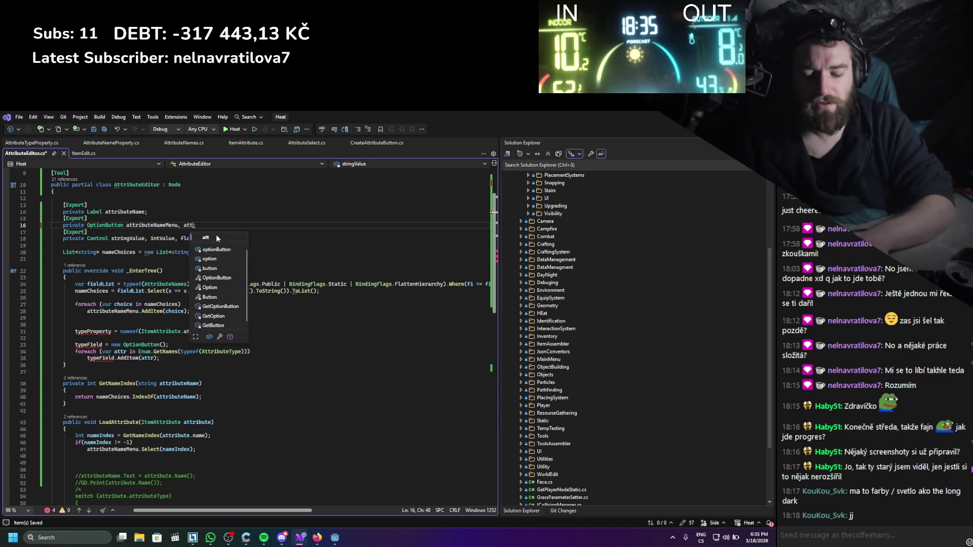
type("eButton")
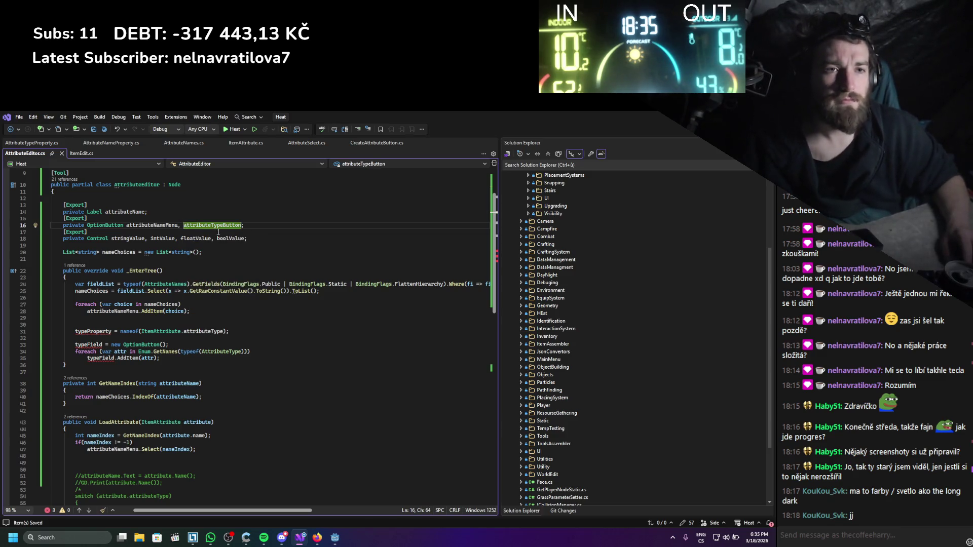
left_click(104, 359)
double_click(105, 359)
type("attributeTypeButton")
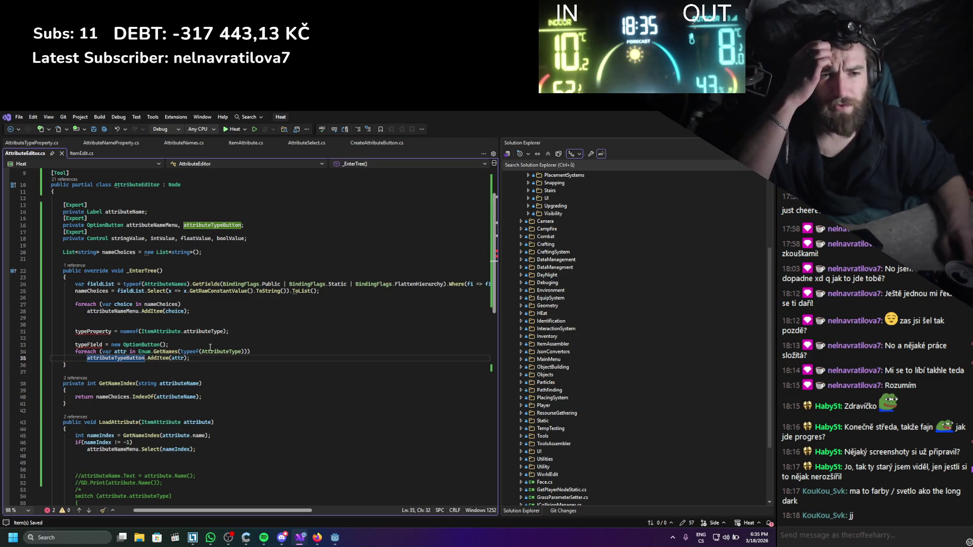
left_click_drag(169, 345, 74, 326)
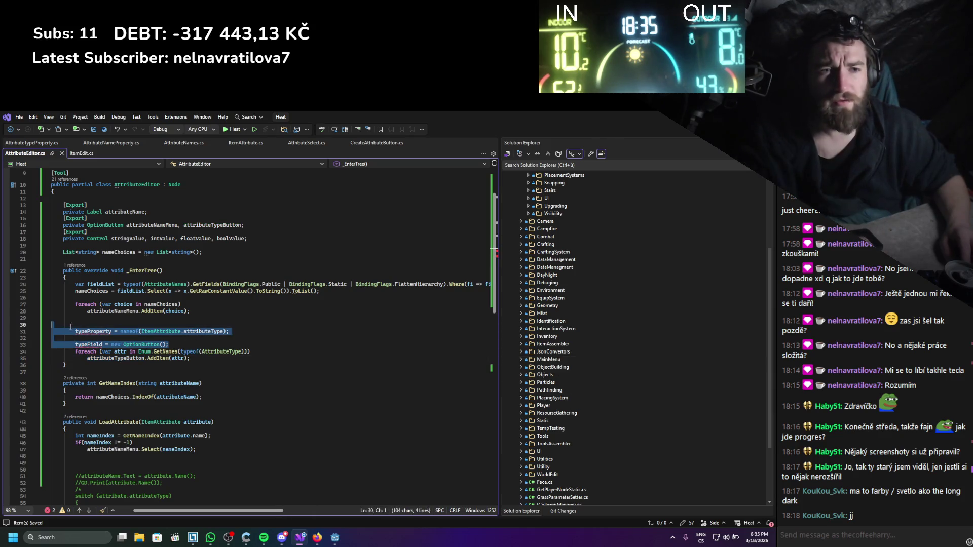
- Delete the typeProperty and typeField lines plus the blank line from _EnterTree, then save
key("BackSpace")
key("BackSpace")
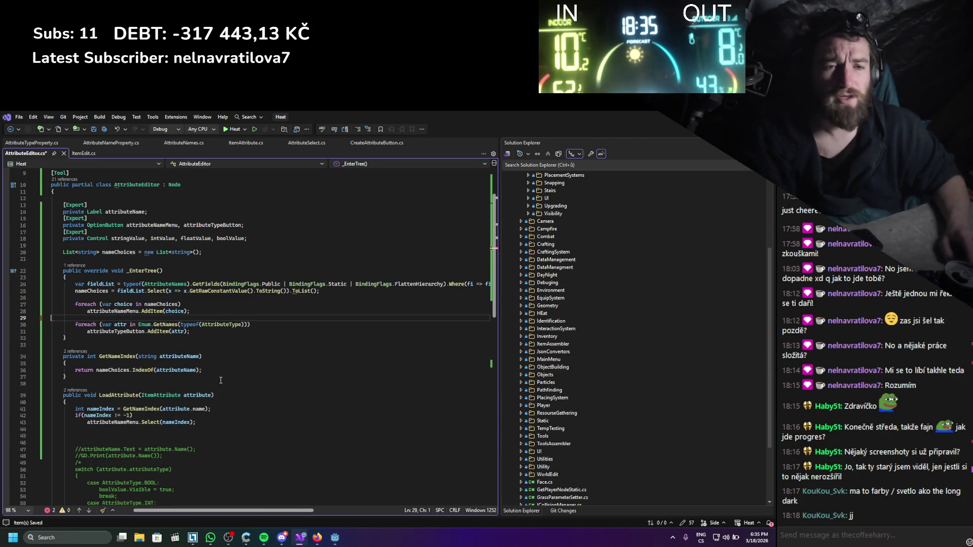
scroll(166, 390, "down", 2)
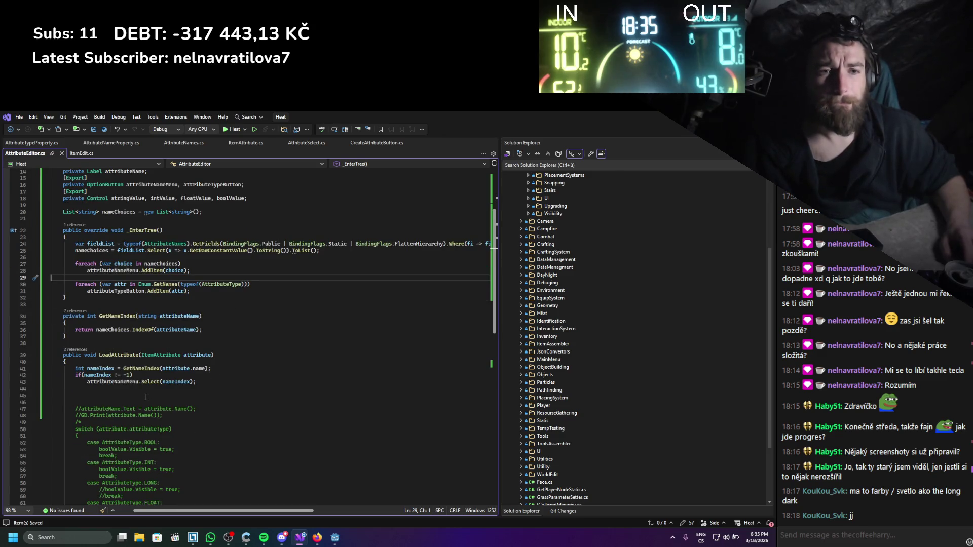
left_click(146, 394)
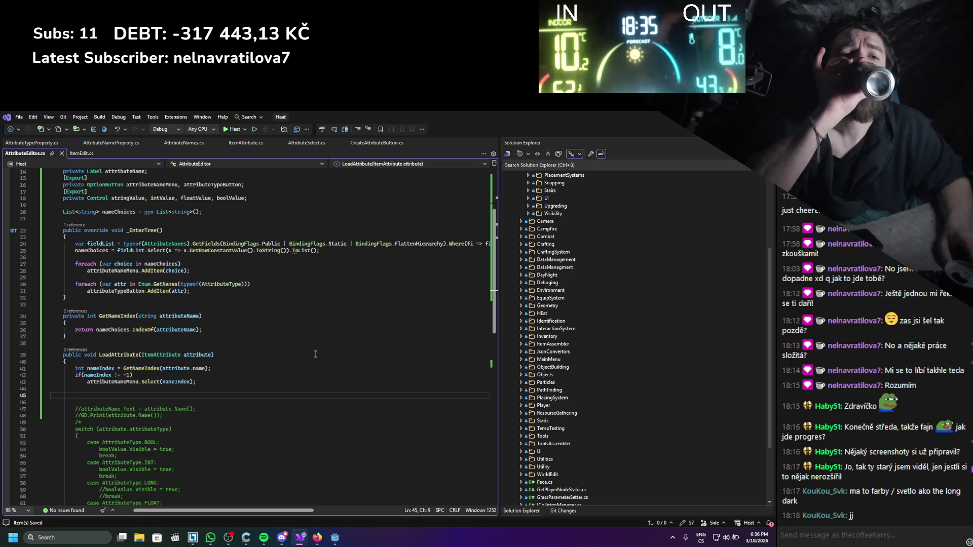
key("ctrl+z")
key("ctrl+z")
key("ctrl+z")
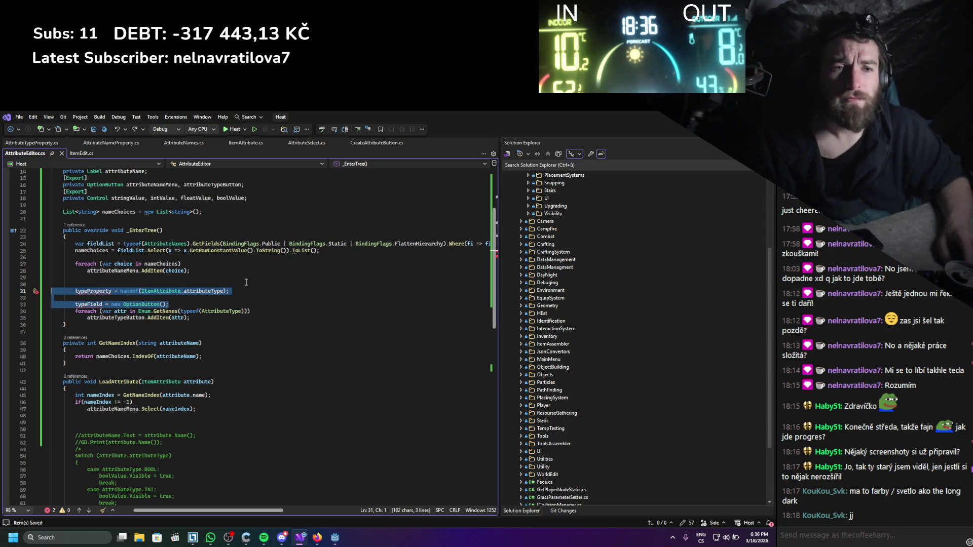
key("Delete")
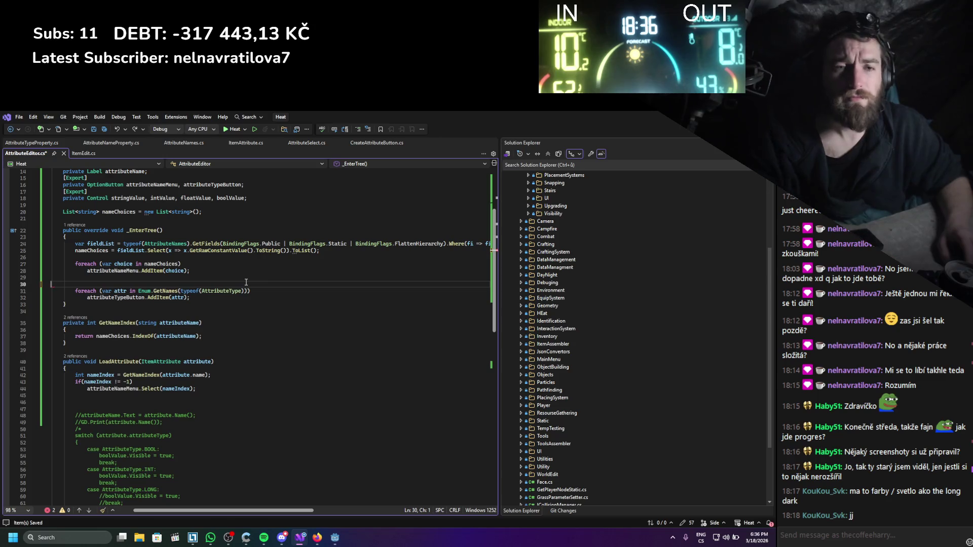
key("BackSpace")
key("ctrl+s")
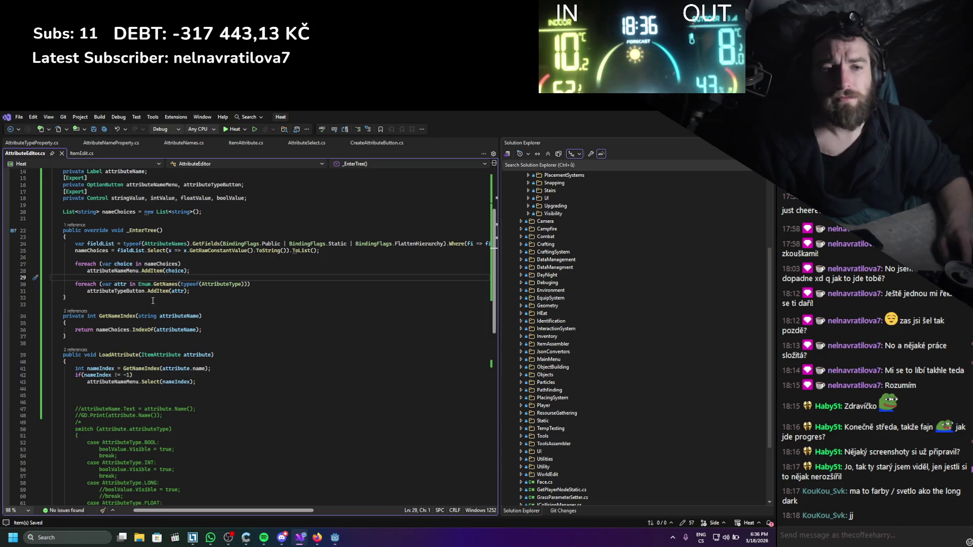
left_click_drag(207, 386, 75, 372)
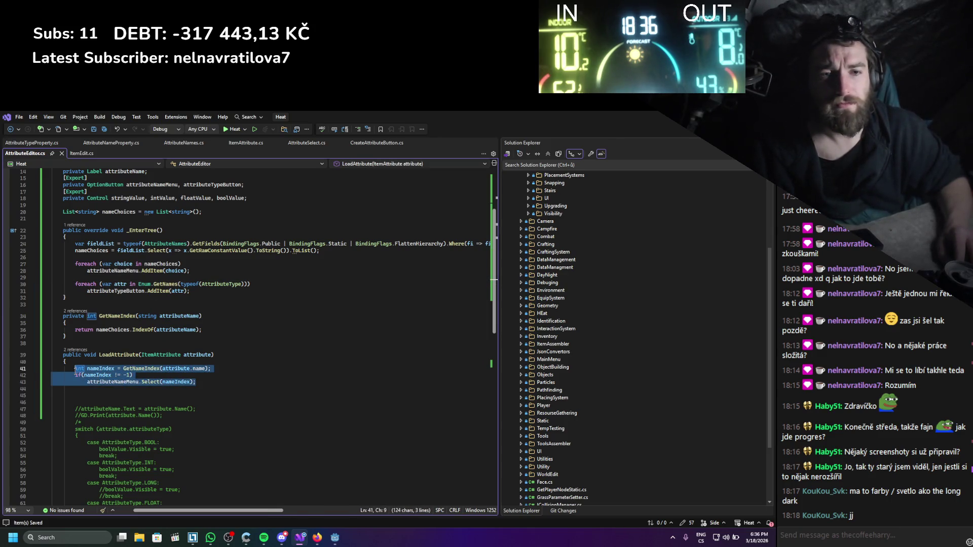
- Duplicate the name-index lines as typeIndex lines and save AttributeEditor.cs
key("ctrl+c")
left_click(85, 397)
key("ctrl+v")
left_click(102, 395)
double_click(101, 396)
type("typeIndex")
key("ctrl+s")
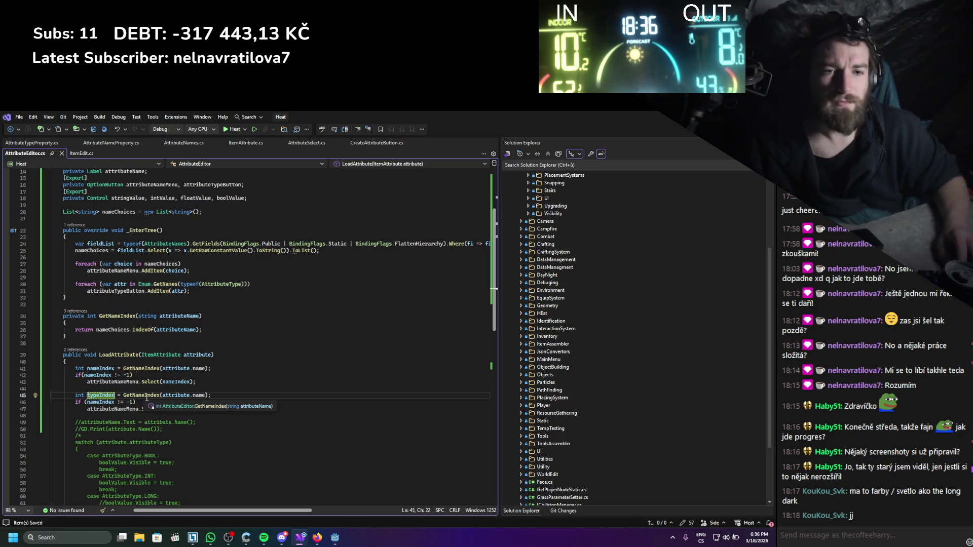
- Add a GetTypeIndex method, copied from GetNameIndex, that takes and uses attributeType
left_click_drag(67, 337, 61, 318)
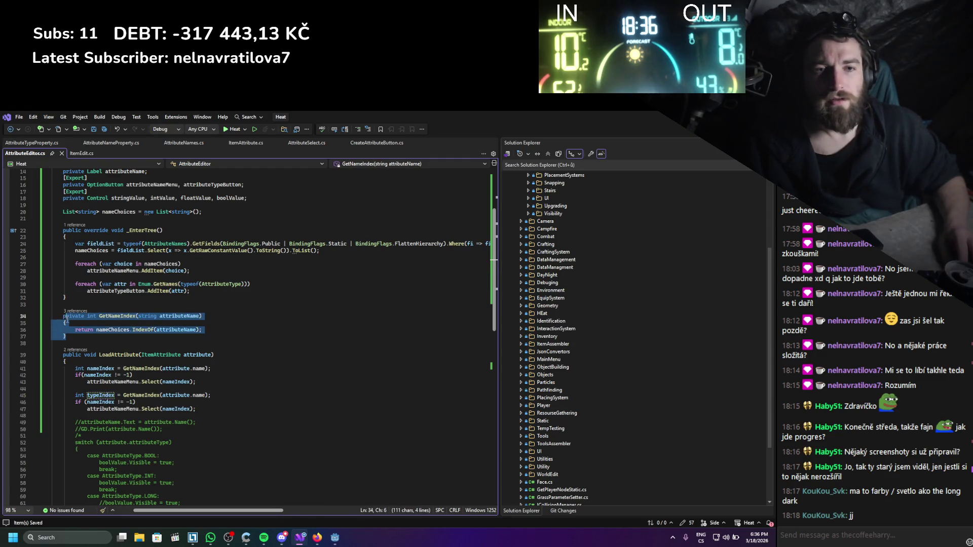
key("ctrl+c")
left_click(116, 343)
key("Return")
key("ctrl+v")
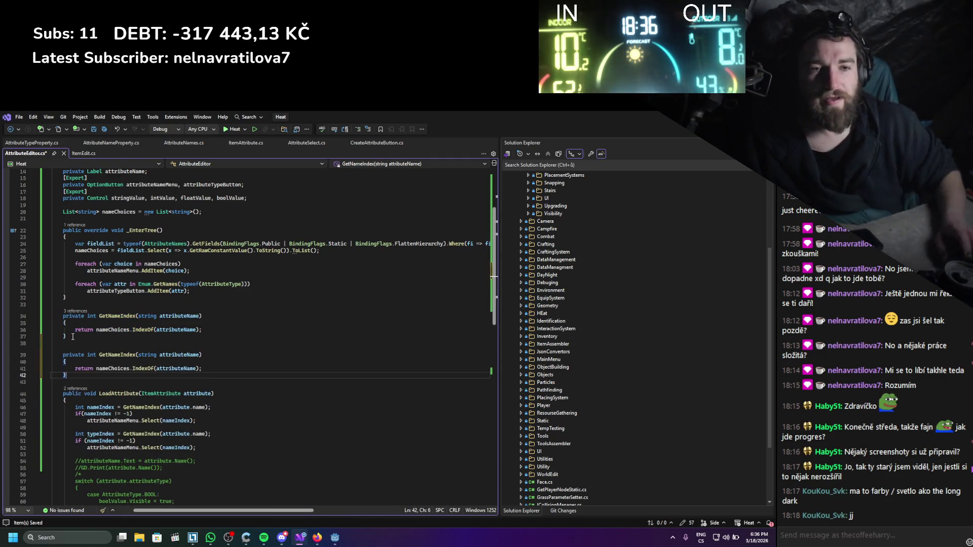
left_click(118, 354)
key("BackSpace")
key("BackSpace")
key("BackSpace")
type("Typ")
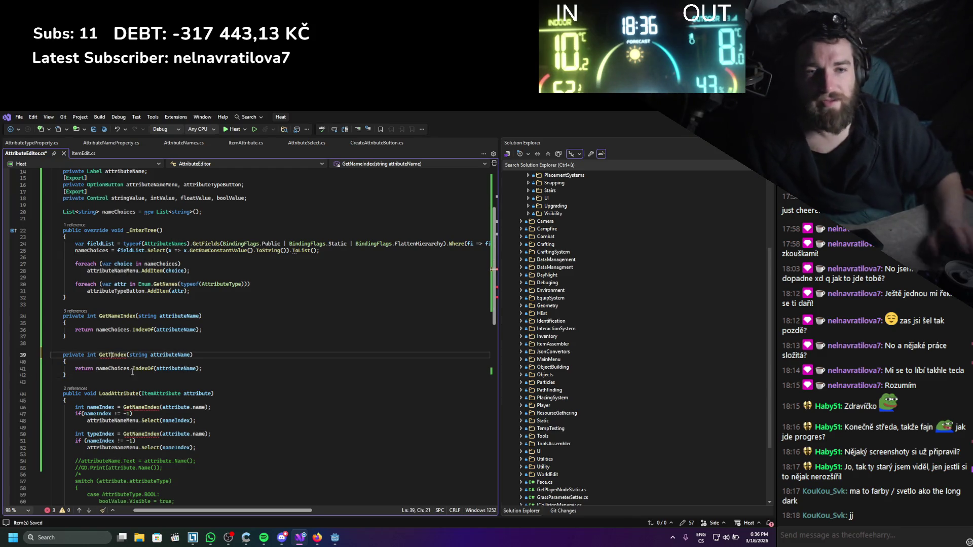
type("e")
double_click(177, 355)
type("a")
type("ttributeType")
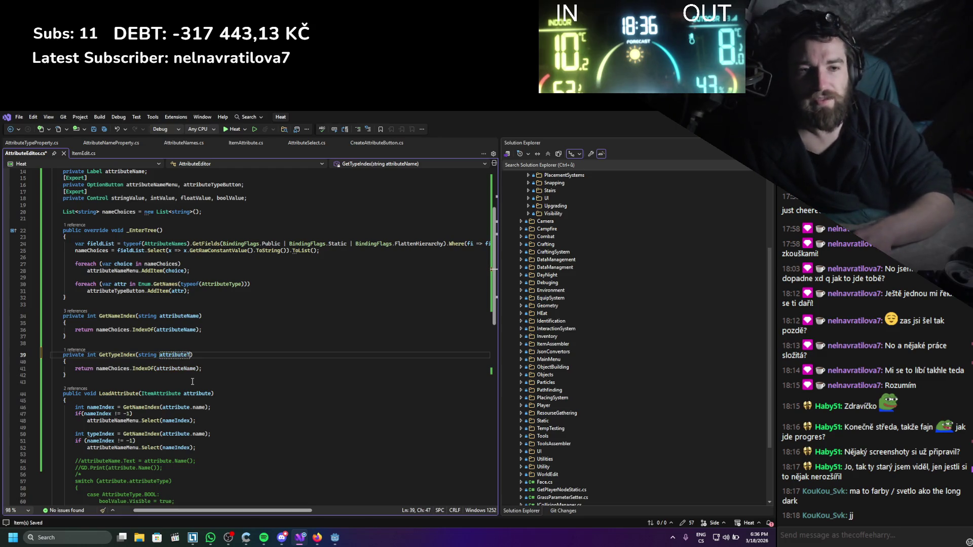
left_click(175, 382)
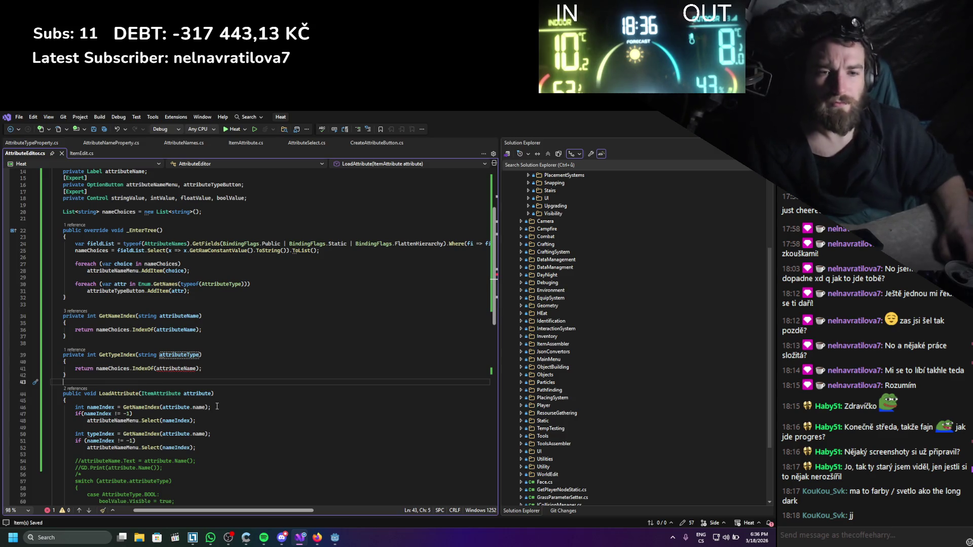
scroll(217, 406, "down", 1)
double_click(177, 349)
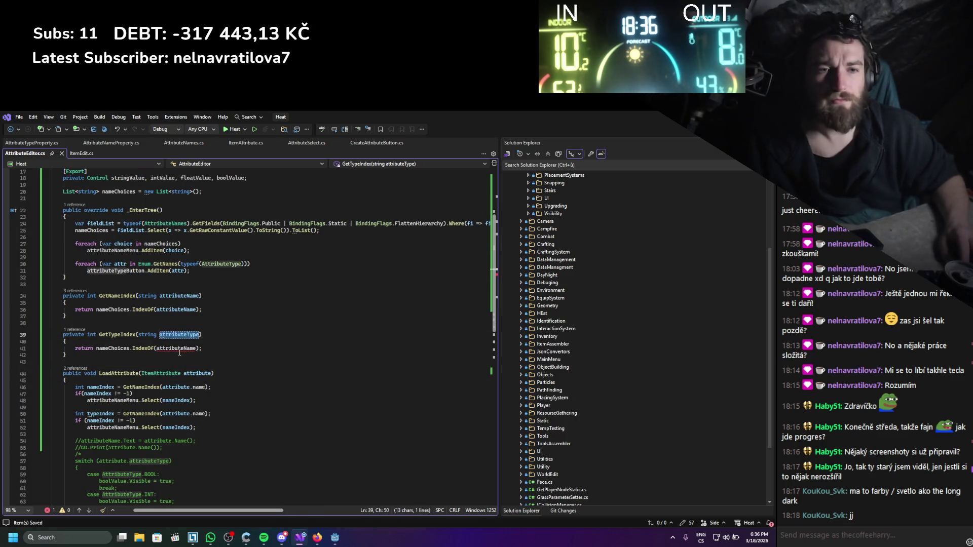
key("ctrl+v")
- Make the type-index lookup use nameof with attribute.attributeType instead of attribute.name, then save
scroll(153, 423, "down", 1)
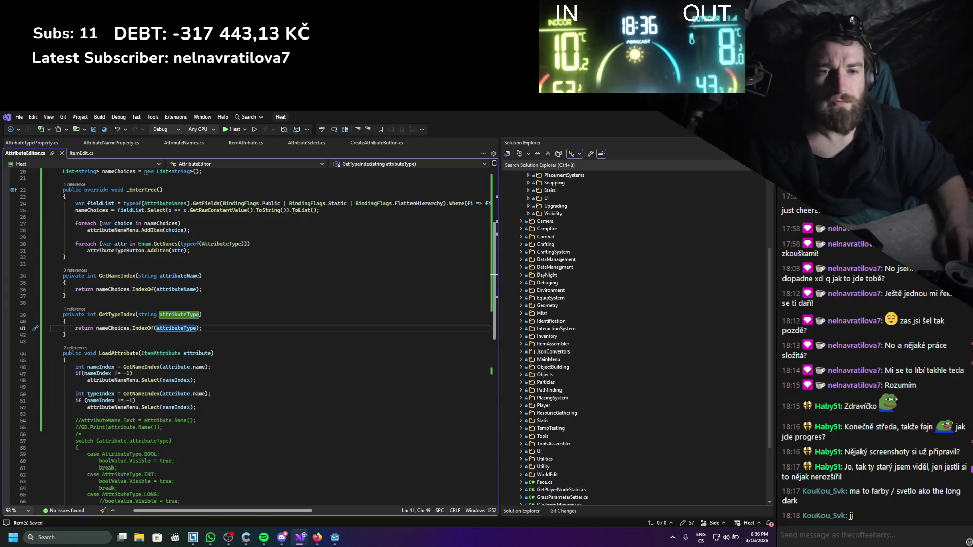
double_click(197, 394)
type("typ")
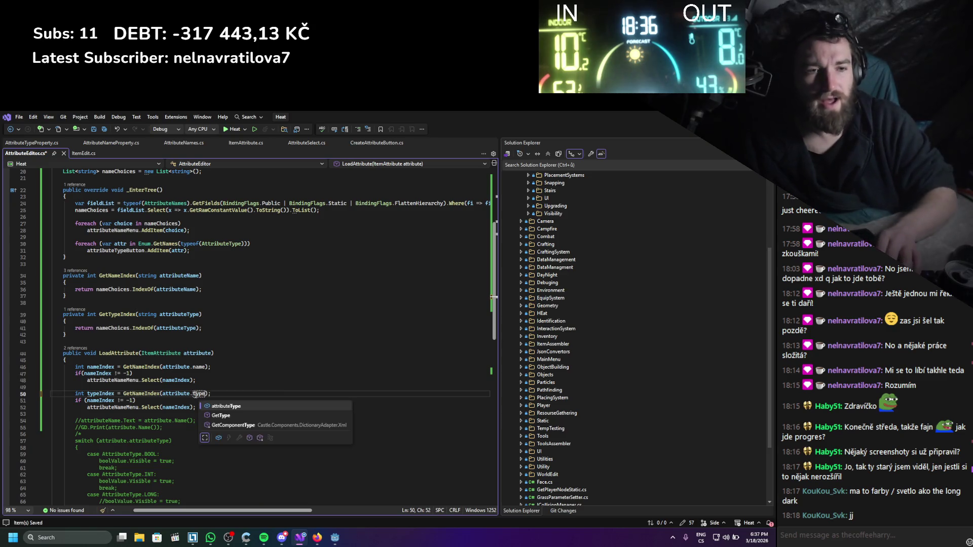
key("Tab")
type(".na")
key("BackSpace")
key("BackSpace")
key("BackSpace")
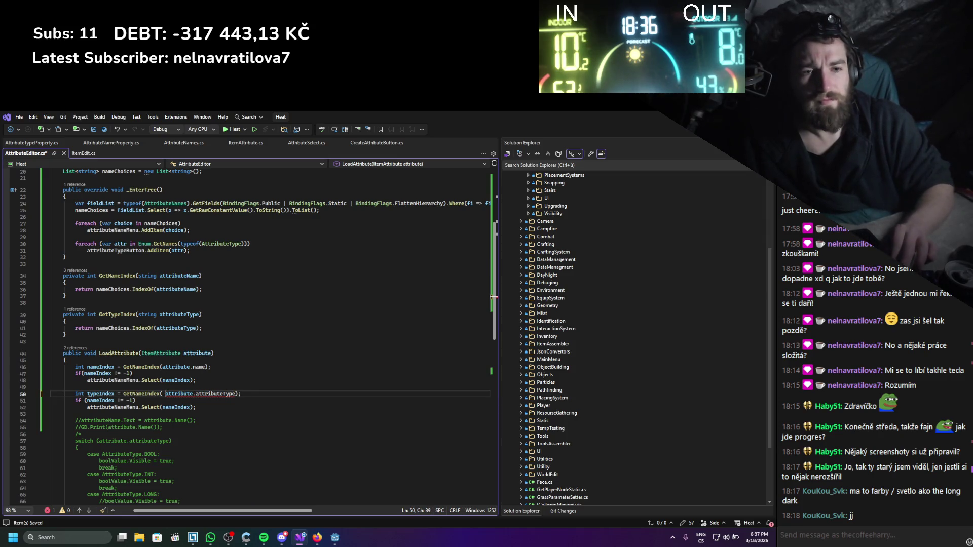
type("nameof")
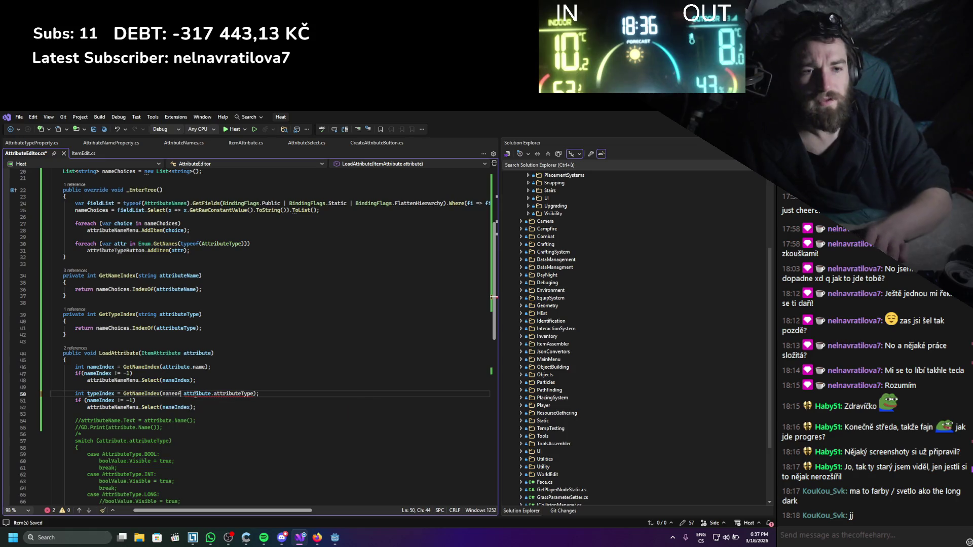
key("Delete")
type("(")
key("End")
key("Left")
key("Left")
type(")")
key("ctrl+s")
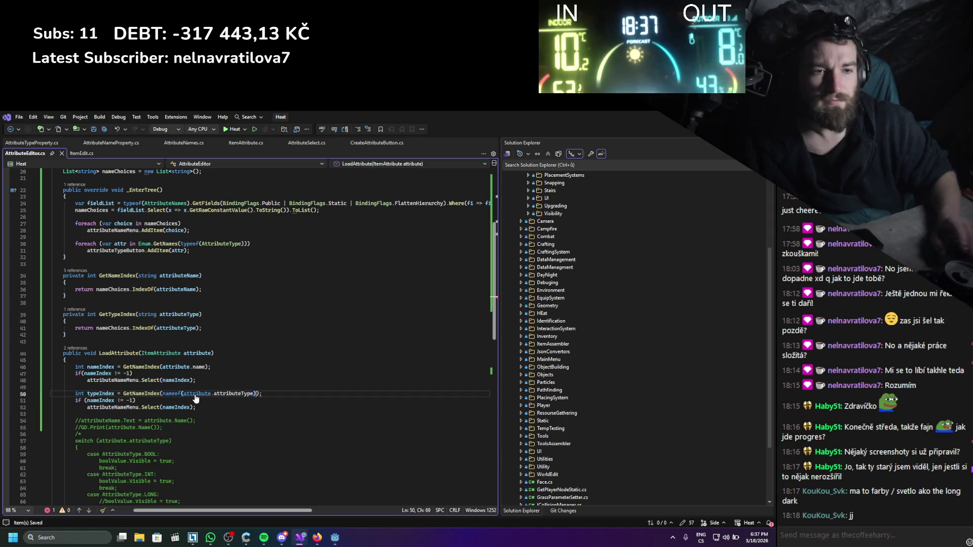
- Check typeIndex in the type branch and select on attributeTypeButton instead of attributeNameMenu
double_click(98, 401)
type("typeIndex")
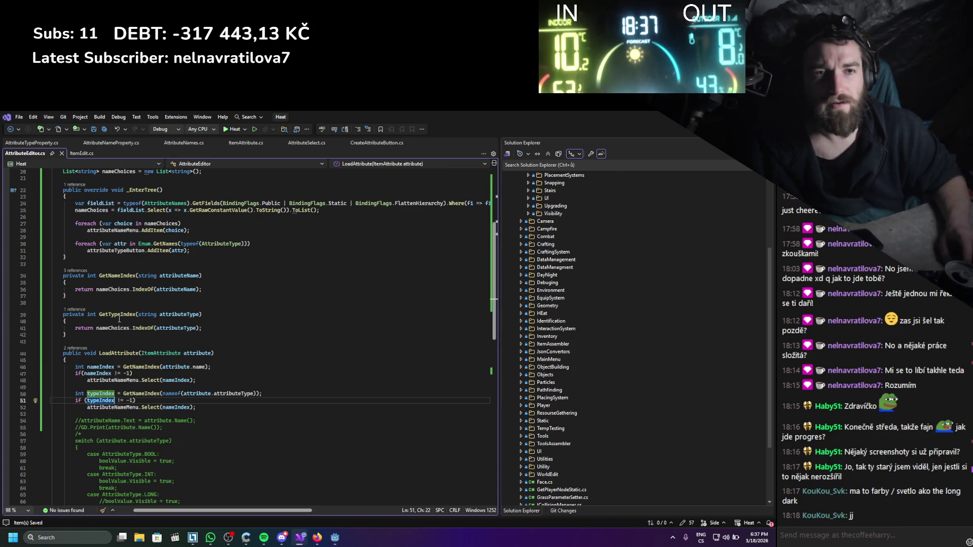
scroll(119, 323, "up", 1)
double_click(115, 271)
key("ctrl+c")
double_click(105, 429)
key("ctrl+v")
- Duplicate the nameChoices field declaration line
scroll(157, 355, "up", 1)
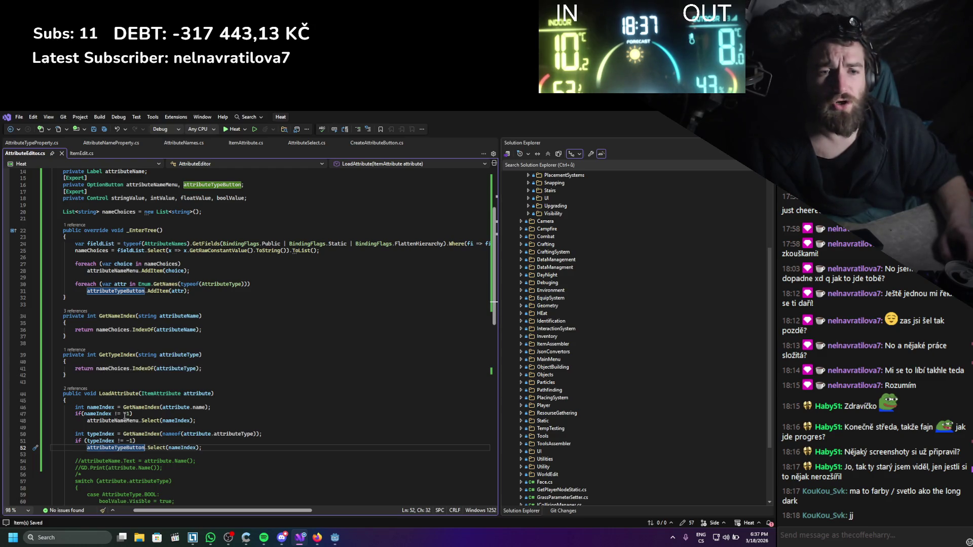
scroll(152, 359, "up", 2)
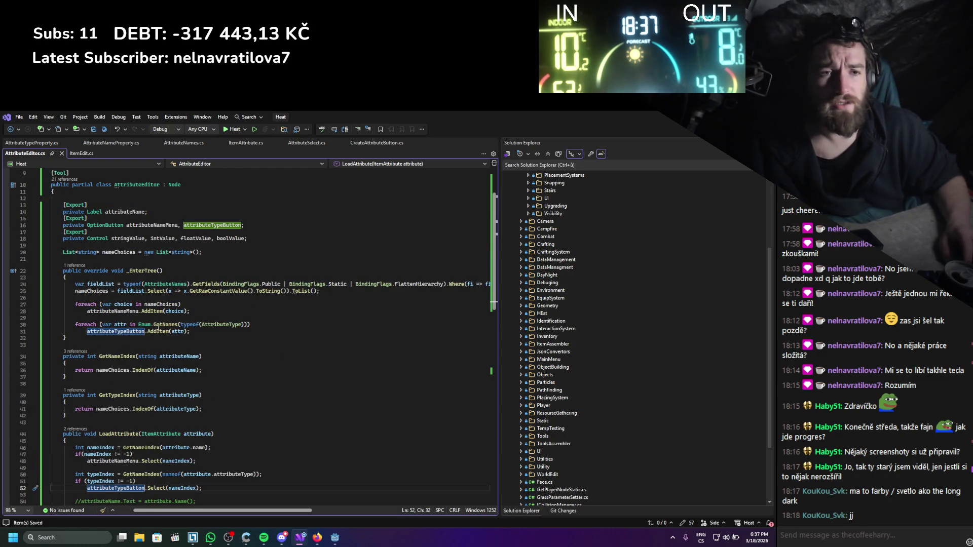
mouse_move(160, 325)
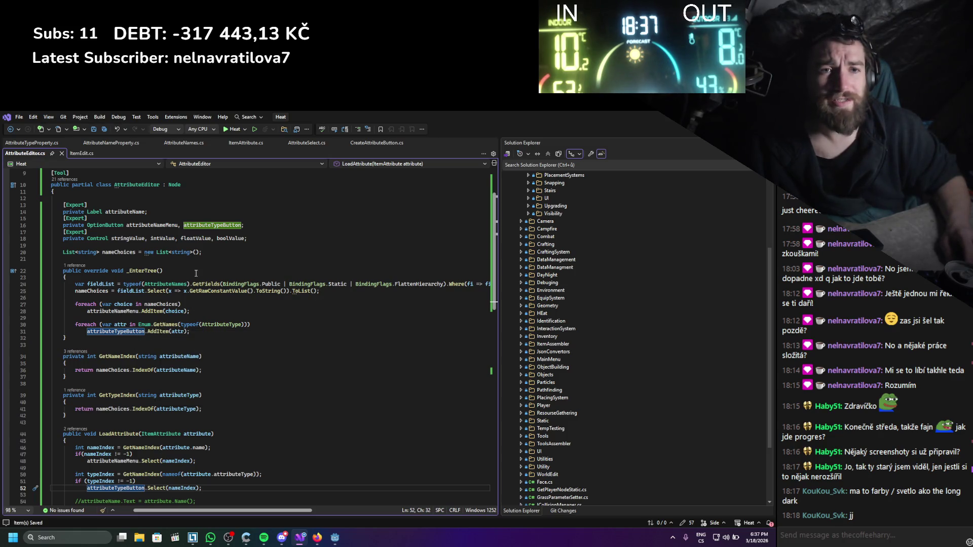
left_click(218, 252)
key("ctrl+d")
- Rename the duplicated field to typeChoices and save
double_click(116, 259)
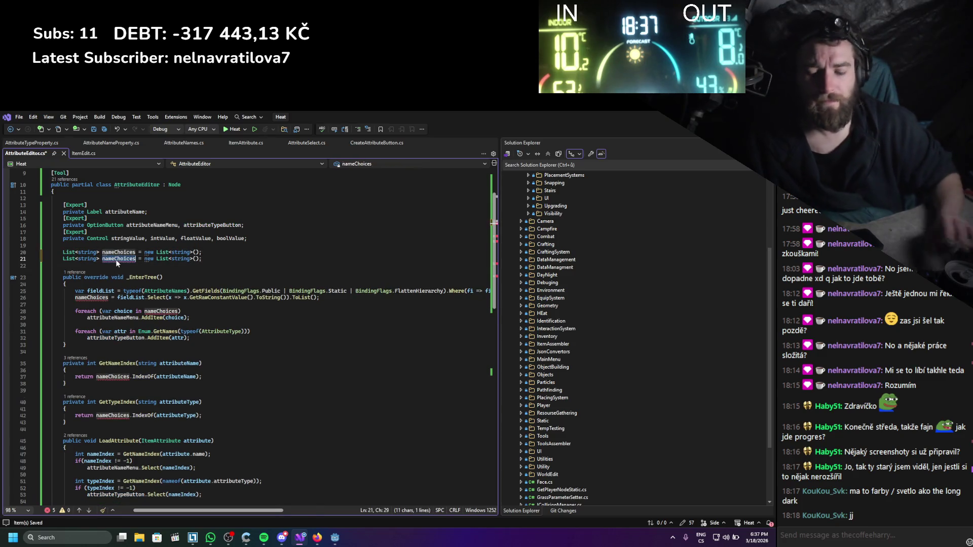
type("typeCHoi")
key("BackSpace")
key("BackSpace")
key("BackSpace")
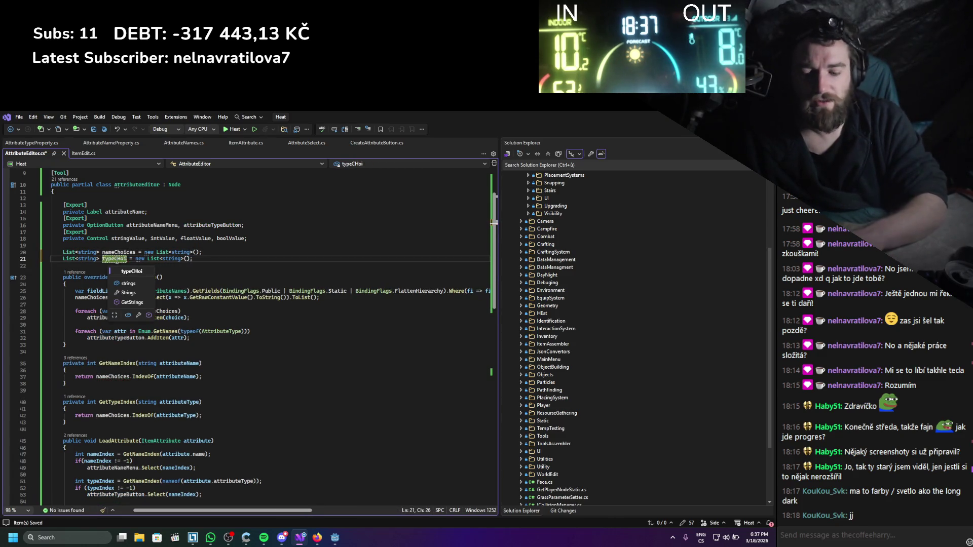
type("hoic")
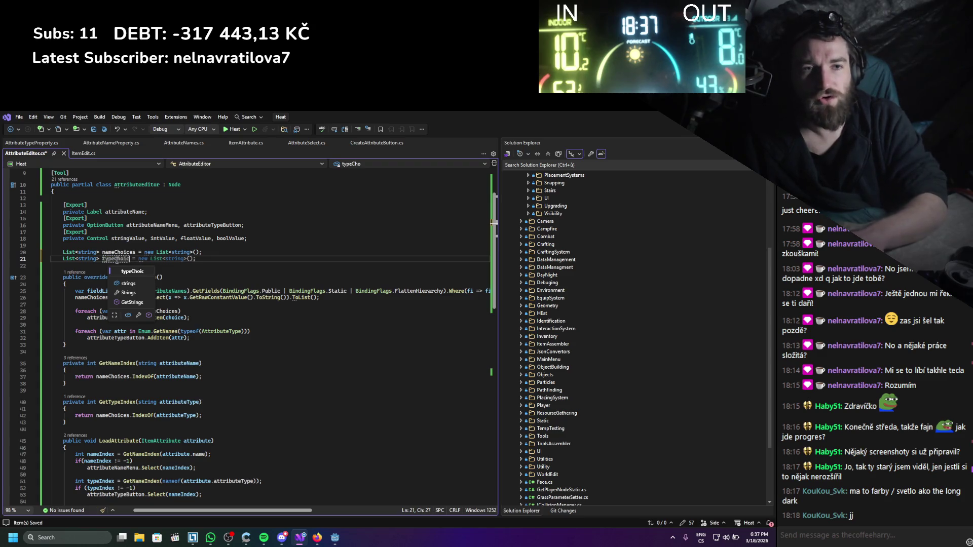
type("es")
key("ctrl+s")
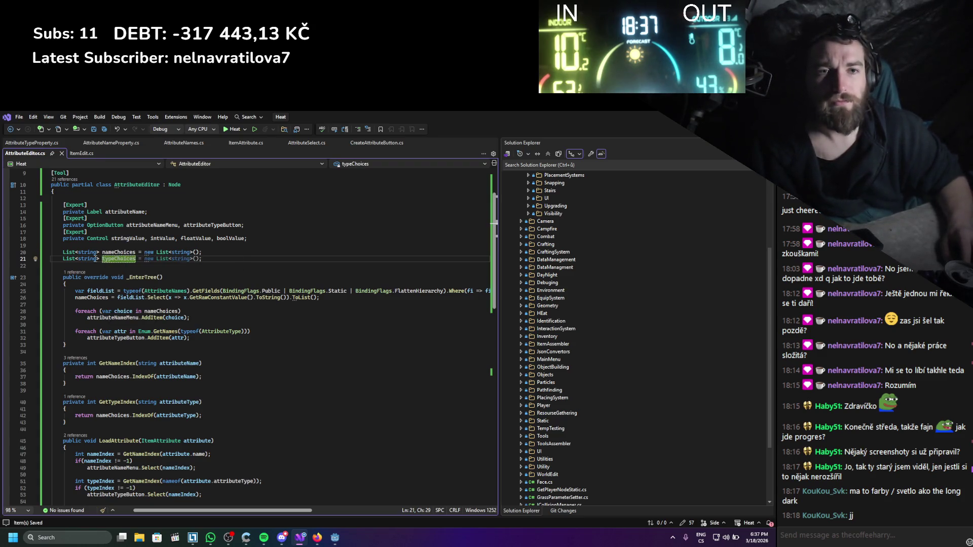
- Assign the Enum.GetNames result to typeChoices in _EnterTree and loop over typeChoices
double_click(114, 259)
left_click(137, 307)
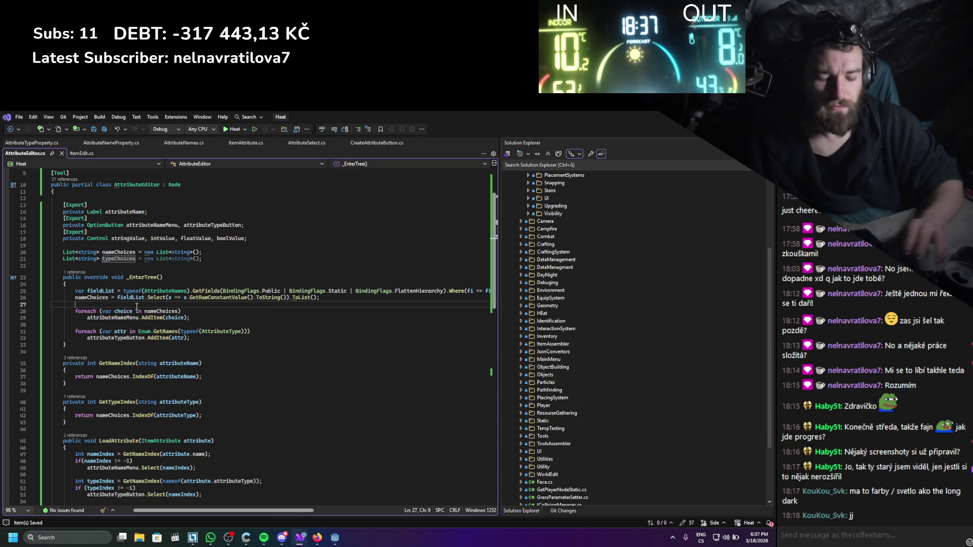
key("Return")
key("Up")
type("typeChoices ")
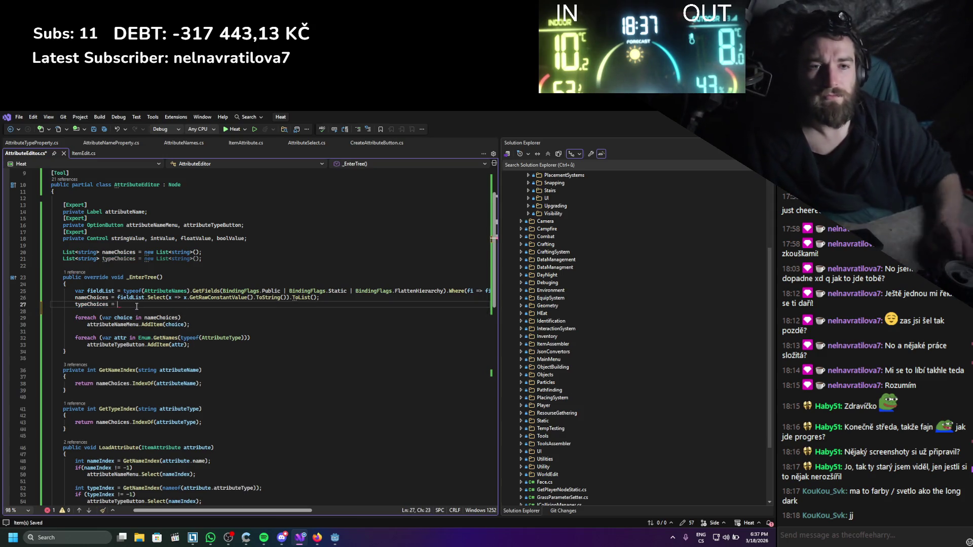
type("=")
mouse_move(138, 338)
left_mouse_down()
mouse_move(246, 337)
mouse_move(226, 305)
left_mouse_up()
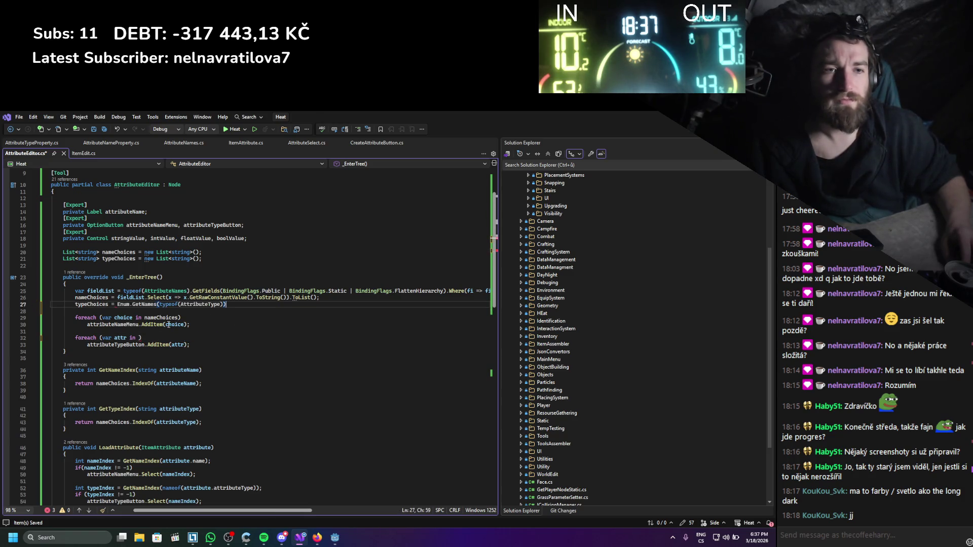
key("ctrl+s")
key("Home")
key("Down")
key("Down")
key("Down")
left_click(137, 338)
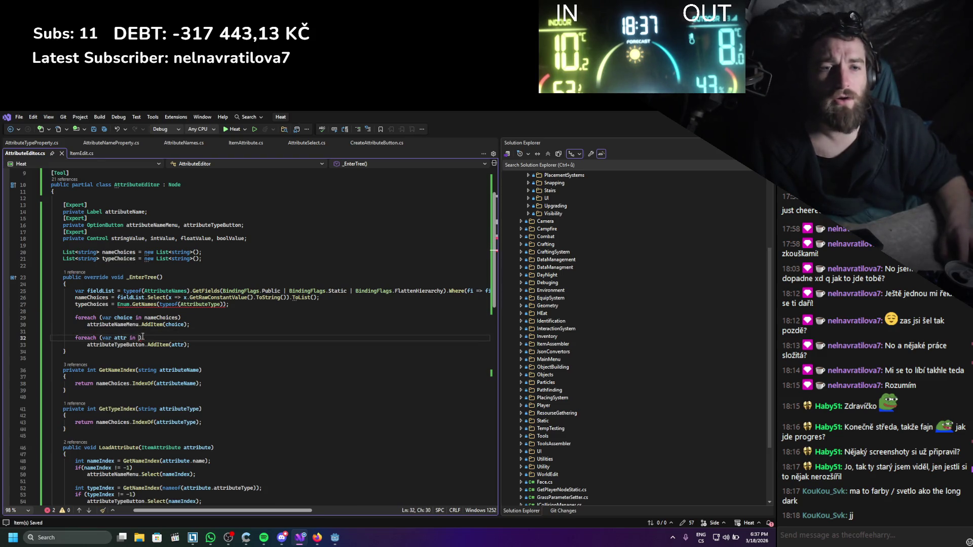
type("typeChoices")
left_click(223, 318)
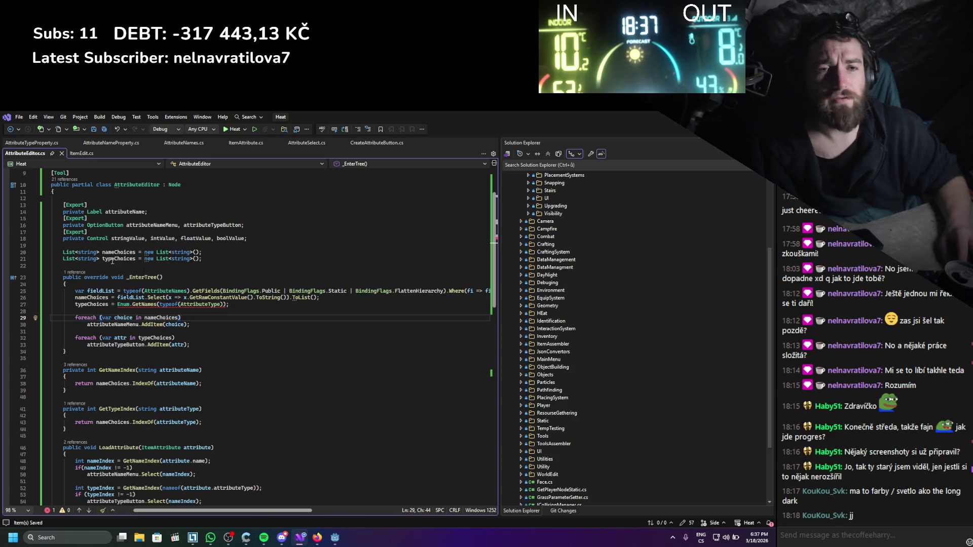
- Declare typeChoices as a string[] field without an initializer and save
left_click_drag(102, 259, 70, 260)
key("BackSpace")
key("BackSpace")
key("BackSpace")
type("string ")
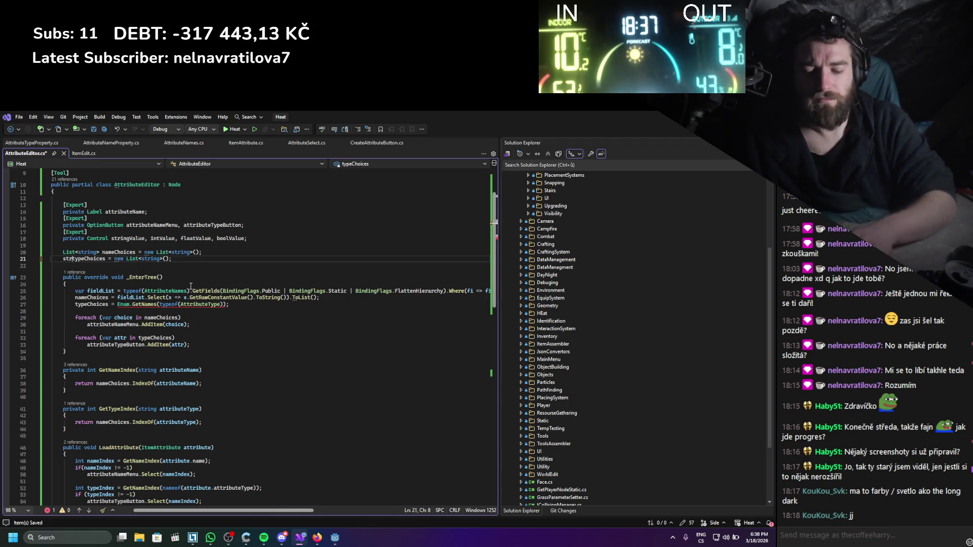
type("[]")
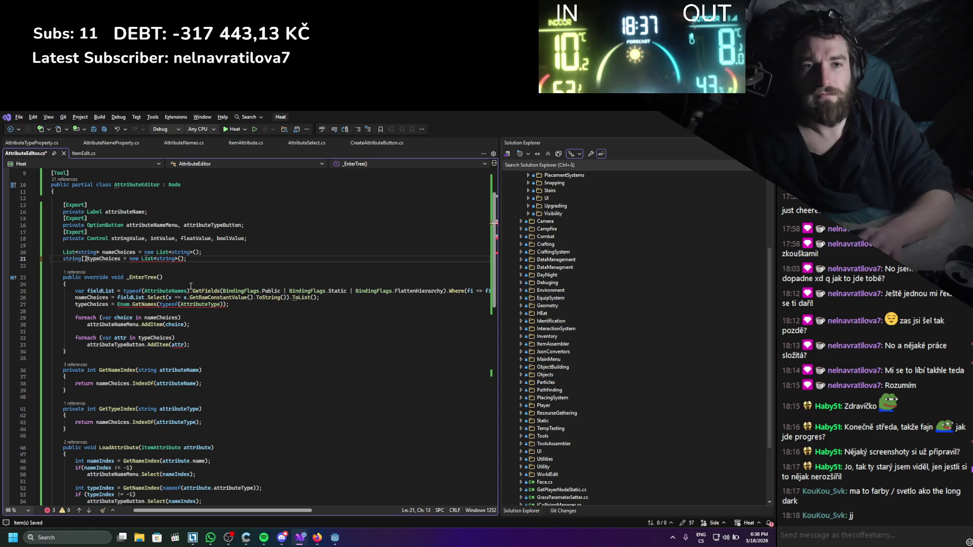
left_click_drag(87, 260, 58, 259)
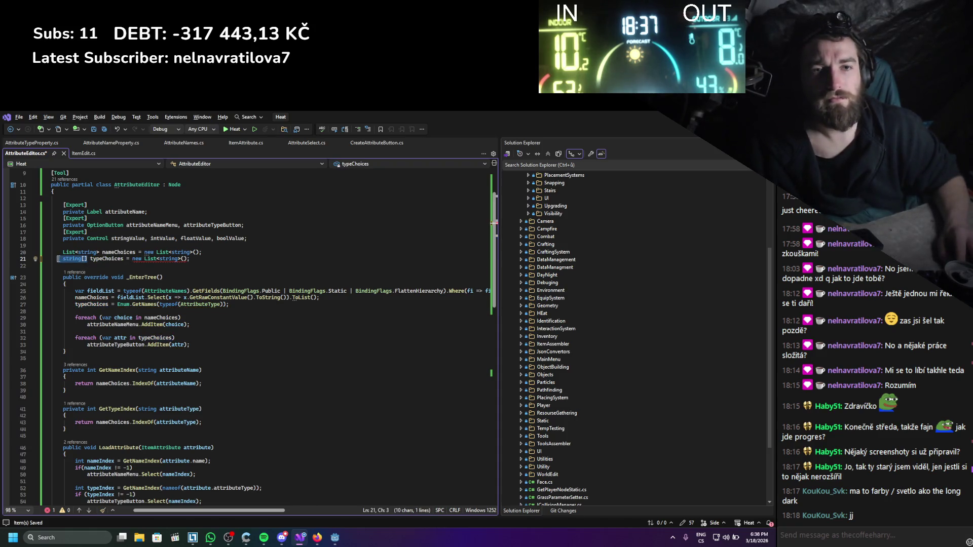
left_click_drag(189, 259, 133, 260)
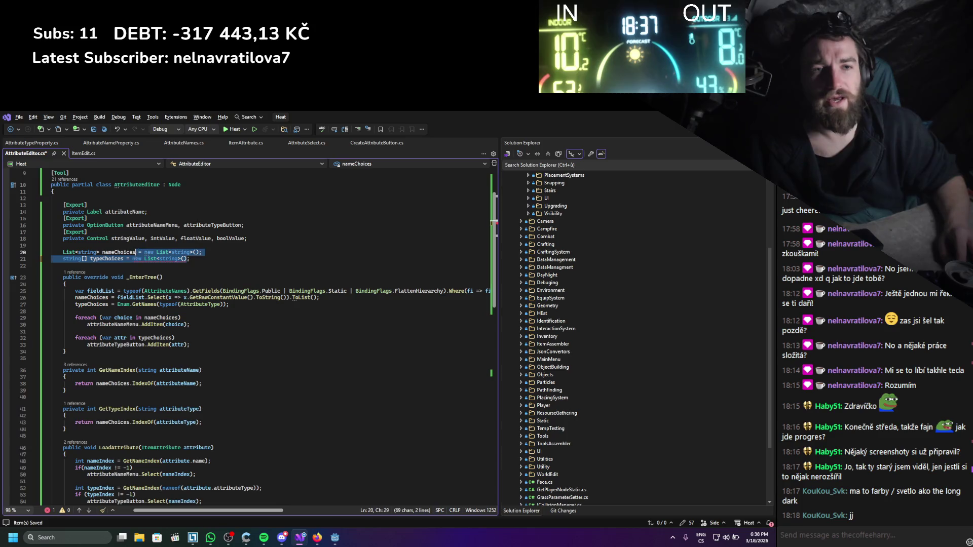
key("ctrl+v")
key("ctrl+s")
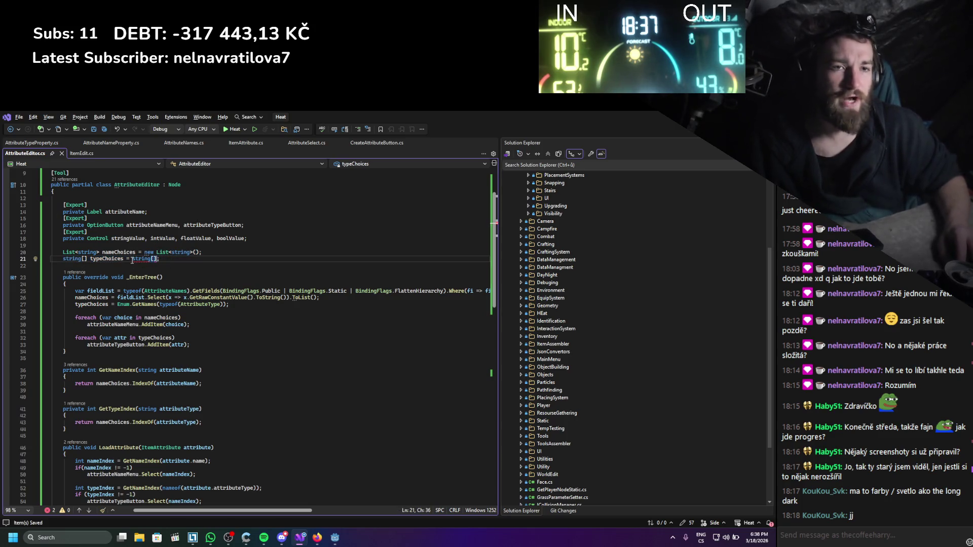
key("BackSpace")
key("BackSpace")
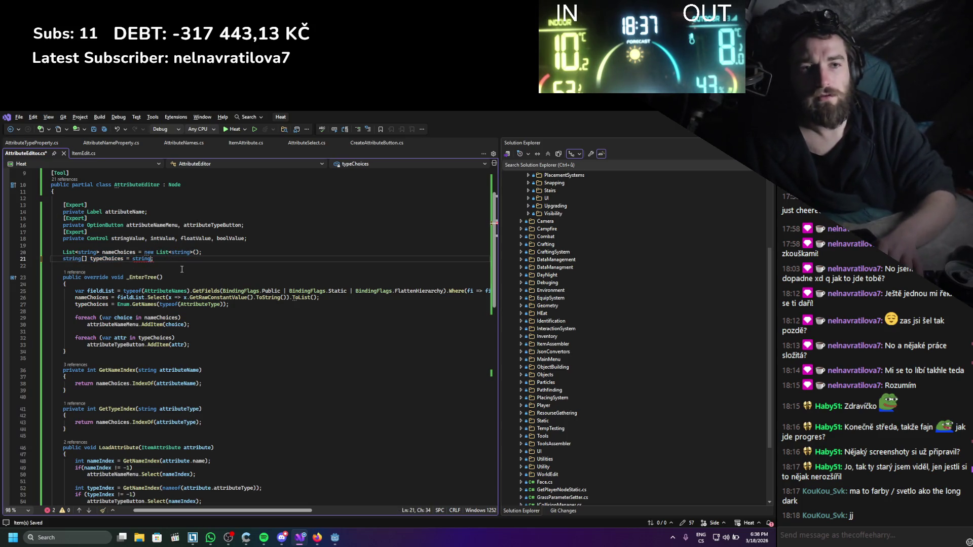
key("BackSpace")
key("BackSpace")
key("ctrl+s")
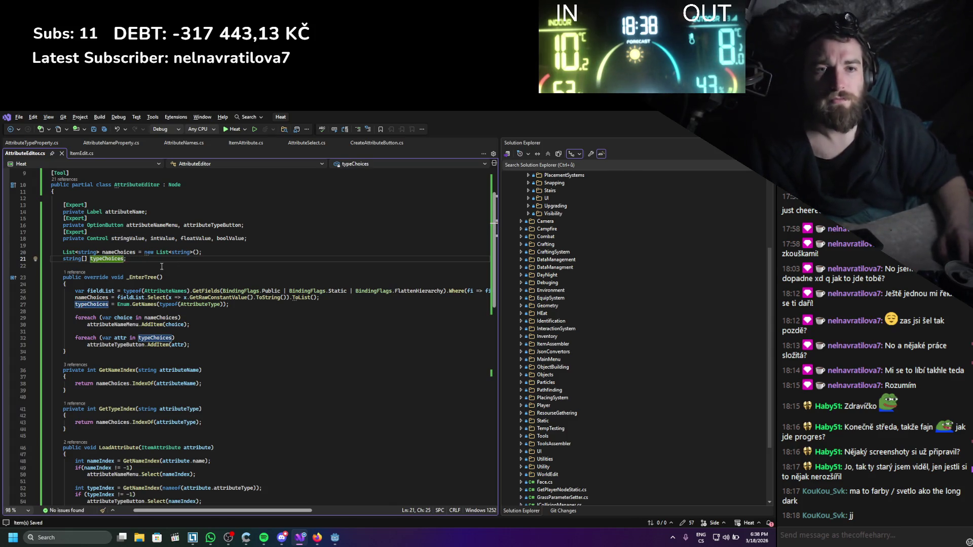
- Make GetTypeIndex look up typeChoices instead of nameChoices
double_click(101, 260)
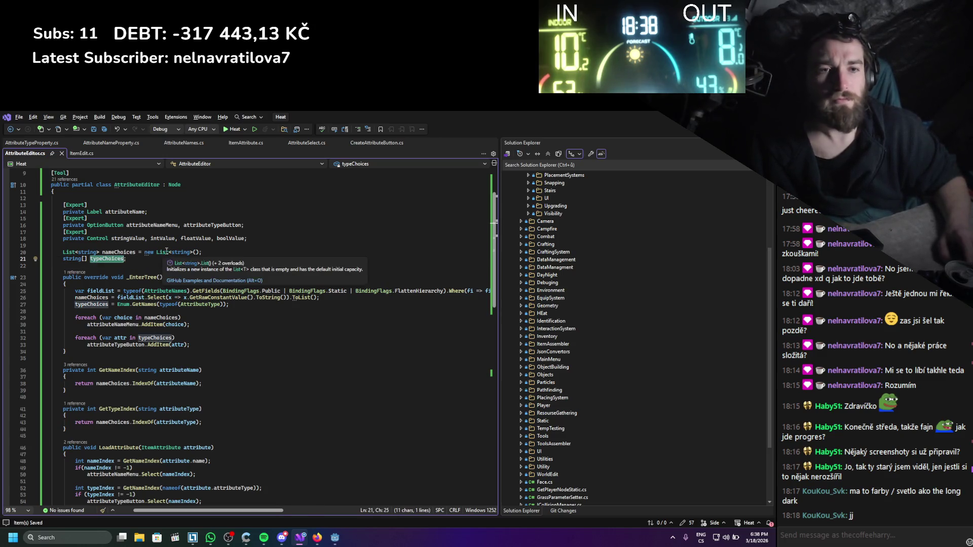
scroll(110, 426, "down", 2)
key("ctrl+c")
double_click(113, 382)
key("ctrl+v")
mouse_move(150, 382)
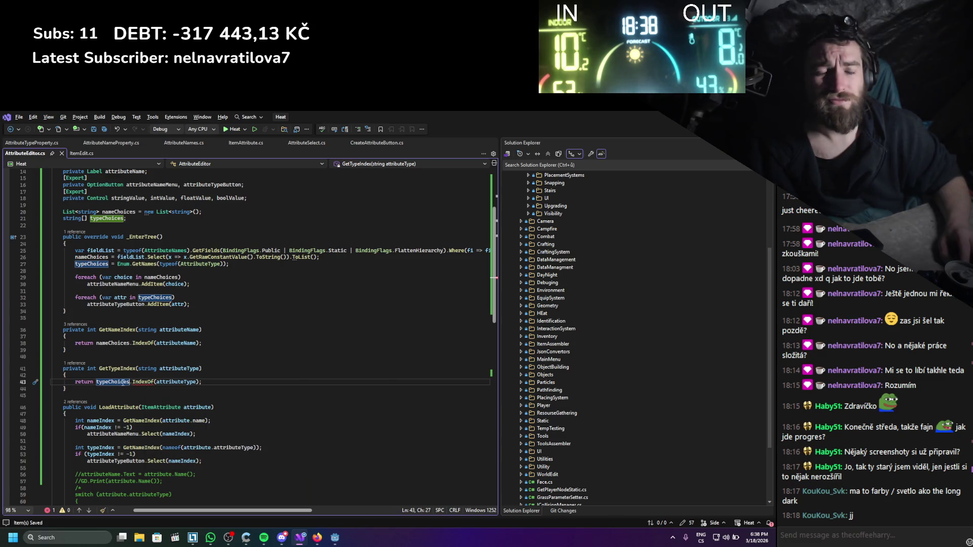
- Review the suggested fixes for the IndexOf error without applying any
right_click(144, 382)
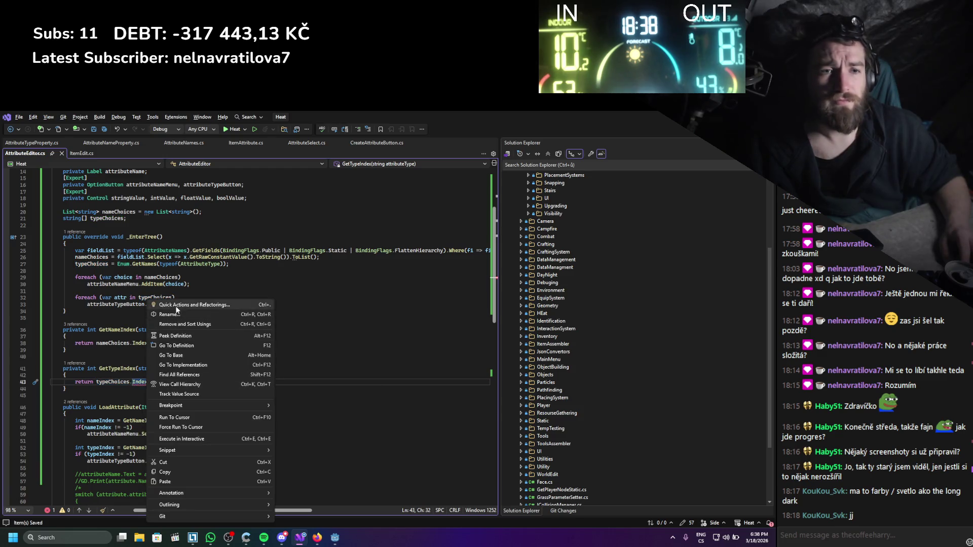
left_click(213, 304)
key("Escape")
key("ctrl+z")
key("ctrl+y")
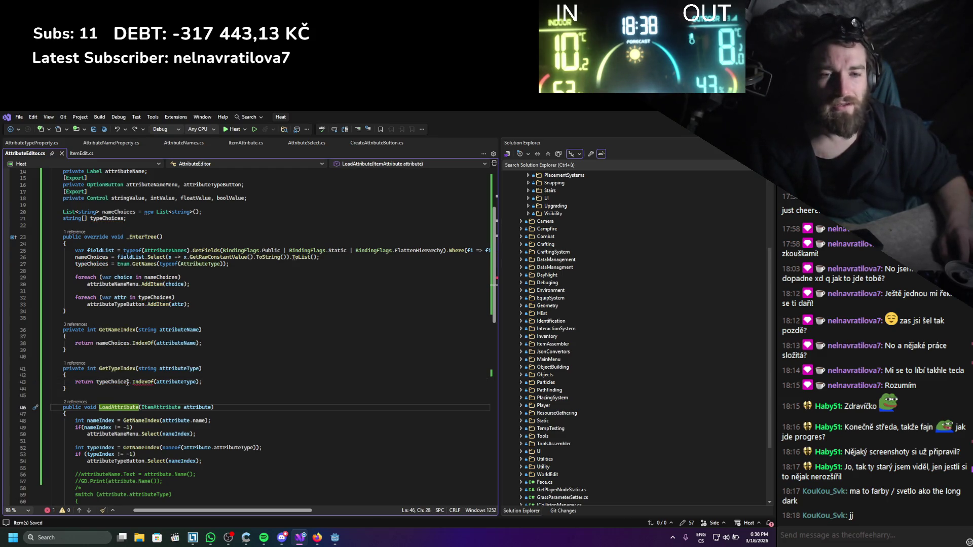
- Return Array.IndexOf(typeChoices, attributeType) and delete the leftover typeChoices.IndexOf call
left_click(96, 381)
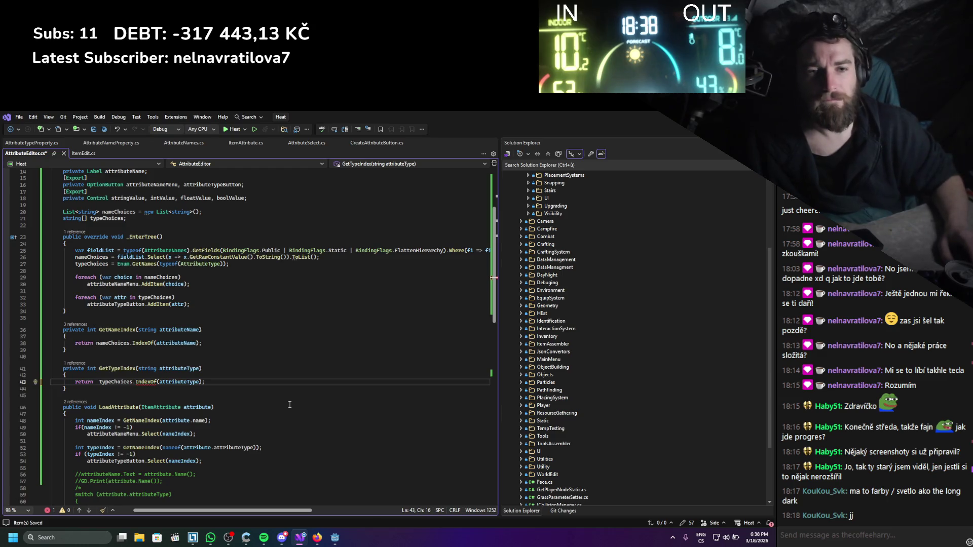
type("Array")
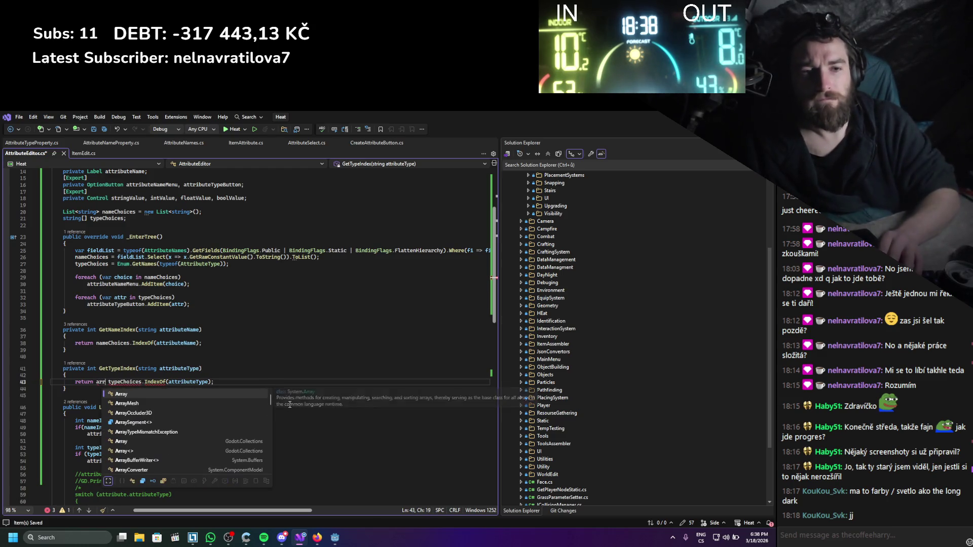
type(".IndexOf()")
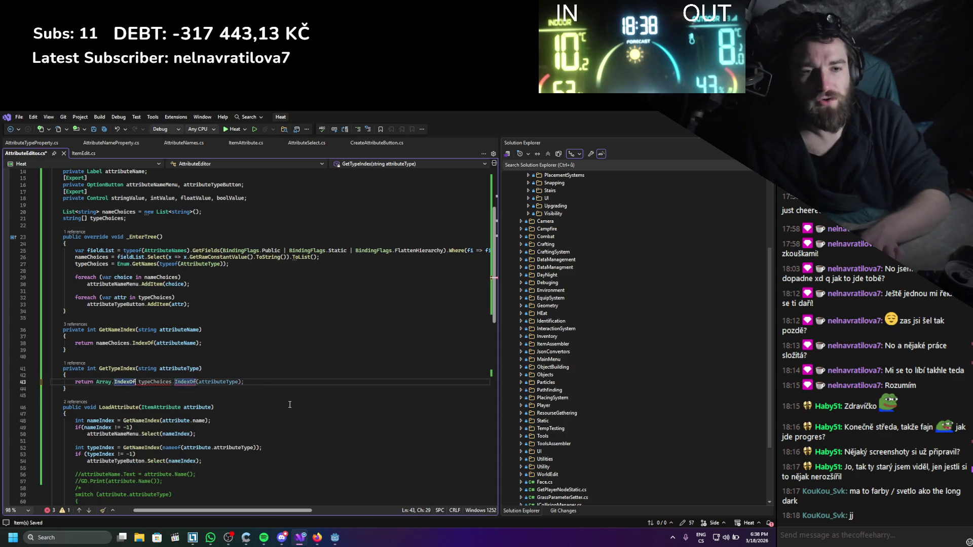
key("Left")
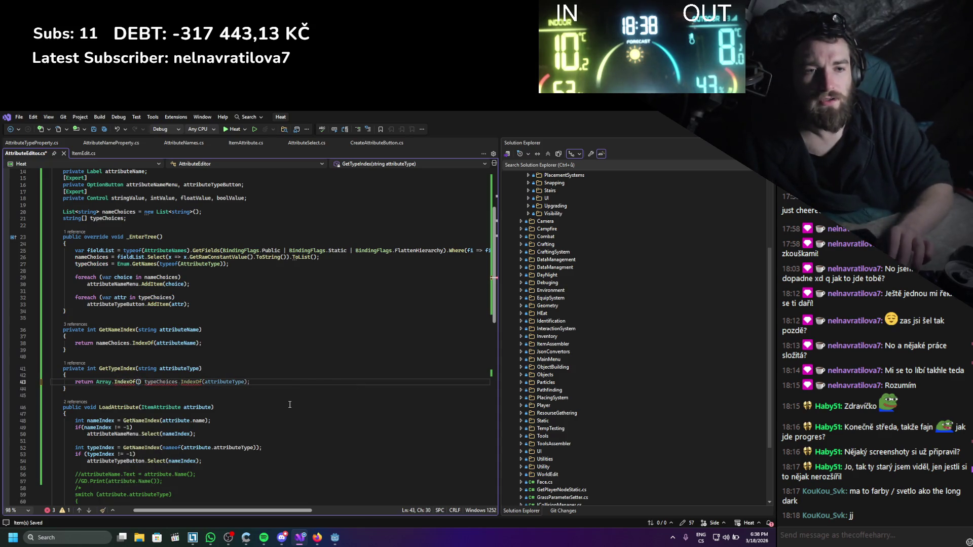
type("Type")
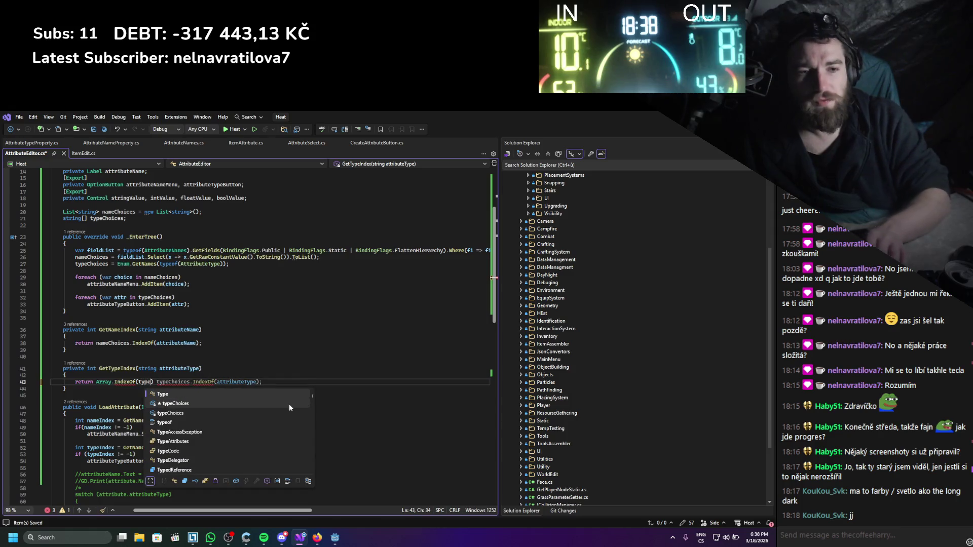
key("Right")
key("BackSpace")
key("BackSpace")
key("BackSpace")
type("typec")
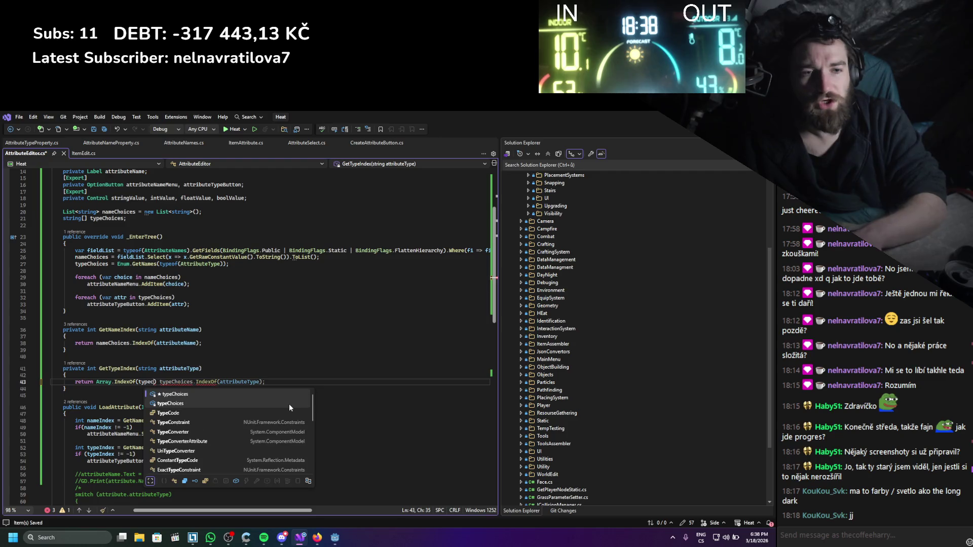
key("Tab")
type(", attr")
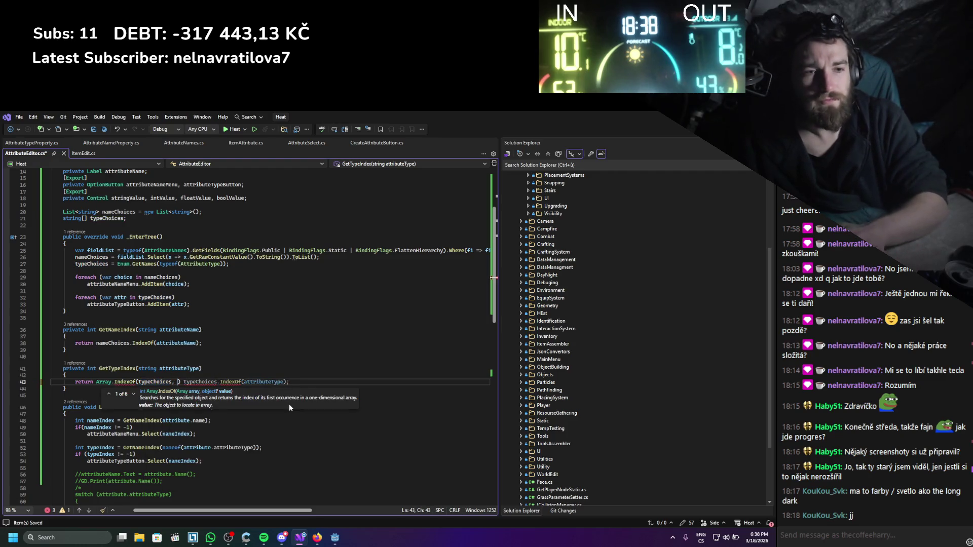
key("Tab")
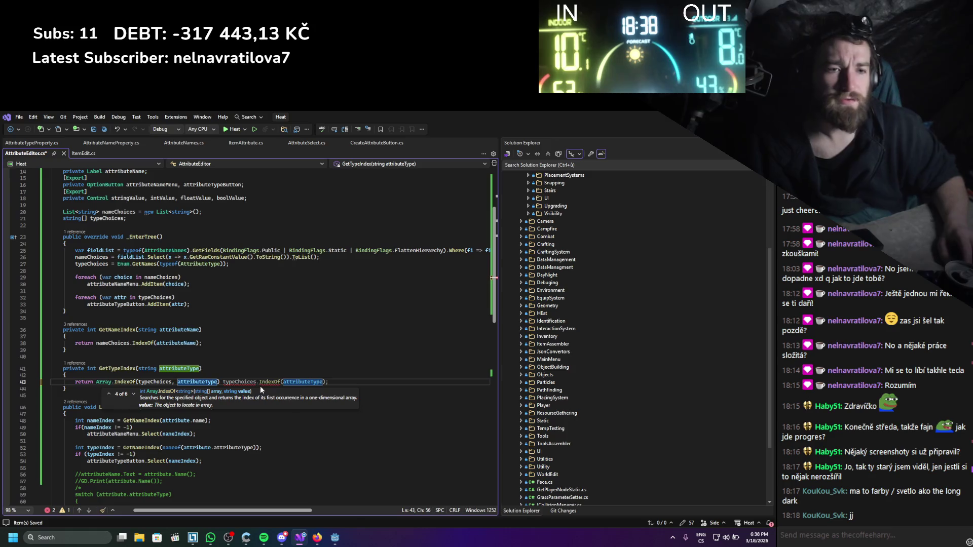
type(";")
left_click_drag(226, 382, 338, 381)
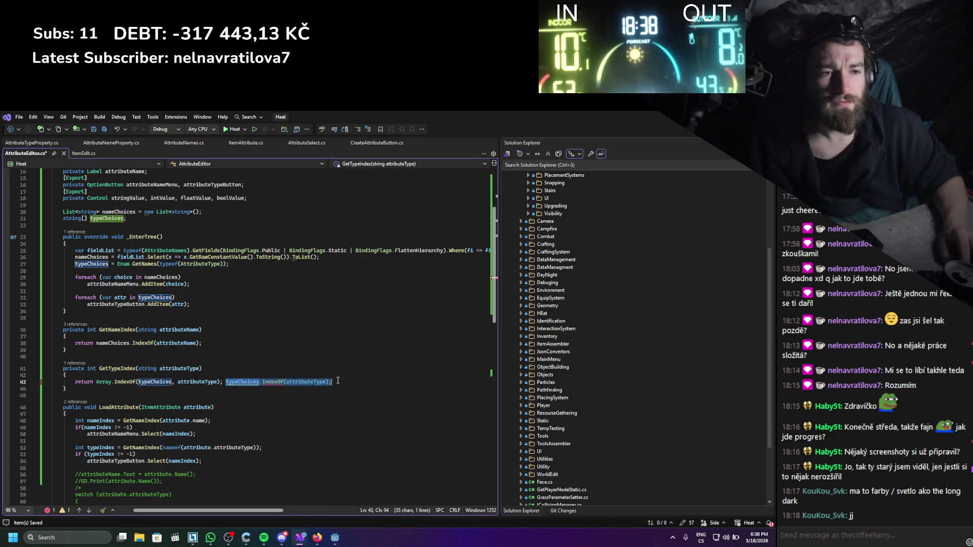
key("BackSpace")
key("BackSpace")
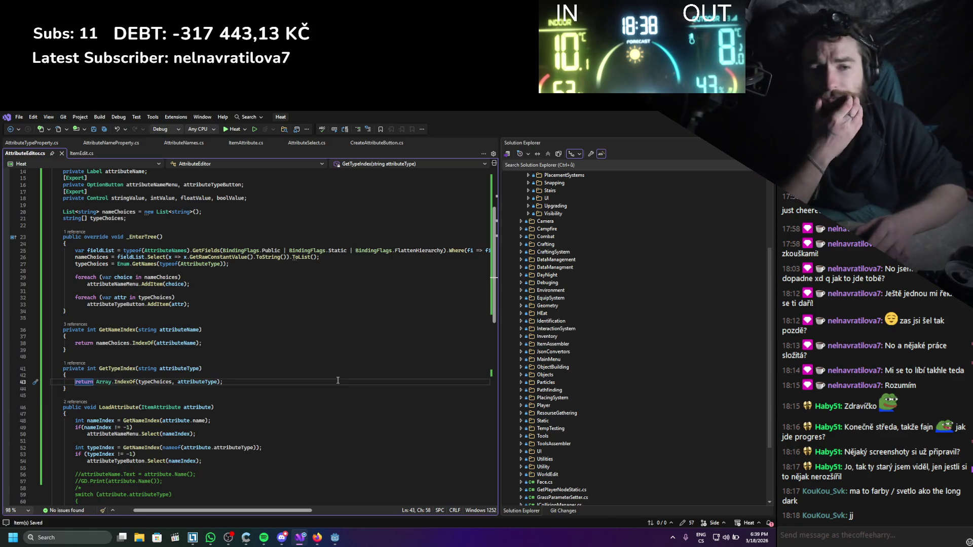
scroll(278, 316, "down", 2)
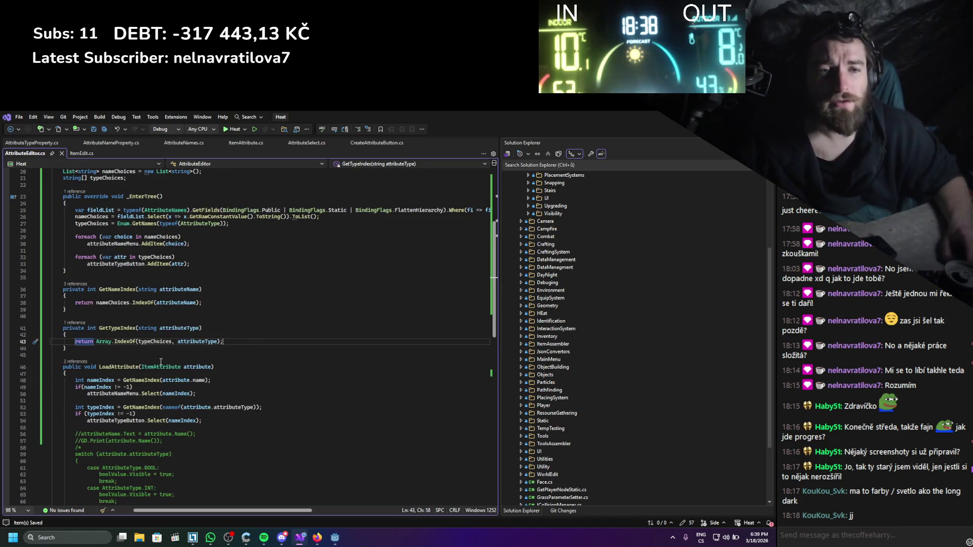
- Replace GetNameIndex with GetTypeIndex in LoadAttribute's type index line
double_click(134, 330)
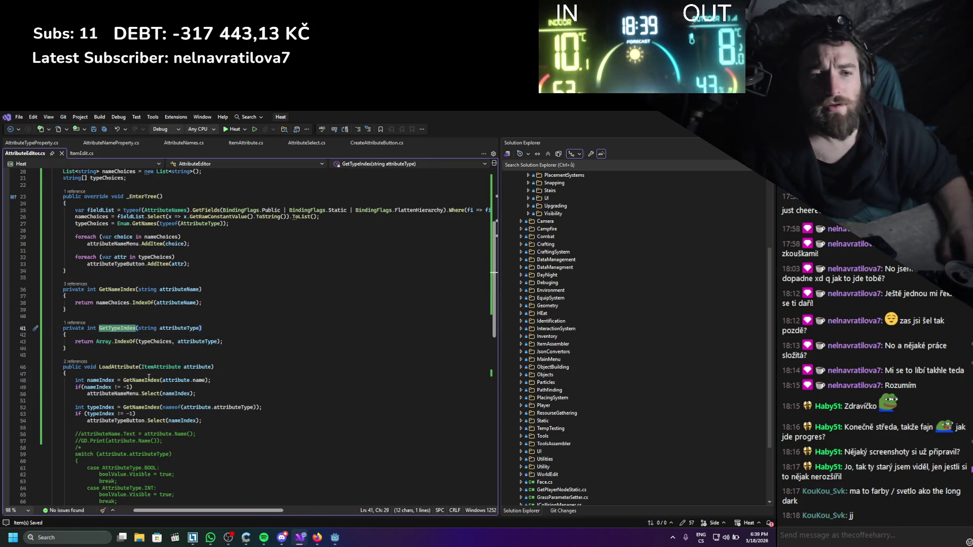
key("ctrl+c")
double_click(141, 407)
key("ctrl+v")
left_click(255, 439)
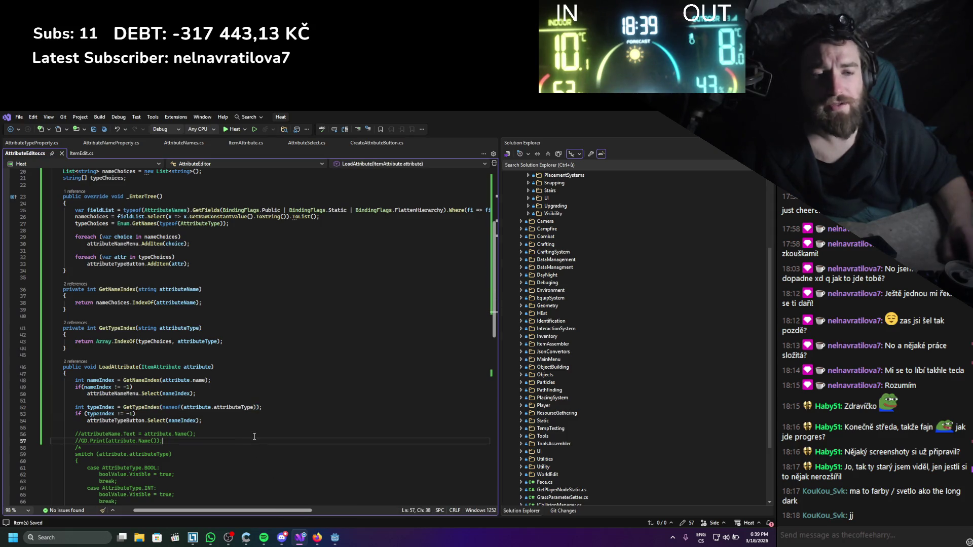
scroll(251, 431, "down", 2)
- Switch to Godot and rebuild the .NET project
scroll(239, 426, "up", 3)
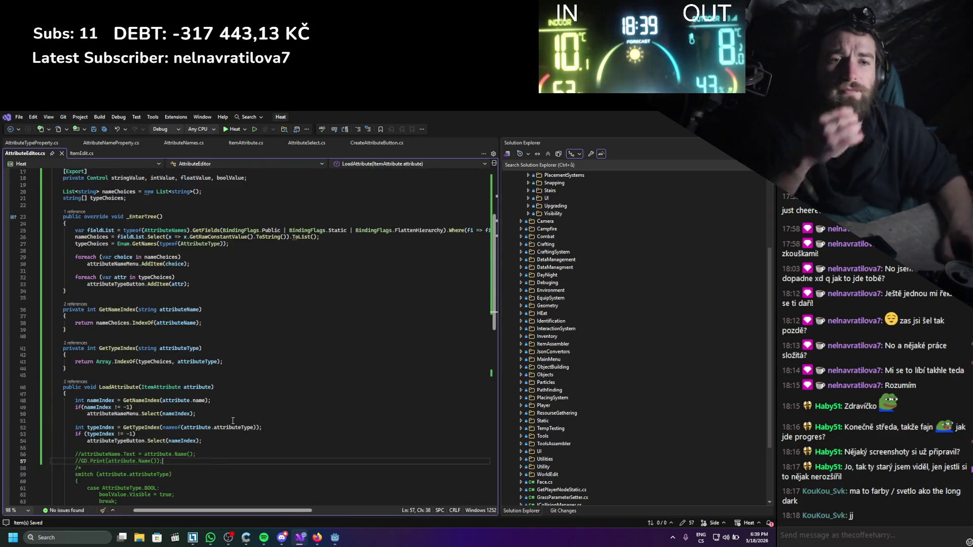
scroll(233, 420, "up", 2)
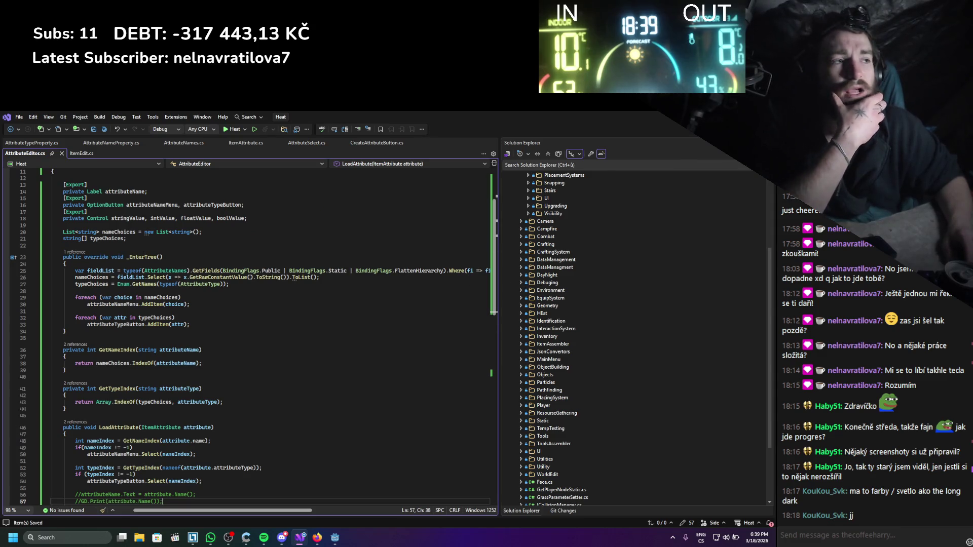
key("alt+Tab")
left_click(634, 130)
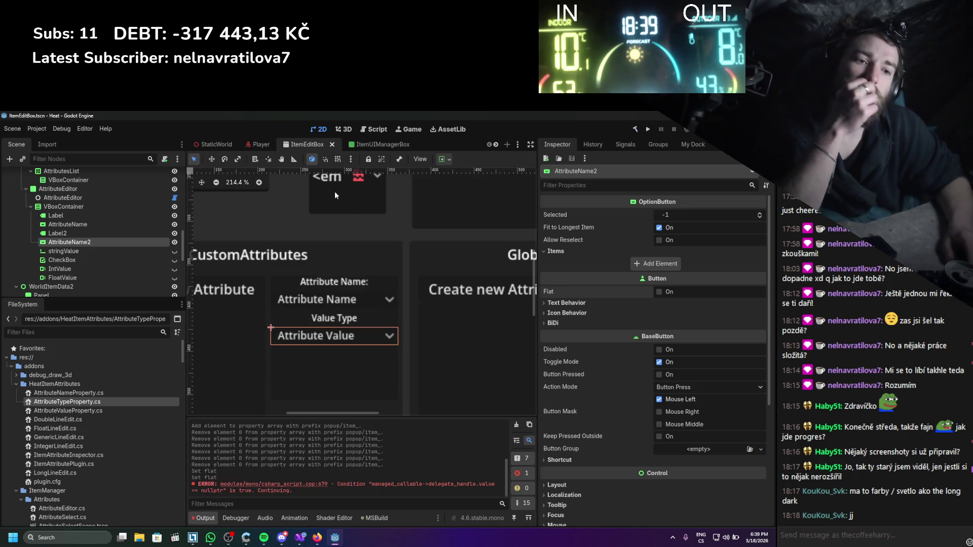
- Clear the output log and check the Signals, Groups, History and custom item docks
left_click(516, 426)
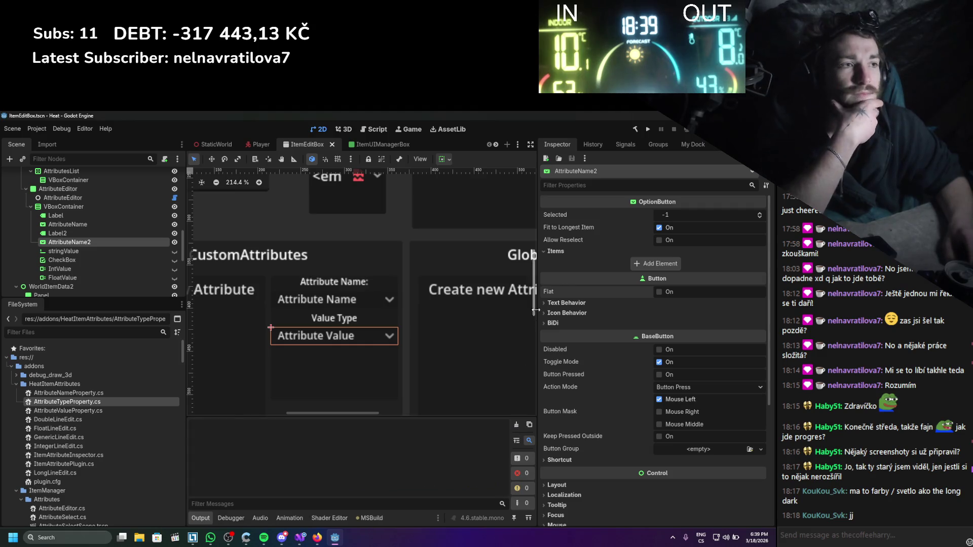
left_click(636, 143)
left_click(654, 144)
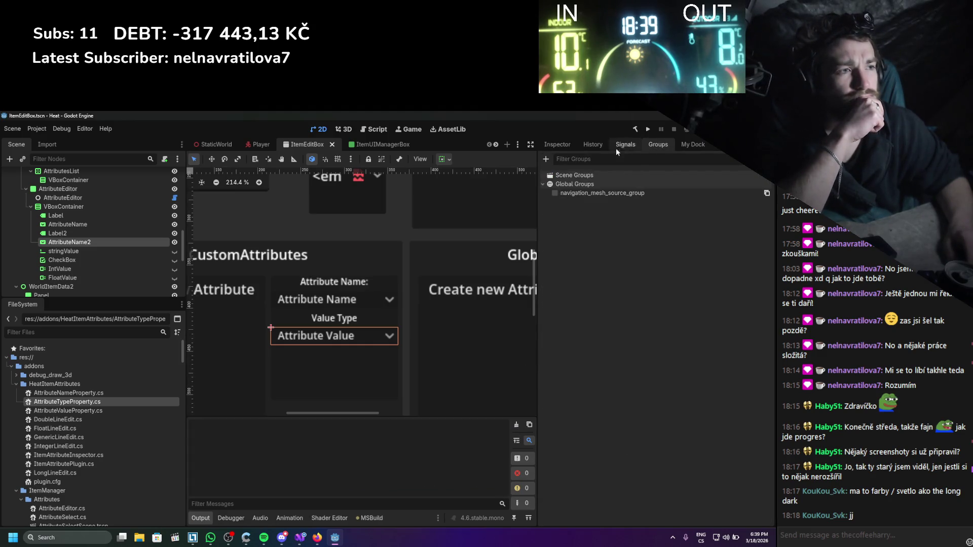
left_click(562, 146)
left_click(600, 144)
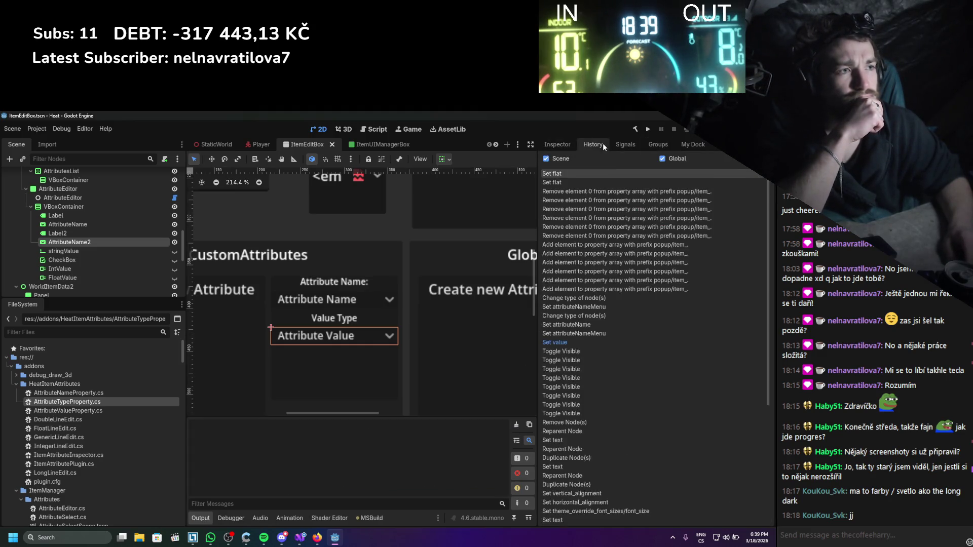
left_click(689, 144)
- Reload the ItemManager plugin, then show the AttributeEditor node's properties in the Inspector
left_click(38, 128)
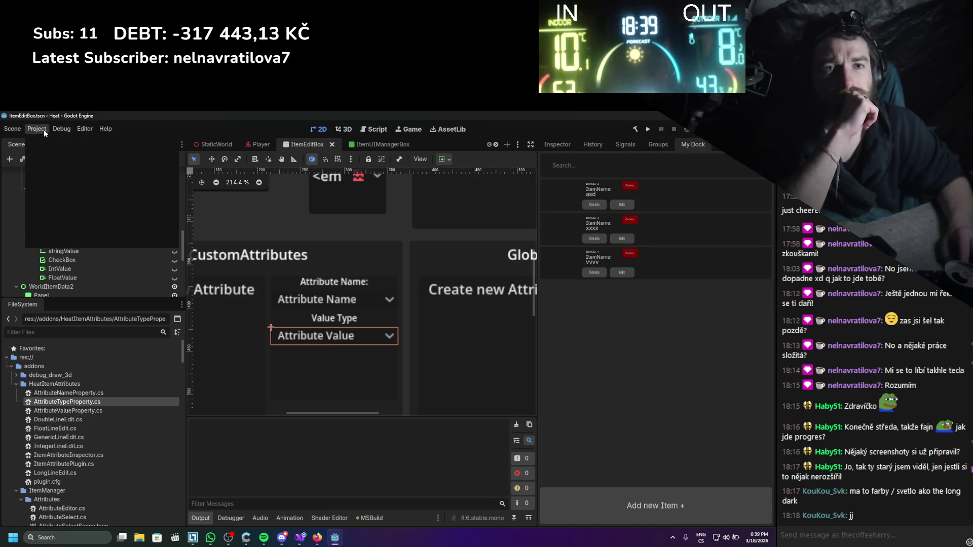
left_click(107, 150)
left_click(42, 207)
left_click(42, 207)
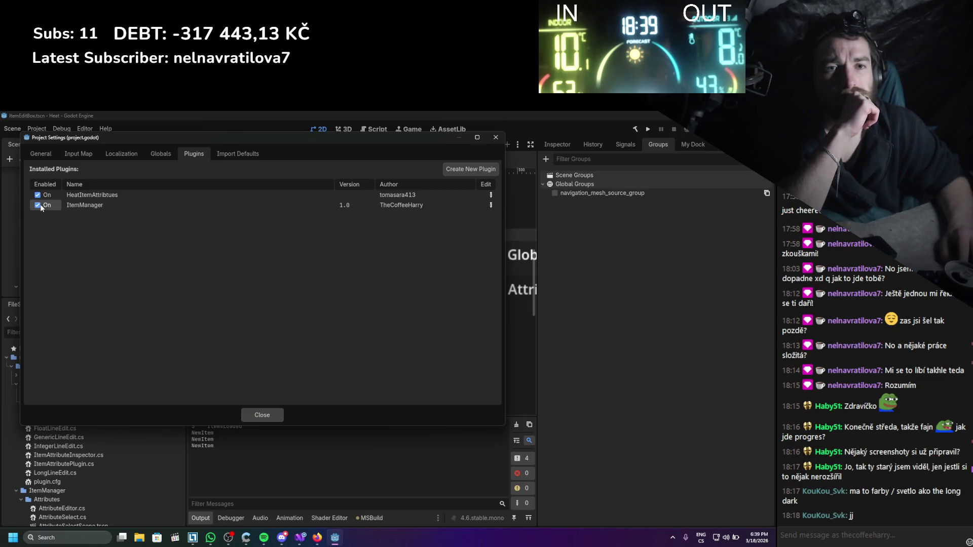
key("Escape")
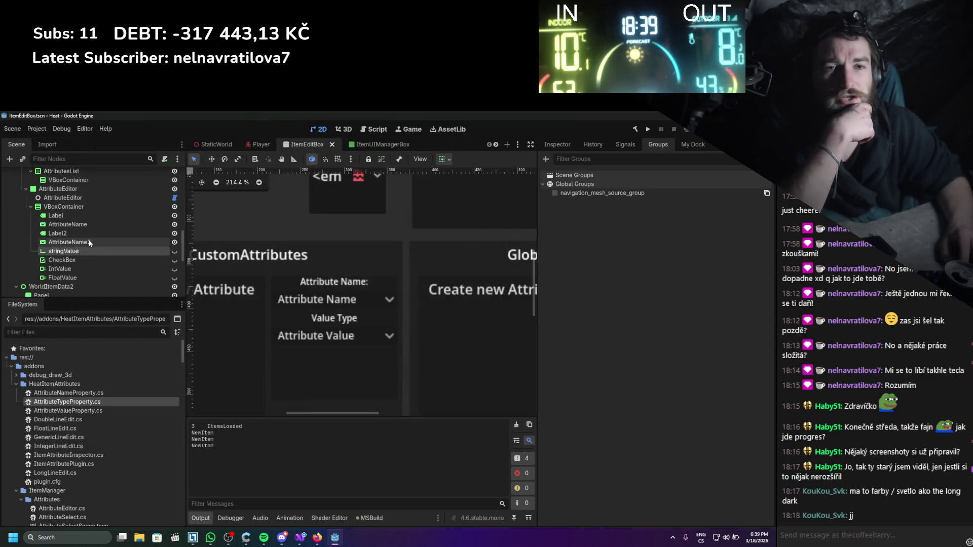
left_click(76, 198)
left_click(558, 144)
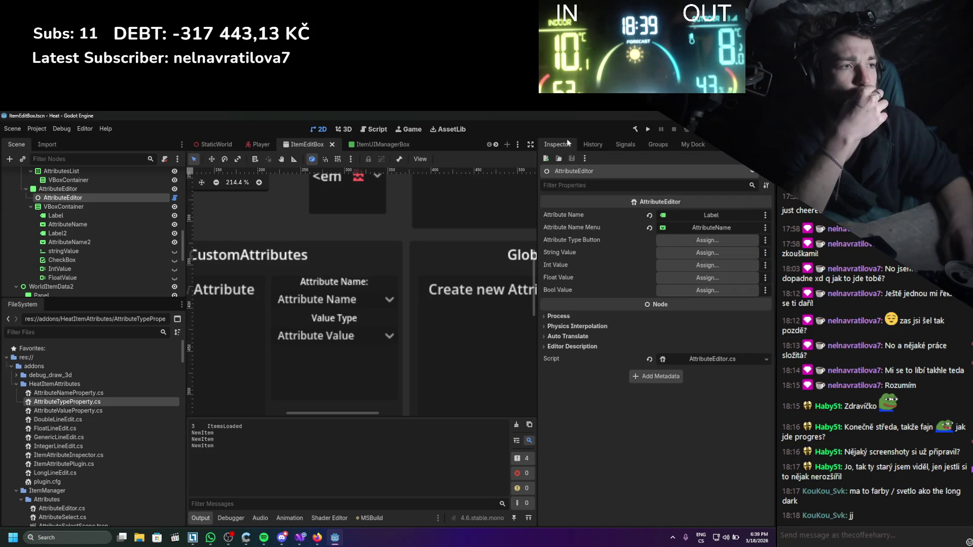
- Assign AttributeName2 to Attribute Type Button and rename that node AttributeType
left_click_drag(93, 242, 738, 245)
right_click(66, 244)
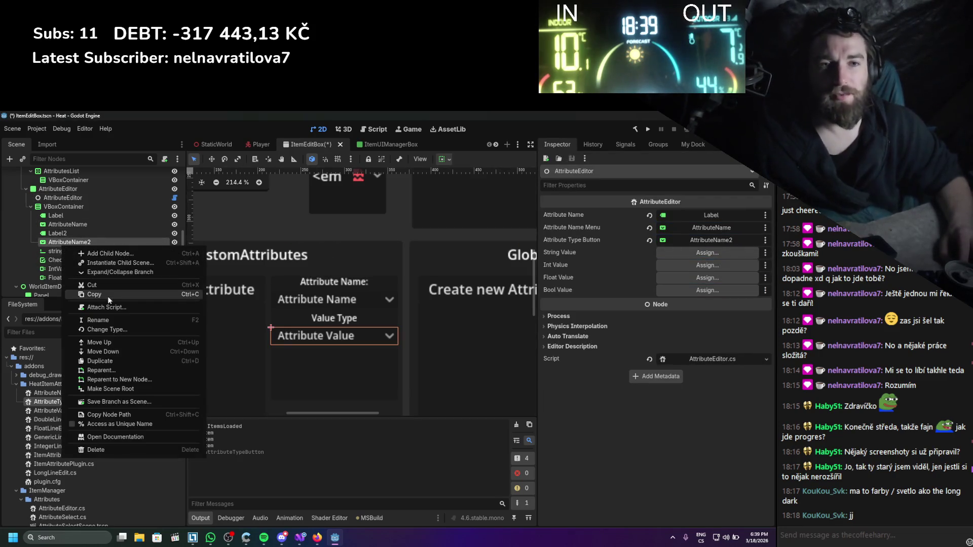
left_click(109, 320)
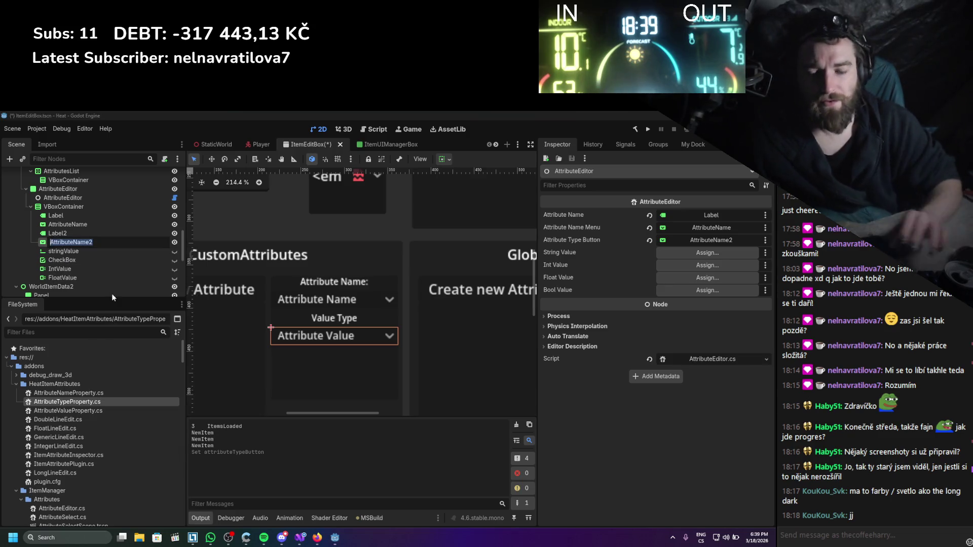
type("At")
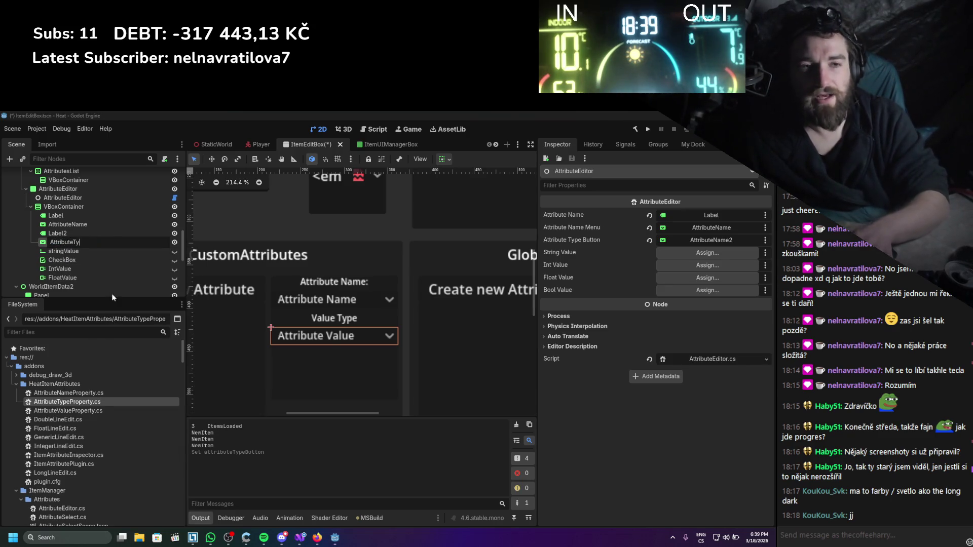
key("Escape")
key("ctrl+s")
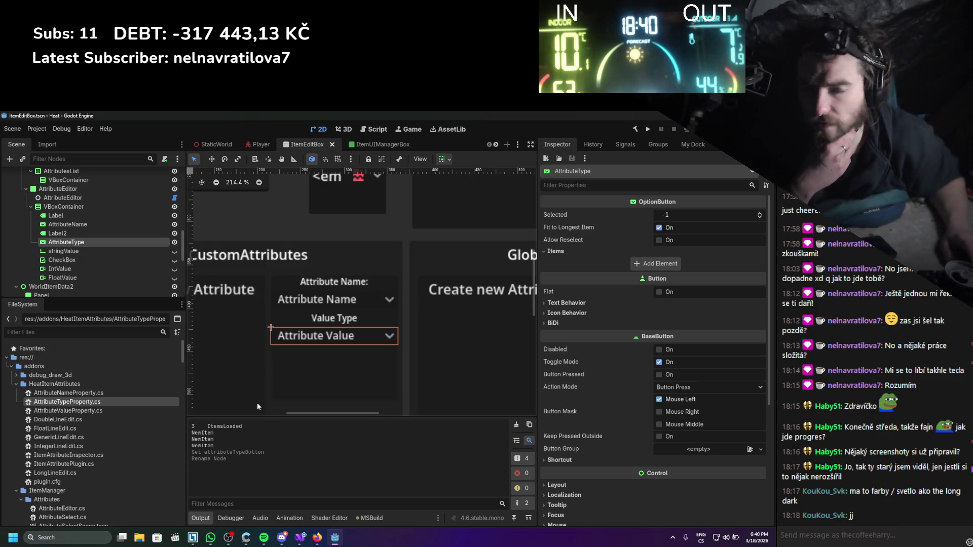
scroll(327, 306, "down", 3)
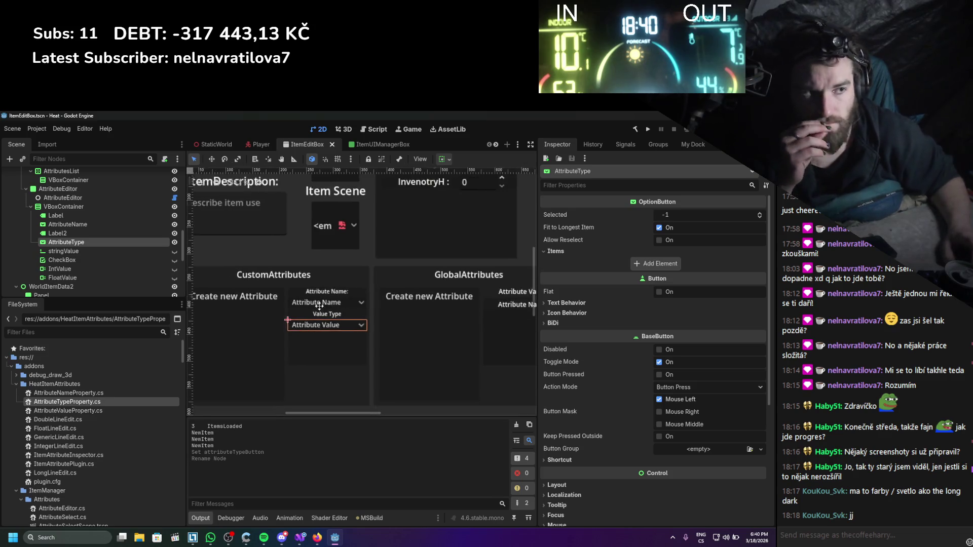
scroll(473, 294, "down", 1)
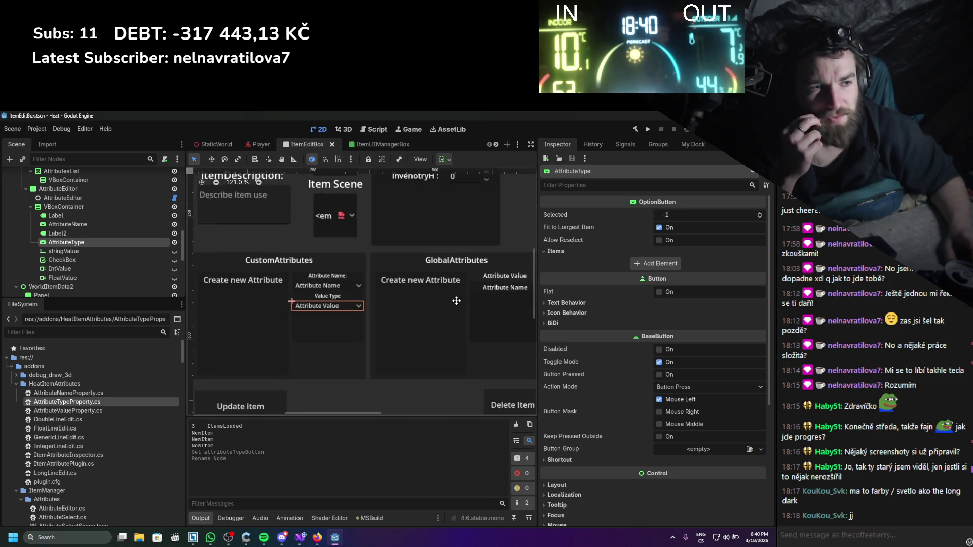
scroll(394, 296, "up", 3)
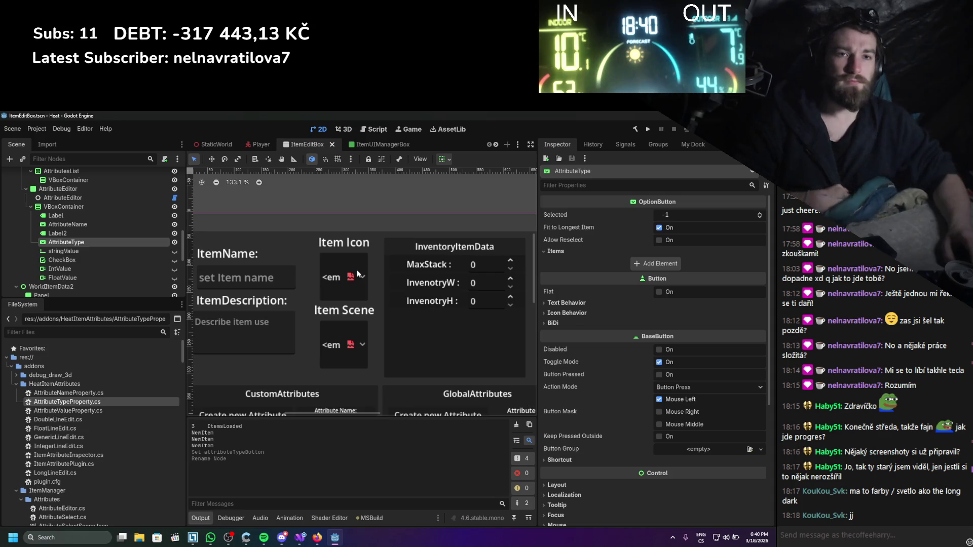
scroll(321, 241, "down", 3)
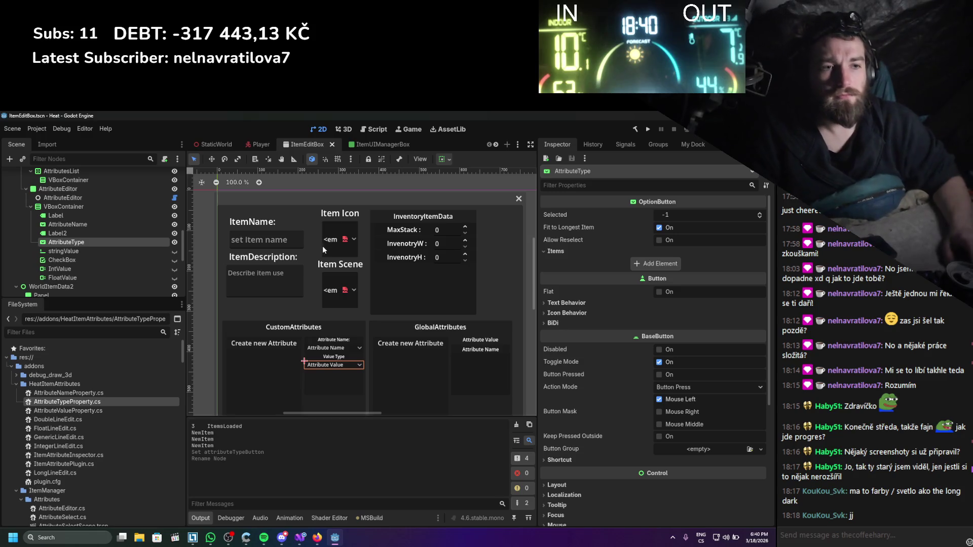
scroll(343, 247, "up", 5)
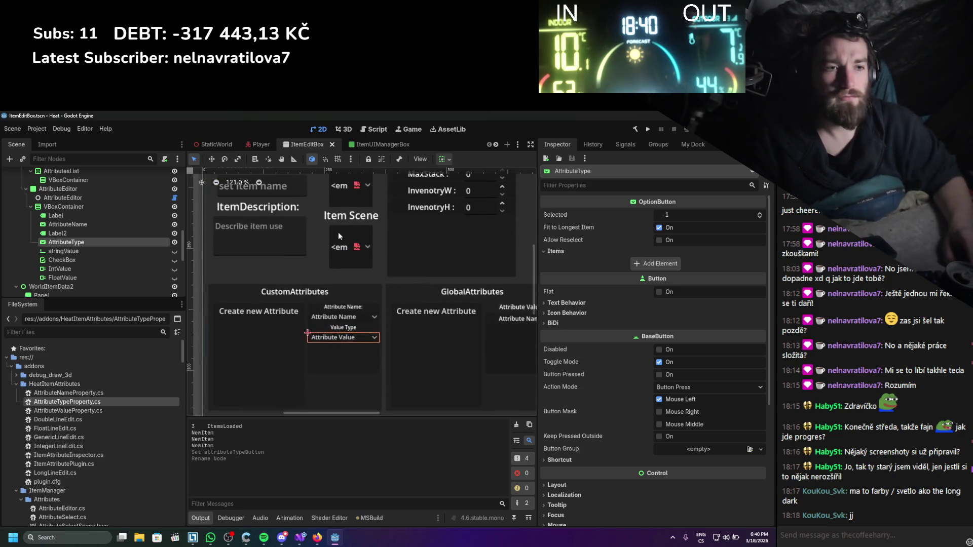
scroll(357, 233, "down", 2)
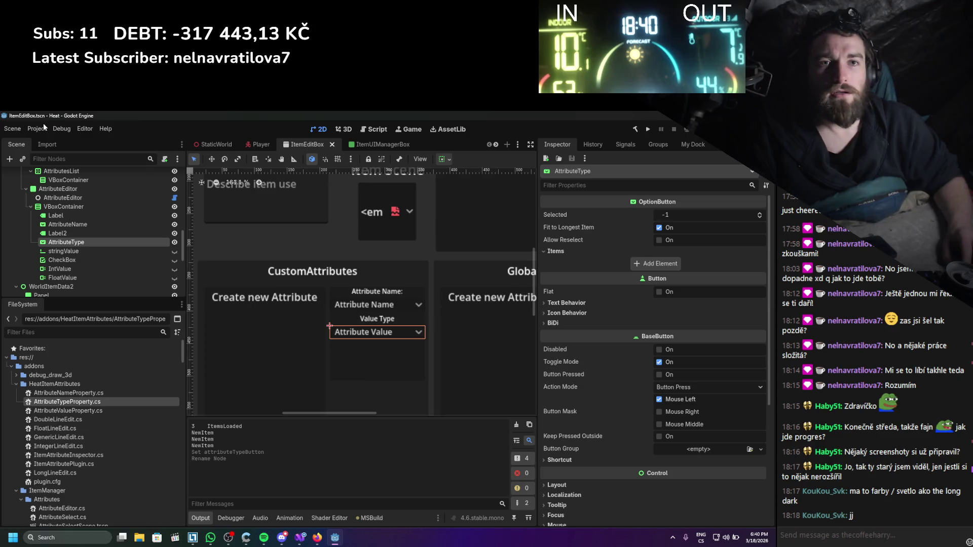
- Reload the ItemManager plugin by toggling it off and on in Project Settings
left_click(43, 128)
left_click(50, 138)
left_click(39, 205)
left_click(40, 205)
left_click(496, 137)
- Set item asd's value type to FLOAT and attribute name to AttrItemBurnValue, then close it
left_click(694, 144)
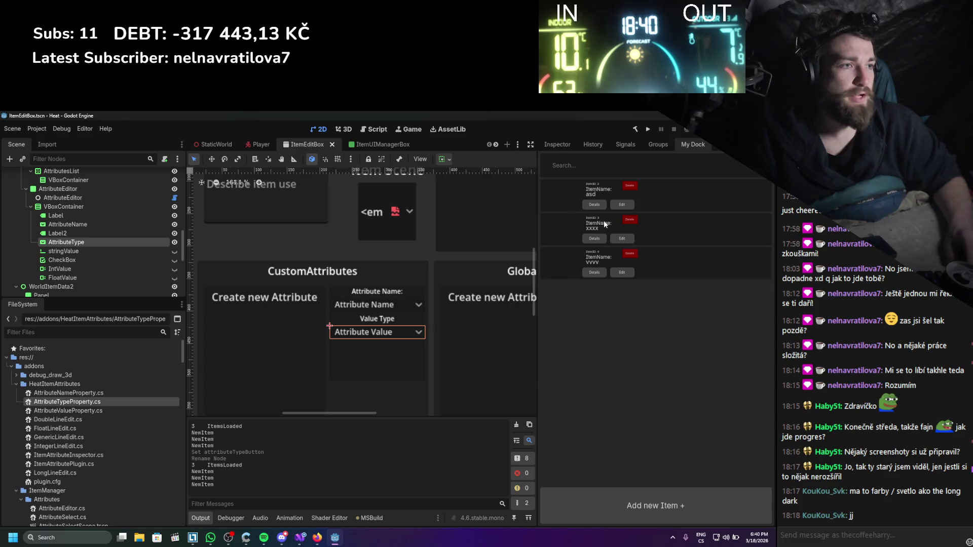
left_click(622, 205)
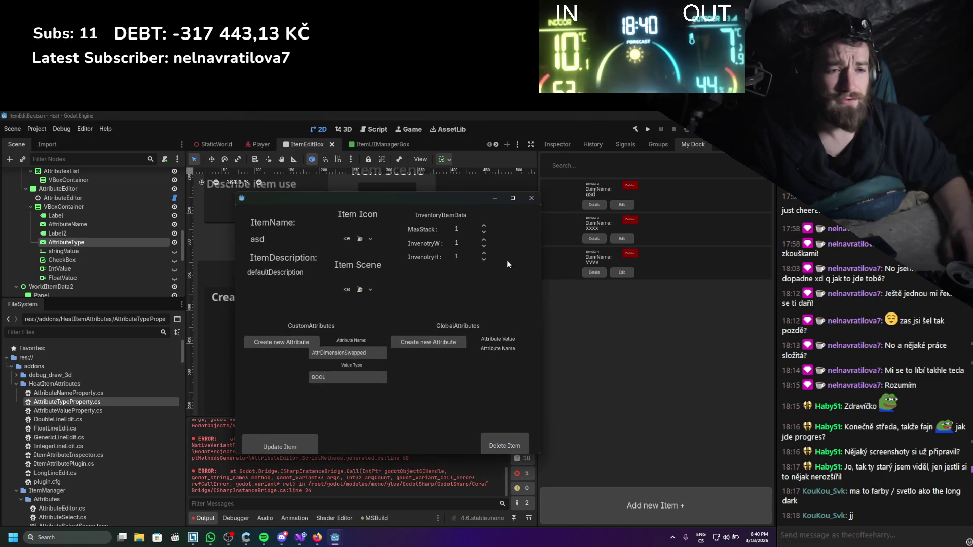
left_click(375, 376)
left_click(340, 413)
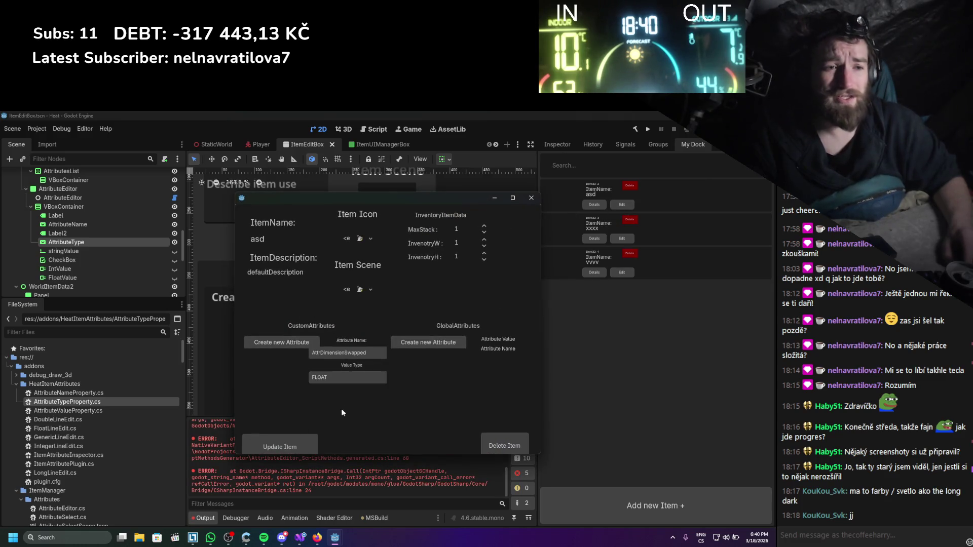
left_click(348, 354)
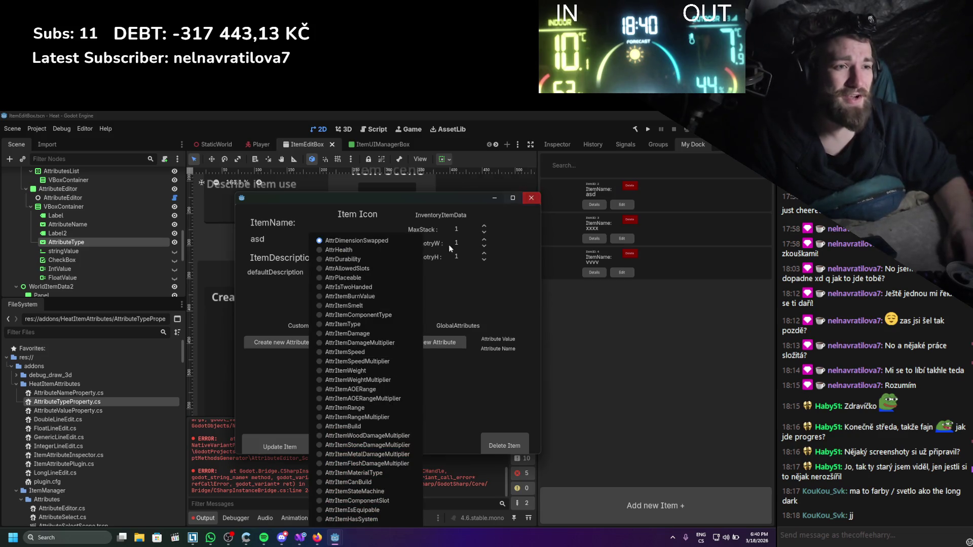
left_click(349, 296)
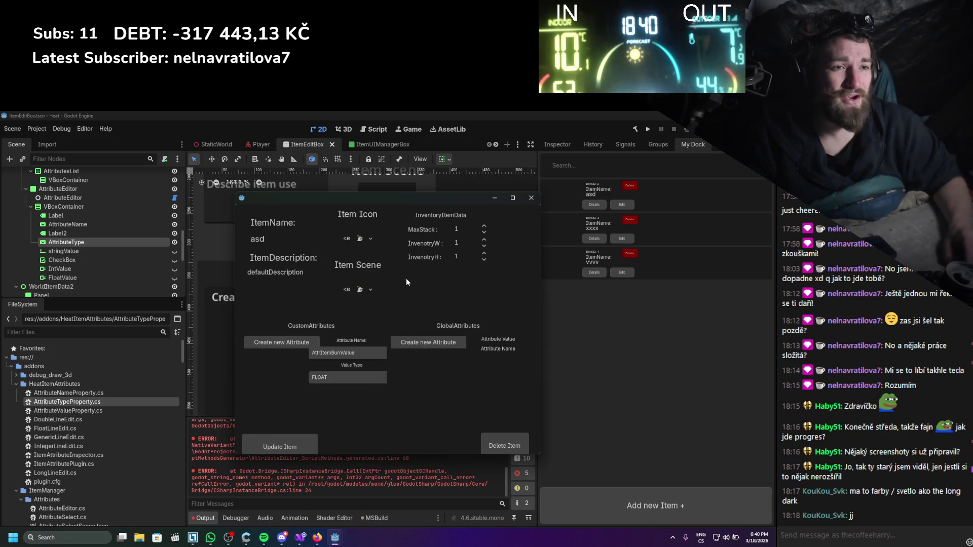
left_click(532, 198)
- Review the old errors in the Output panel and clear the log
scroll(475, 458, "up", 2)
scroll(475, 458, "up", 4)
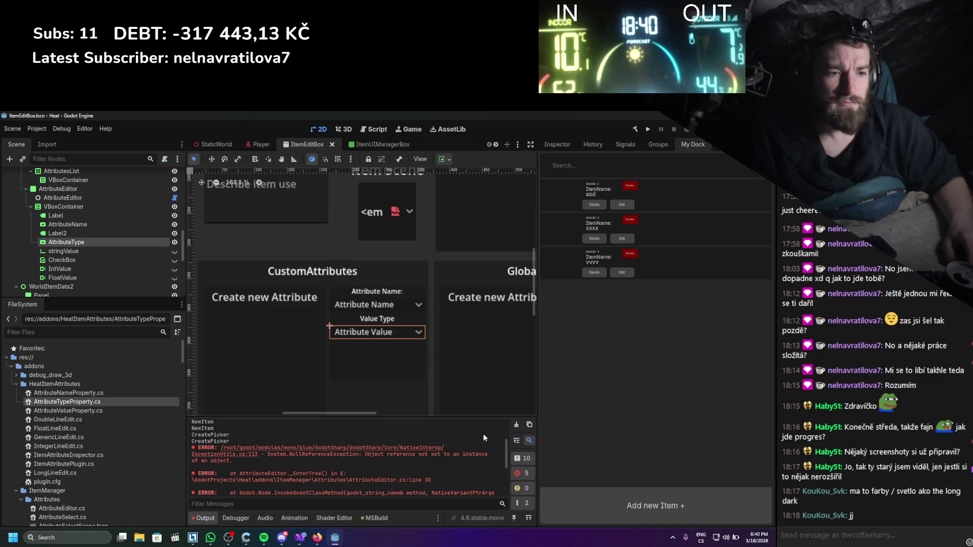
left_click(516, 425)
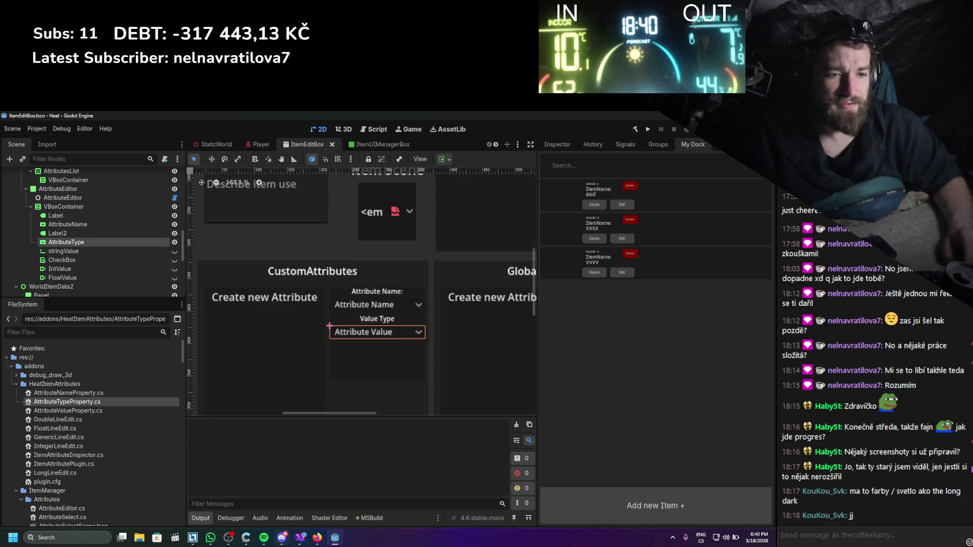
left_click(300, 538)
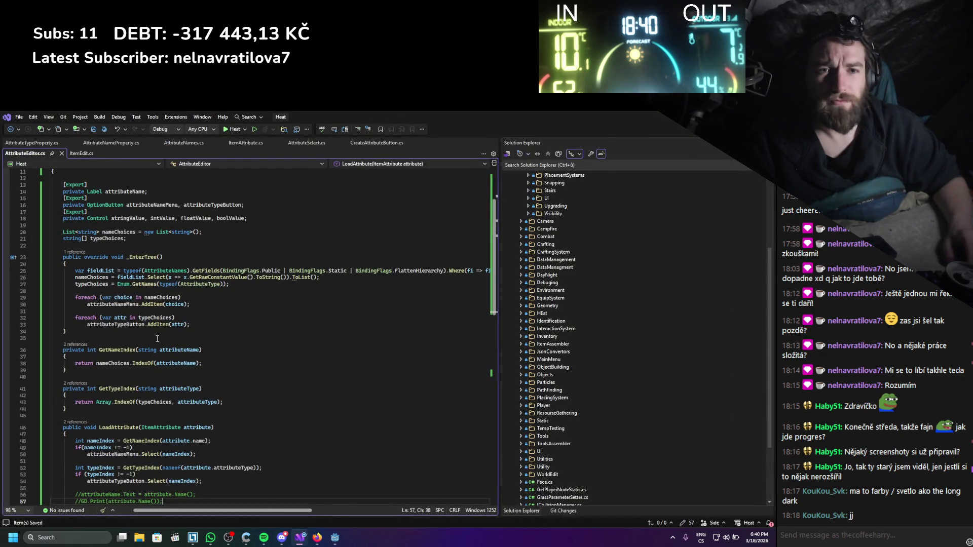
left_click(117, 305)
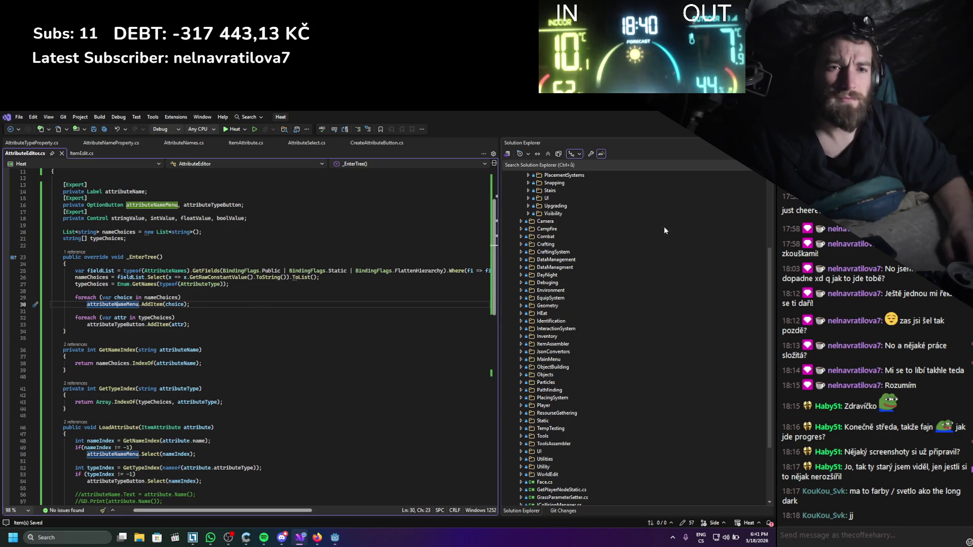
key("alt+Tab")
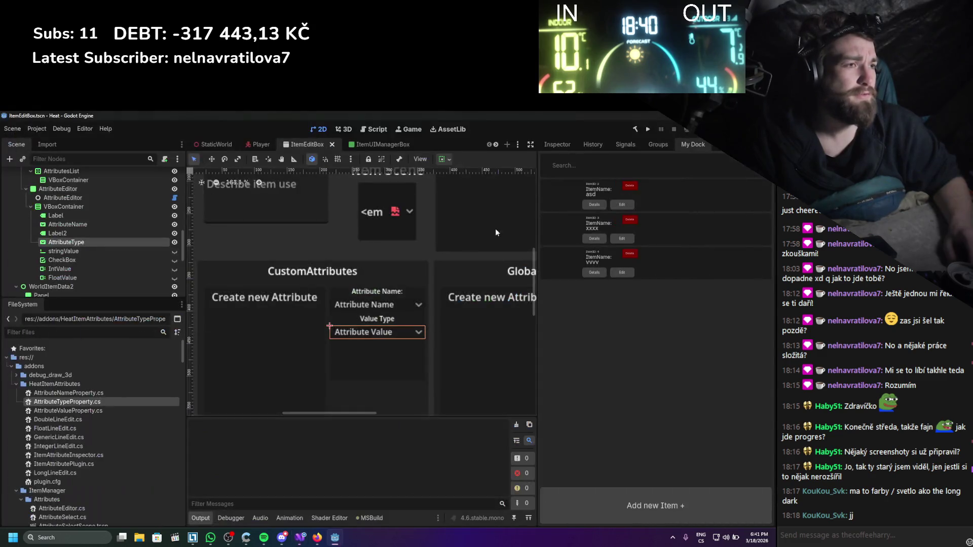
- Rebuild the C# project with the AttributeEditor node selected and clear the Output log
left_click(563, 144)
left_click(69, 198)
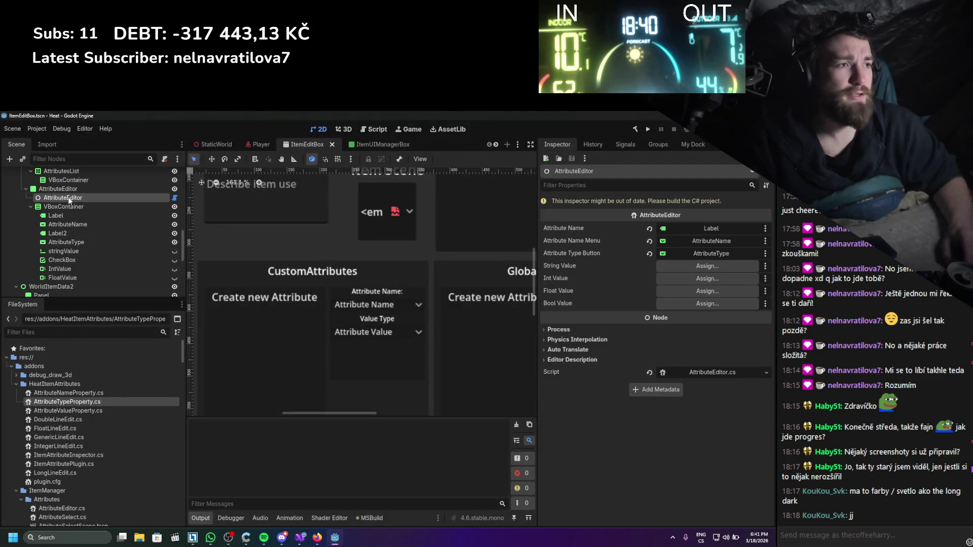
left_click(634, 131)
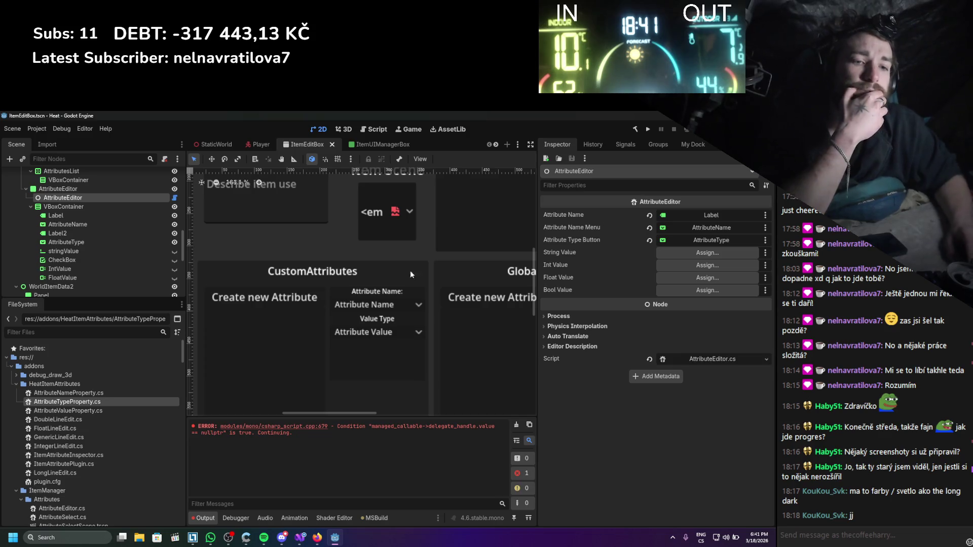
left_click(517, 425)
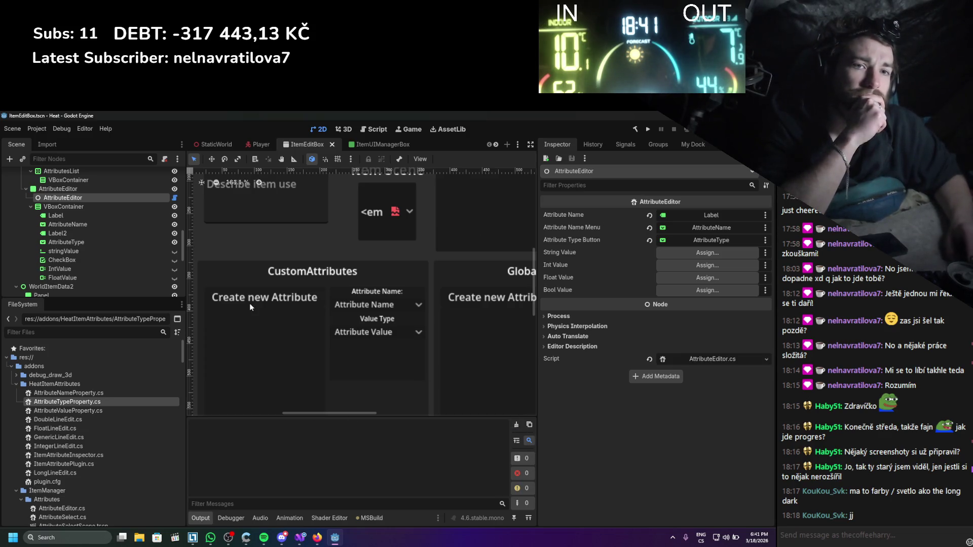
left_click(117, 215)
left_click(113, 198)
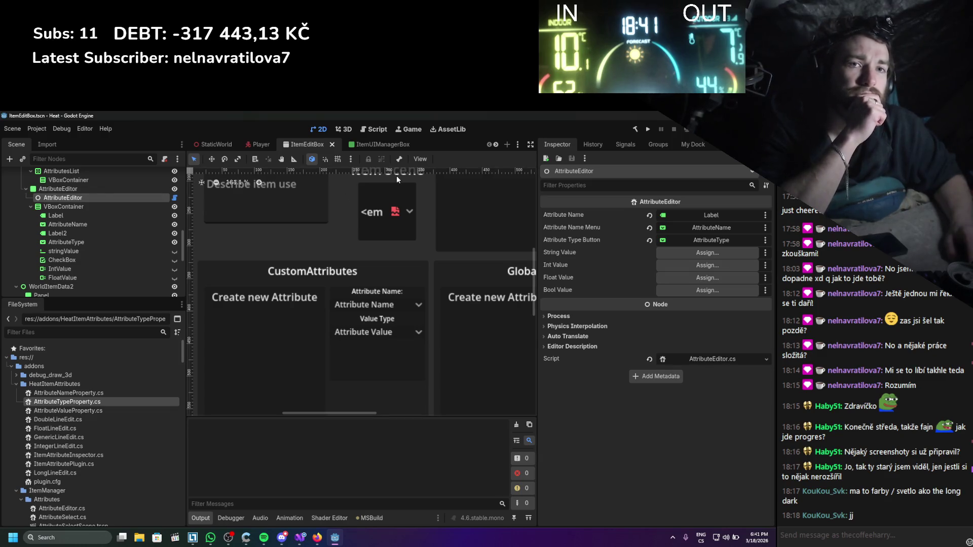
- Reload the ItemManager plugin by toggling it off and on in Project Settings
left_click(44, 129)
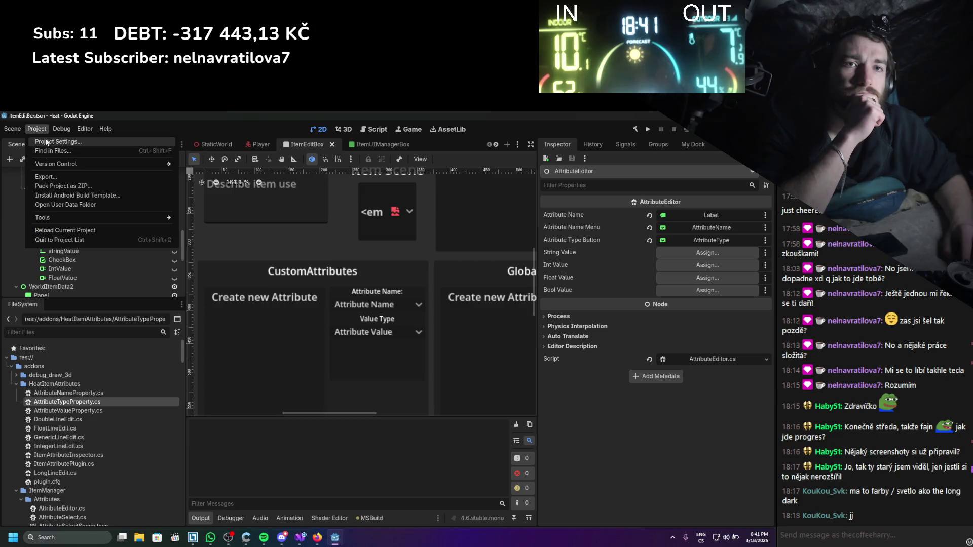
left_click(45, 141)
left_click(38, 205)
left_click(38, 204)
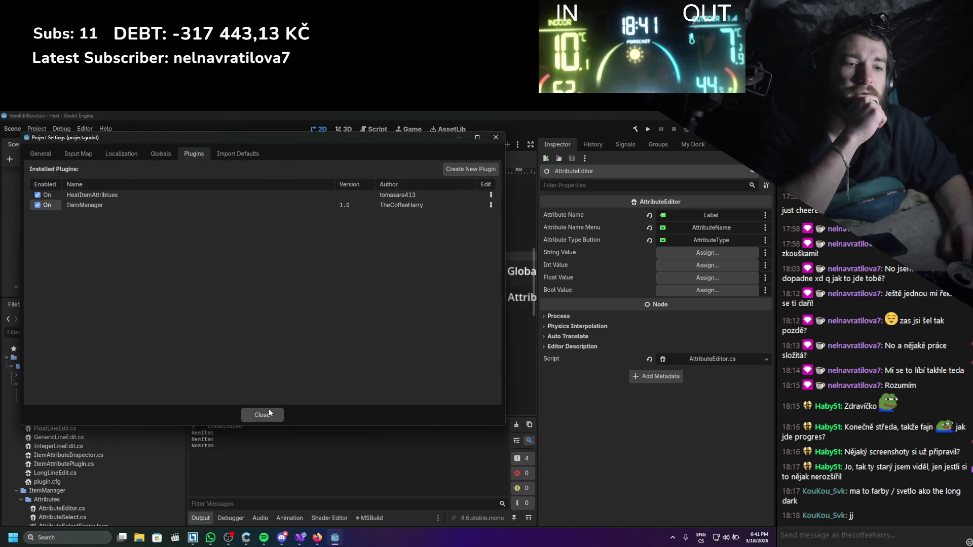
left_click(269, 412)
- Open item asd from the custom dock, close it, and check the NullReferenceException in Output
left_click(693, 144)
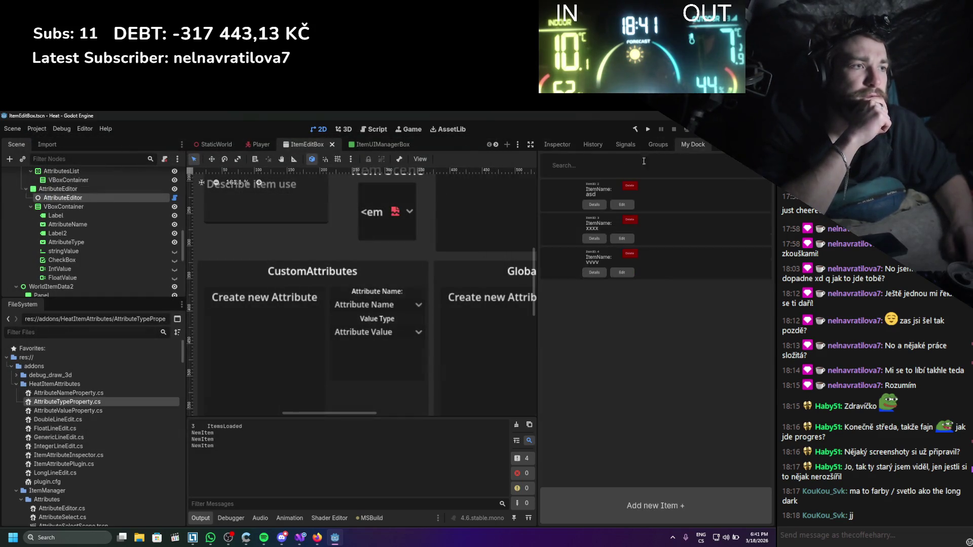
left_click(621, 204)
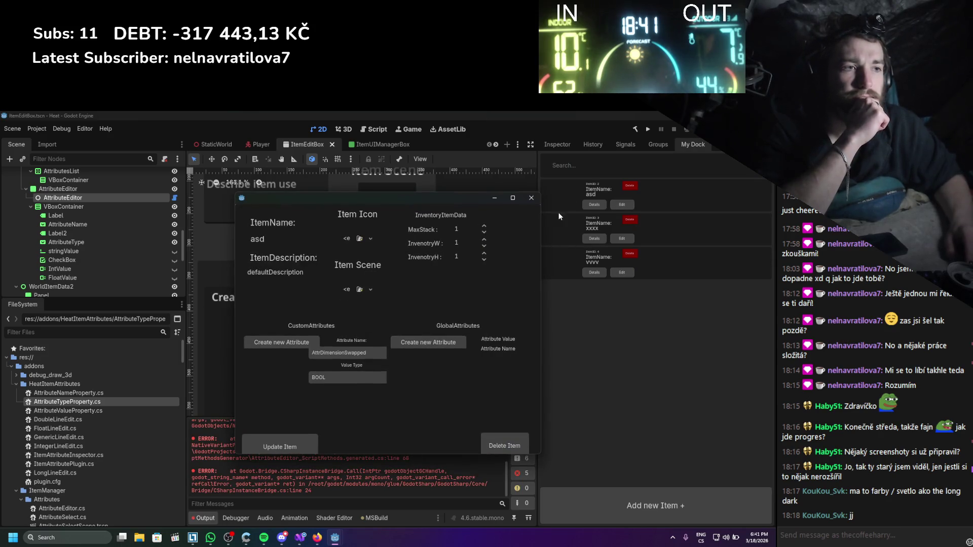
left_click(532, 198)
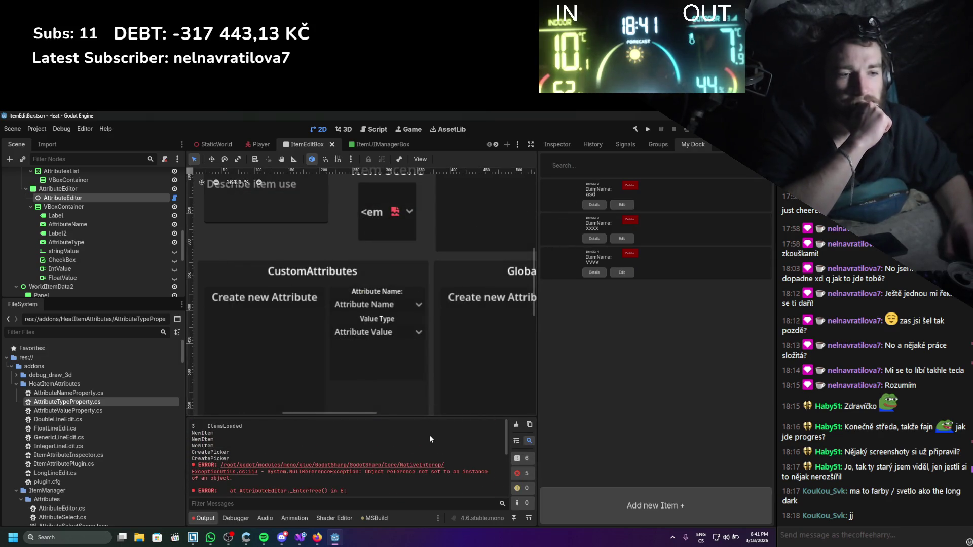
scroll(430, 434, "down", 2)
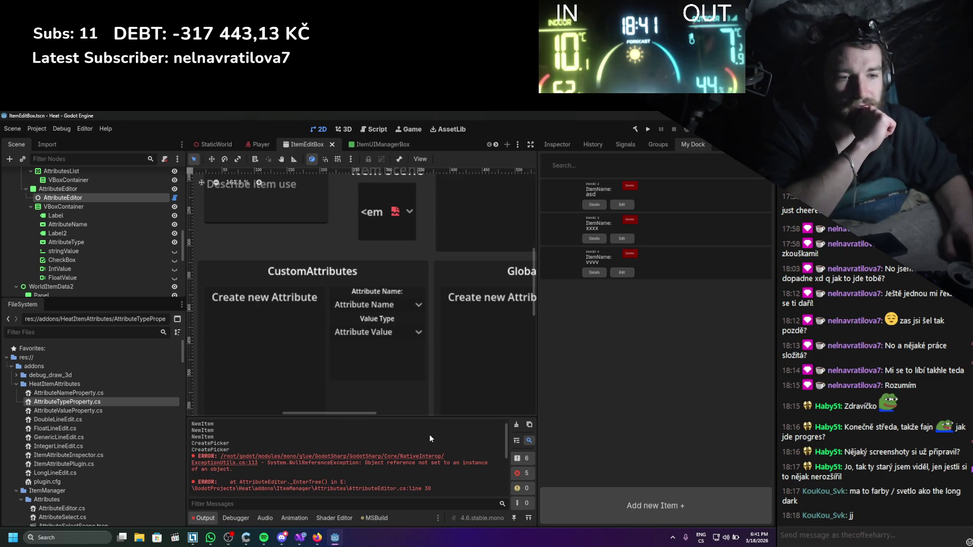
- Replace the _EnterTree method name with _Ready in AttributeEditor.cs and save the file
left_click(301, 538)
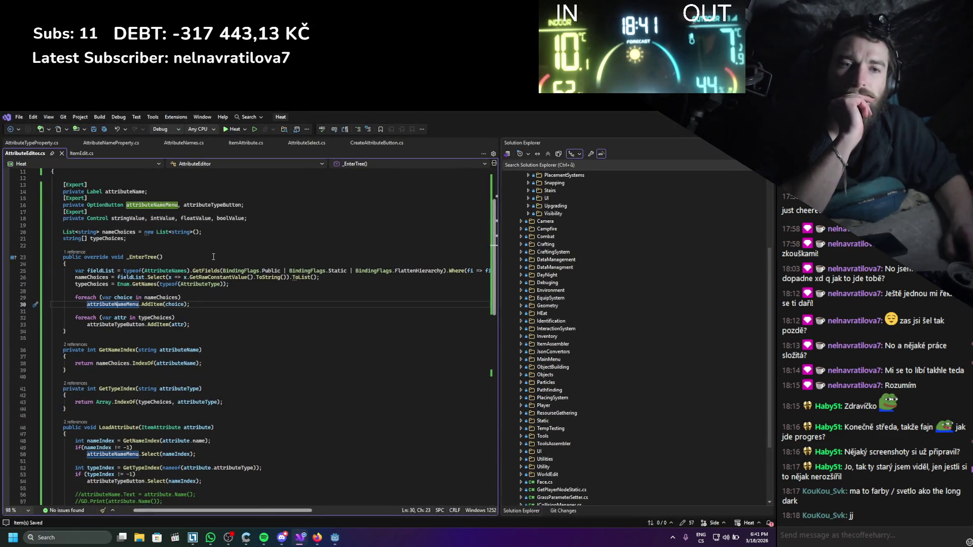
scroll(217, 328, "up", 2)
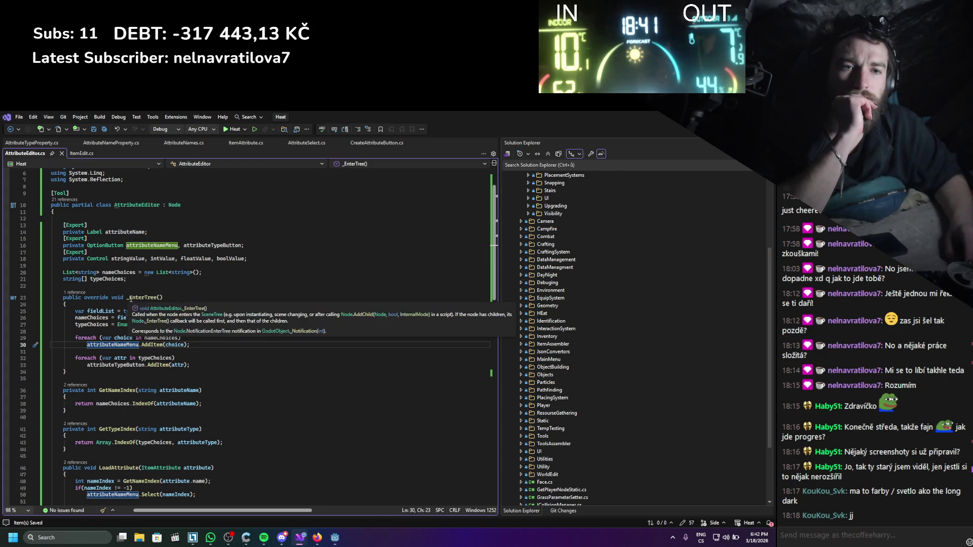
left_click_drag(129, 298, 151, 299)
type("_Ready")
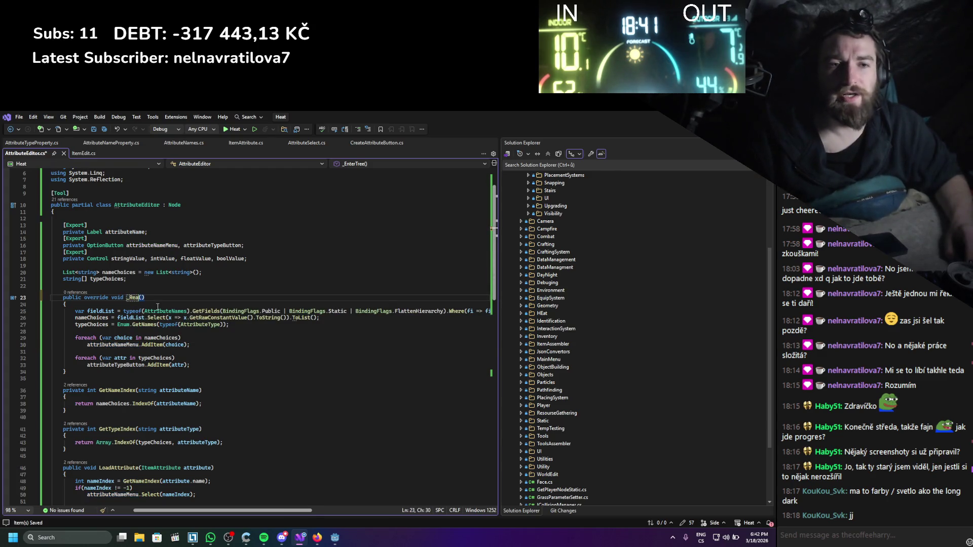
key("ctrl+s")
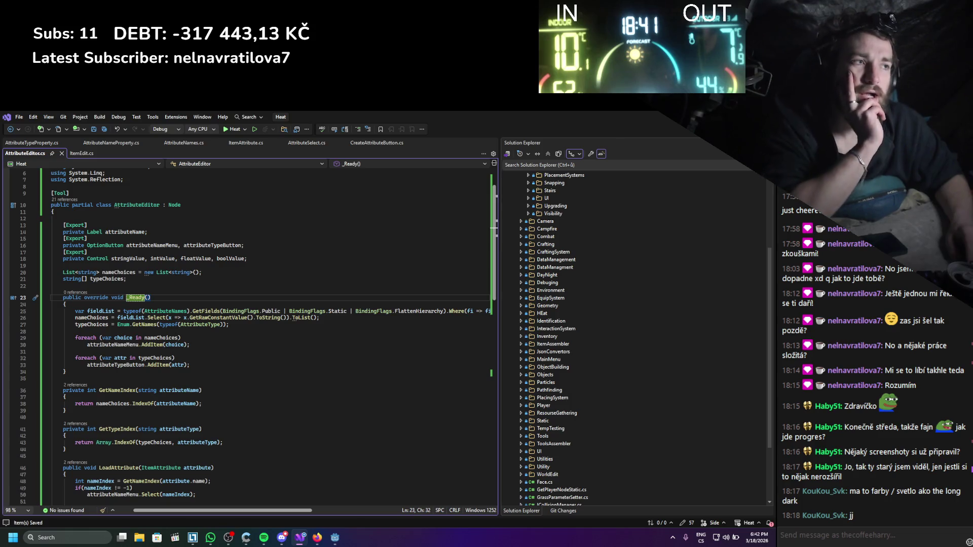
key("alt+Tab")
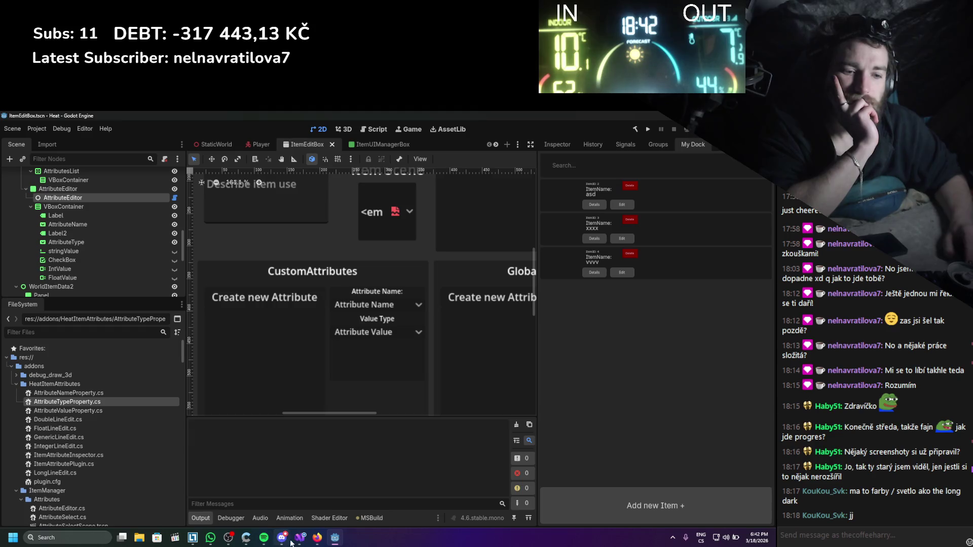
left_click(300, 537)
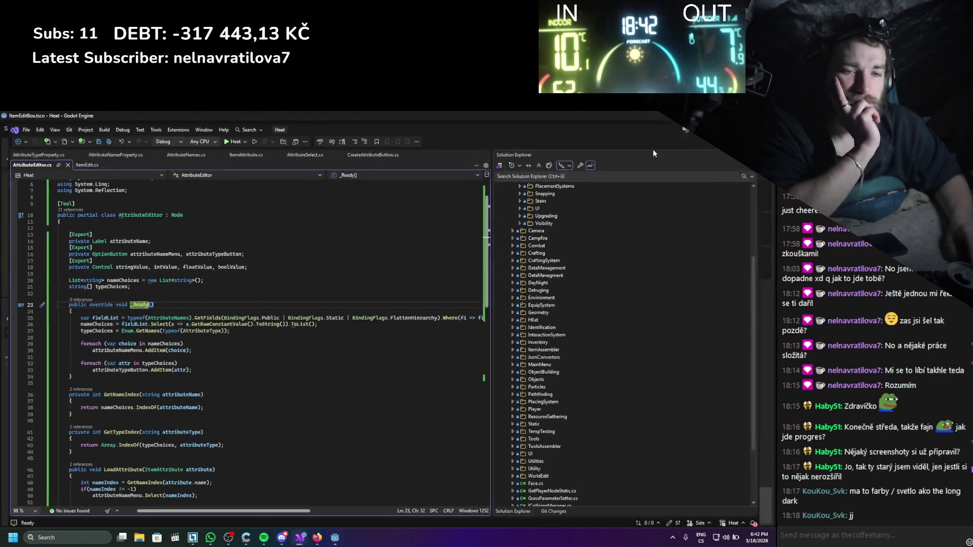
key("alt+Tab")
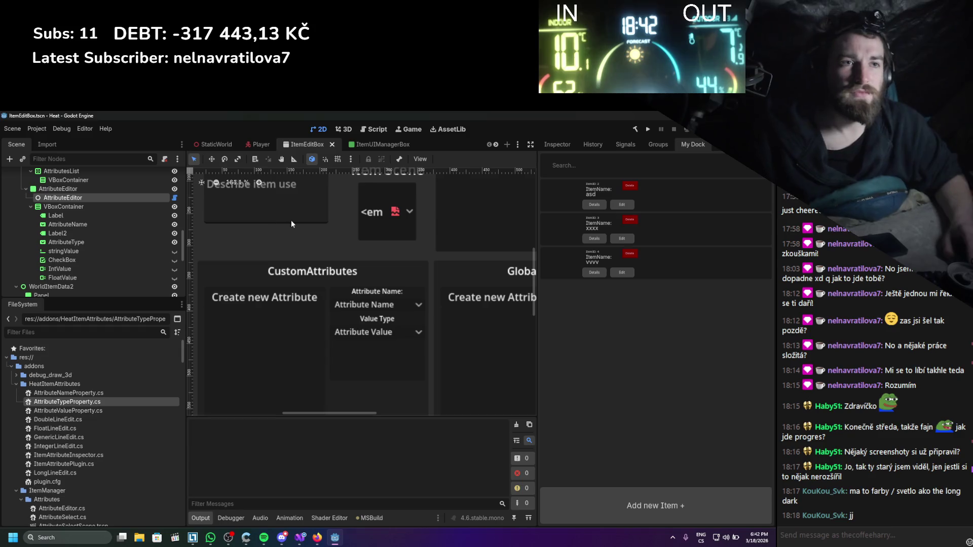
- Rebuild the C# project with the Build (hammer) button and clear the Output log
left_click(548, 145)
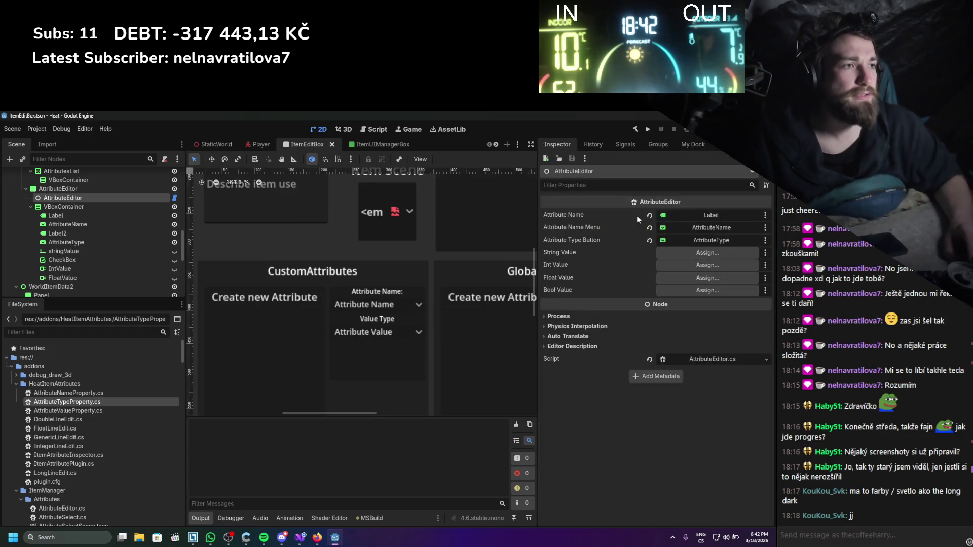
left_click(635, 129)
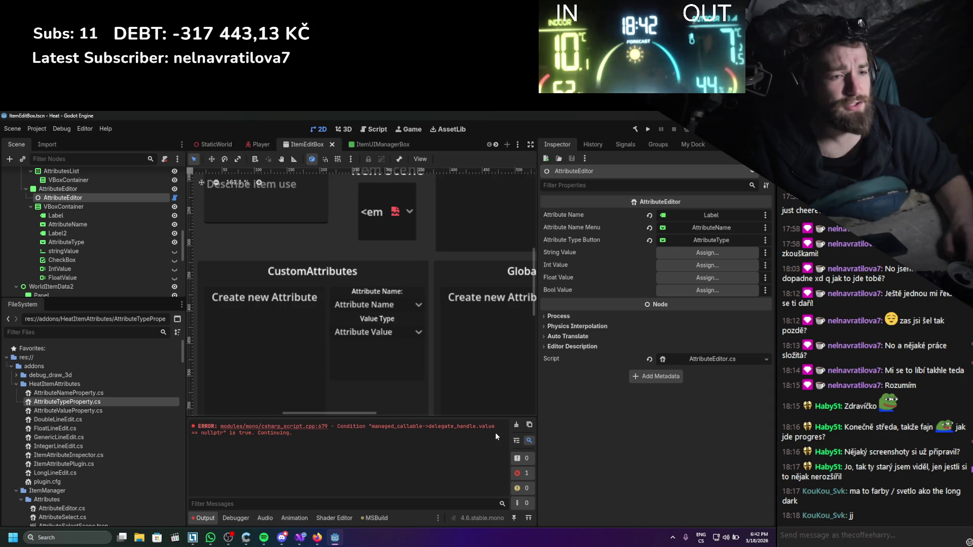
left_click(516, 425)
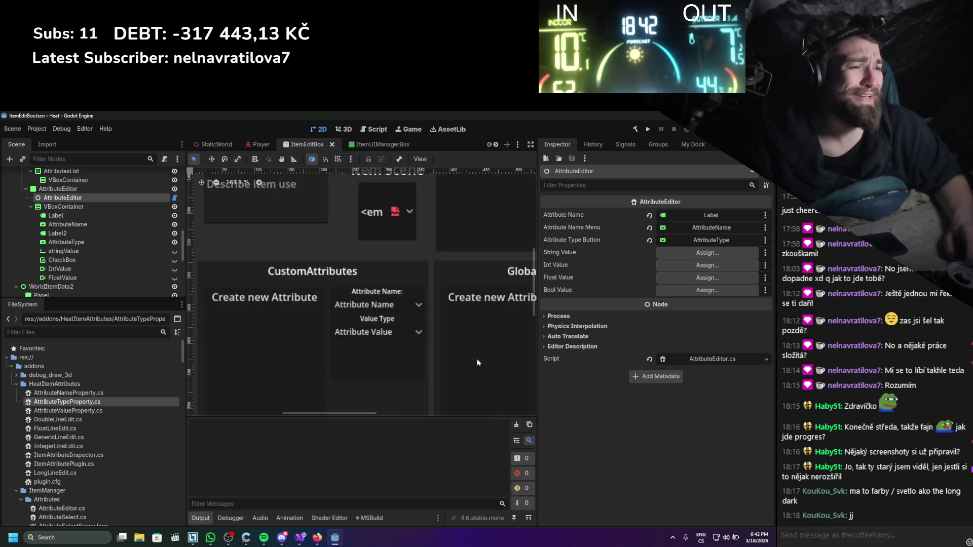
- Open Project Settings to the Plugins list showing HeatItemAttributes and ItemManager
left_click(692, 144)
left_click(36, 129)
left_click(43, 137)
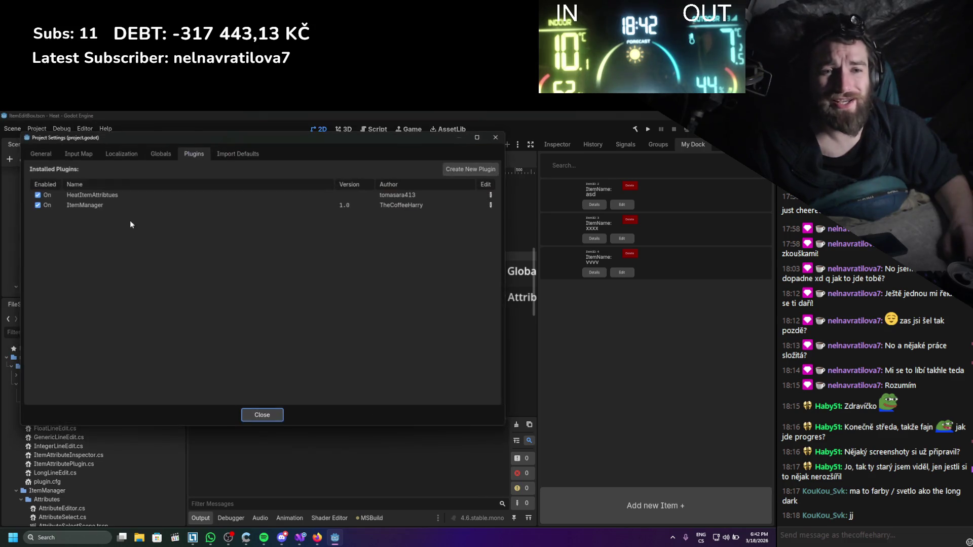
- Reload the ItemManager plugin, open item asd's edit window, and clear the Output log
double_click(37, 205)
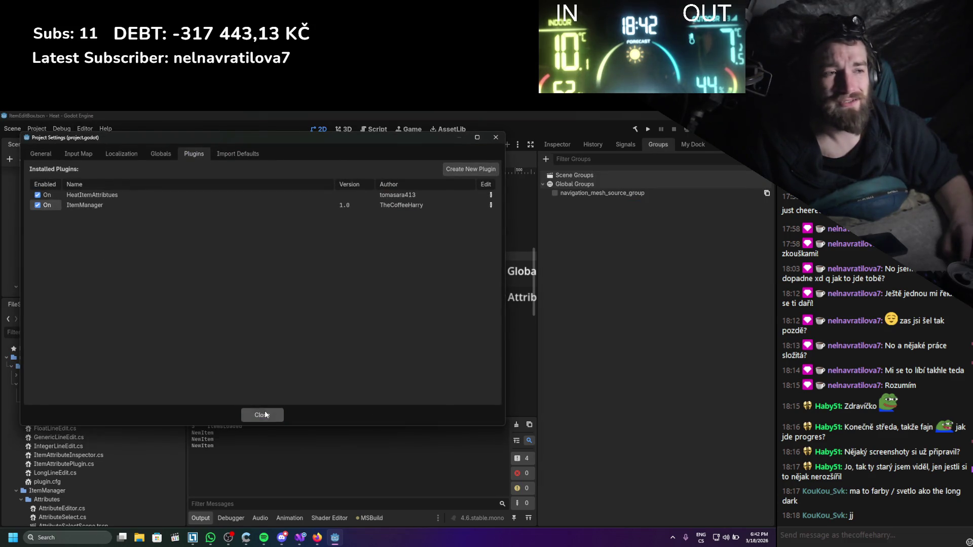
left_click(264, 415)
left_click(615, 205)
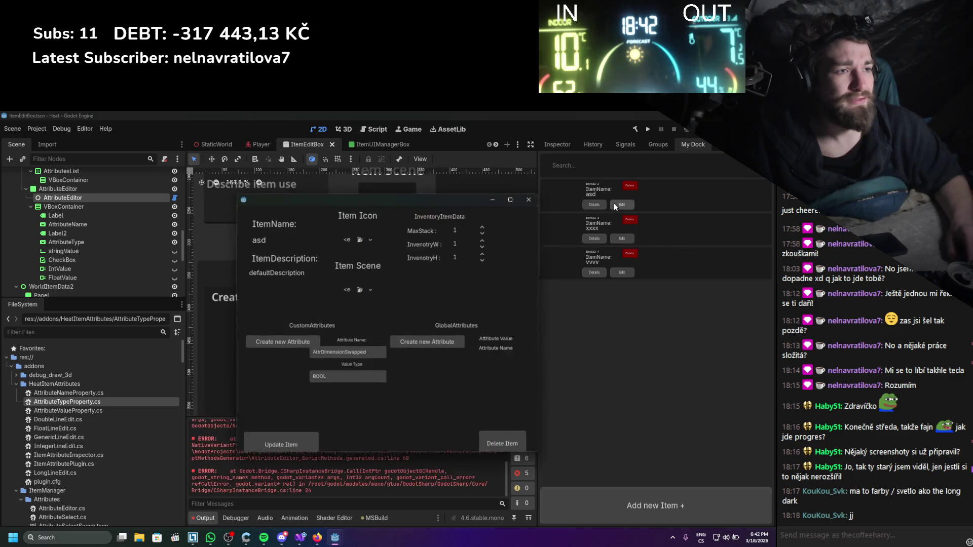
left_click_drag(420, 197, 588, 157)
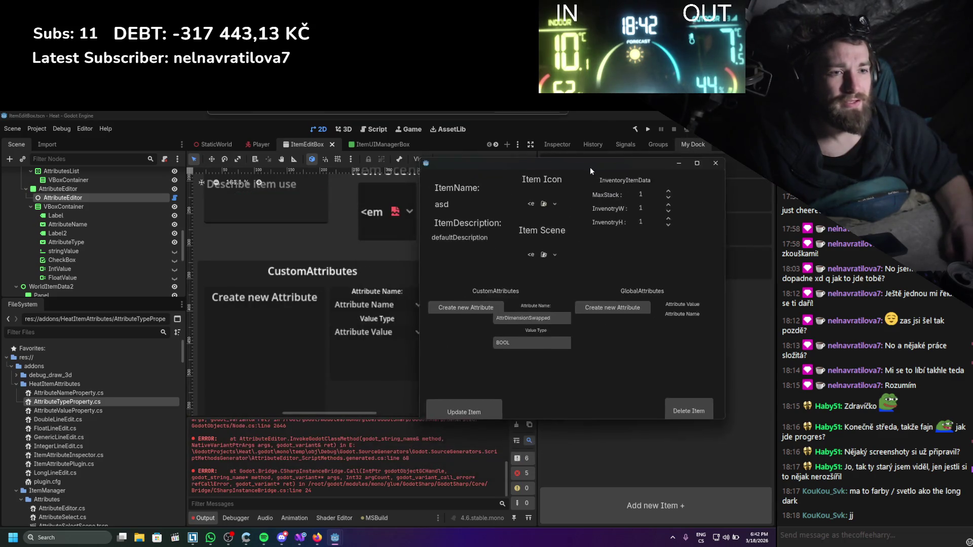
scroll(284, 459, "up", 5)
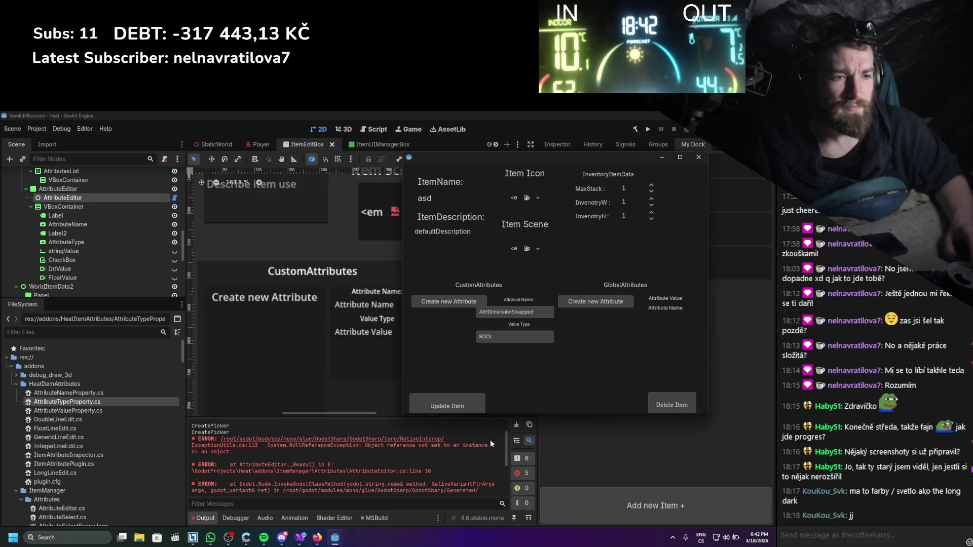
left_click(517, 425)
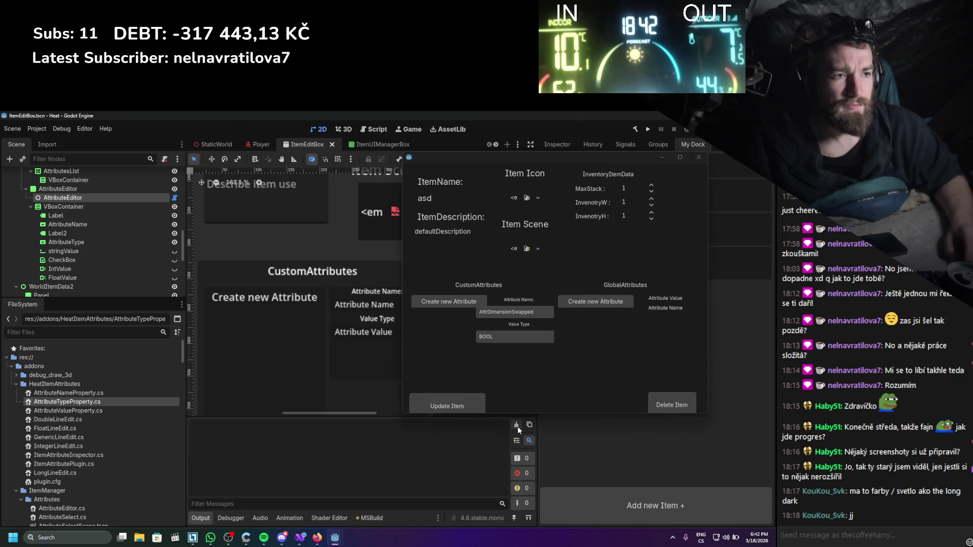
- Reposition the item edit dialog and browse the attribute name choices, trying AttrAllowedSlots
left_click(513, 312)
left_click(514, 518)
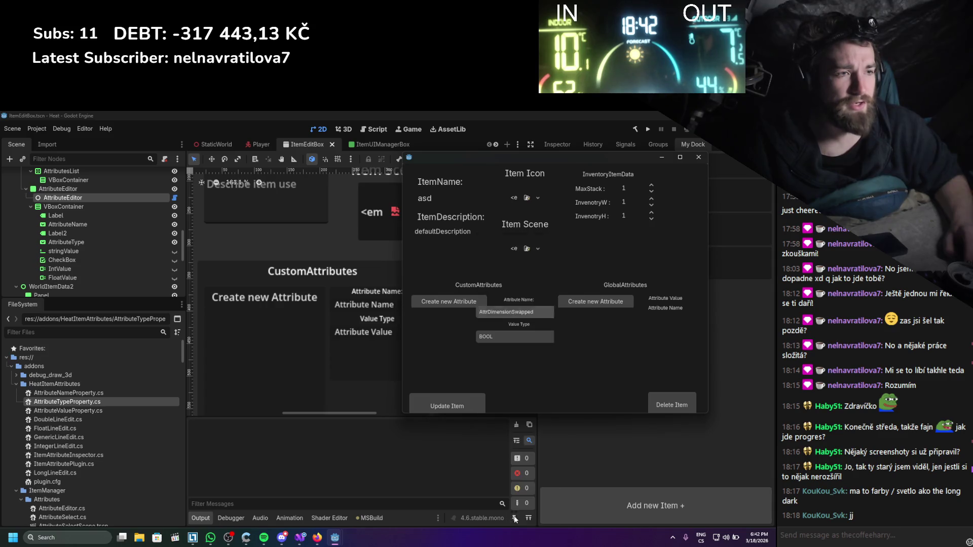
left_click_drag(545, 157, 514, 277)
left_click(491, 426)
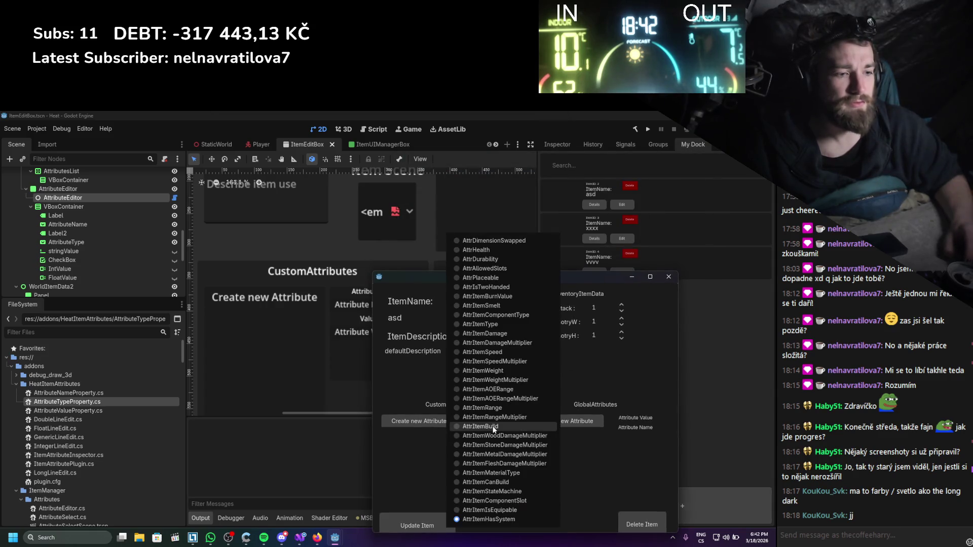
left_click(485, 268)
left_click(494, 433)
left_click(618, 474)
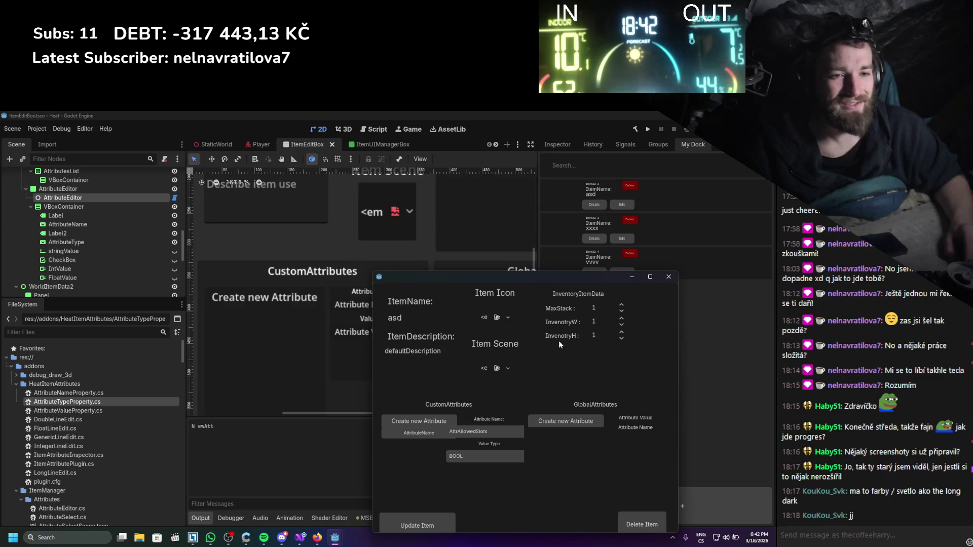
- Set the attribute name to AttrItemWeightMultiplier and the value type to LONG, then close
left_click(451, 431)
left_click(479, 378)
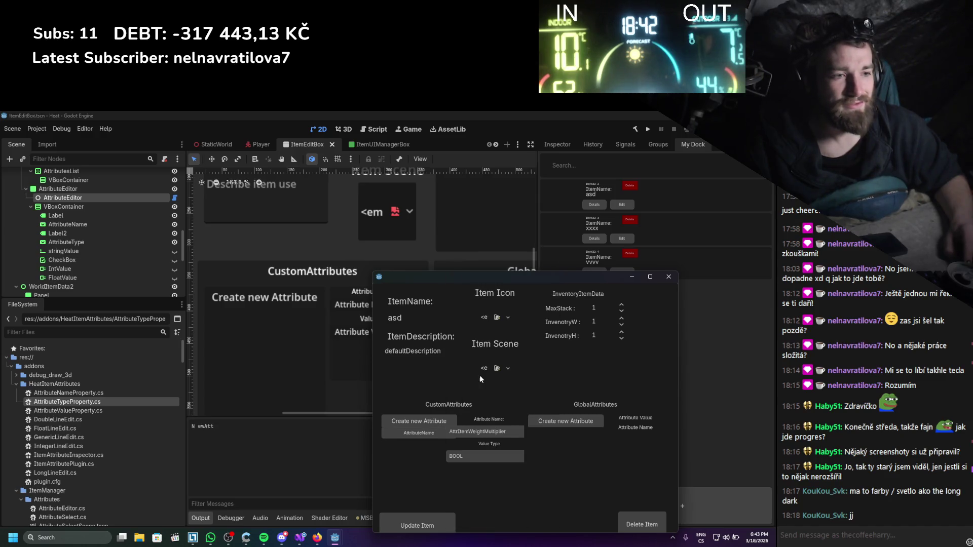
left_click(471, 457)
left_click(471, 490)
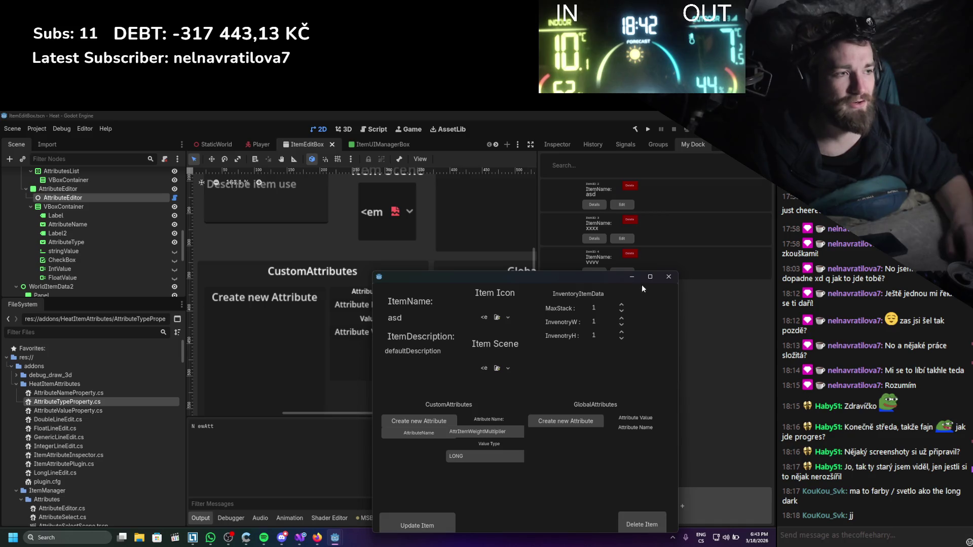
left_click(668, 276)
- Reopen item asd to verify the change and read the NullReferenceException in Output
left_click(622, 205)
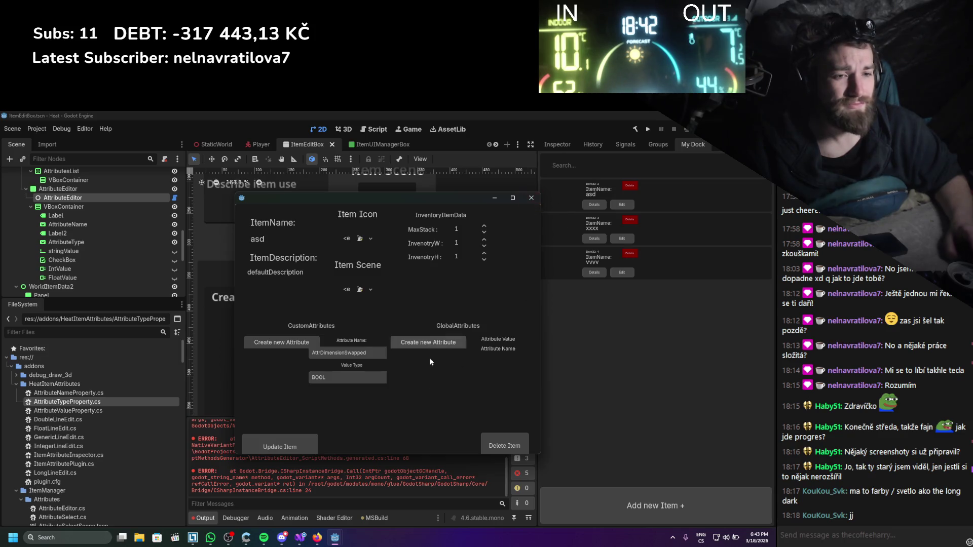
left_click(531, 198)
scroll(332, 485, "up", 8)
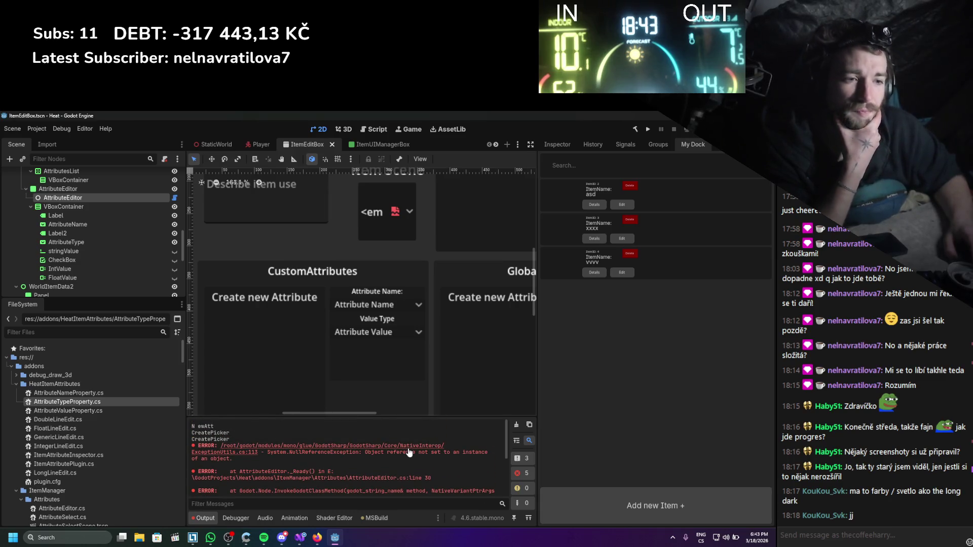
scroll(408, 450, "down", 1)
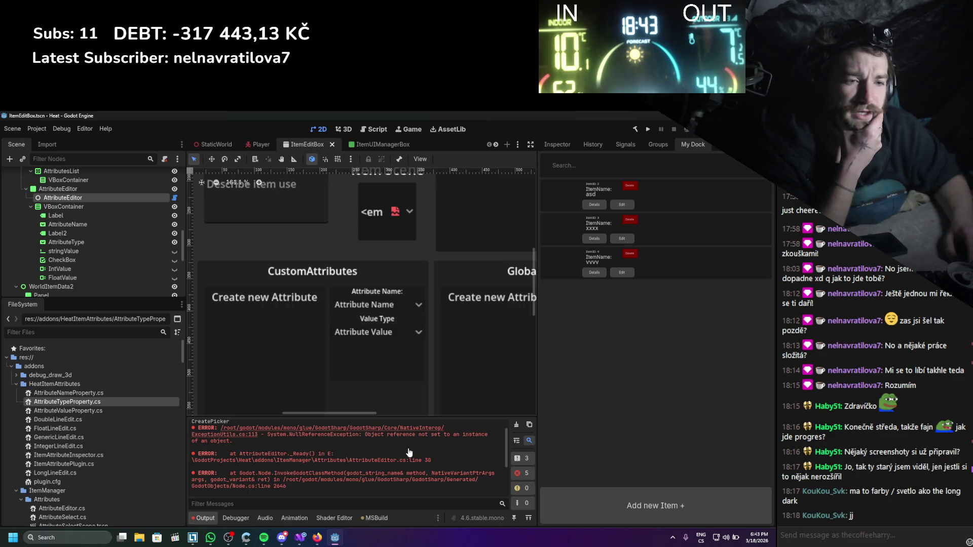
scroll(410, 452, "up", 1)
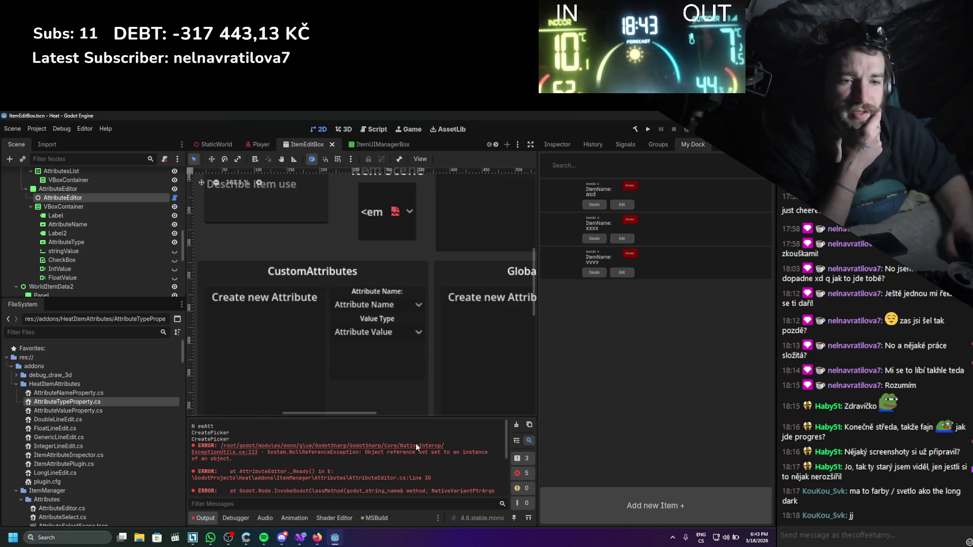
left_click(300, 537)
- Inspect the nameChoices foreach loop and its AddItem line in _Ready
left_click(175, 345)
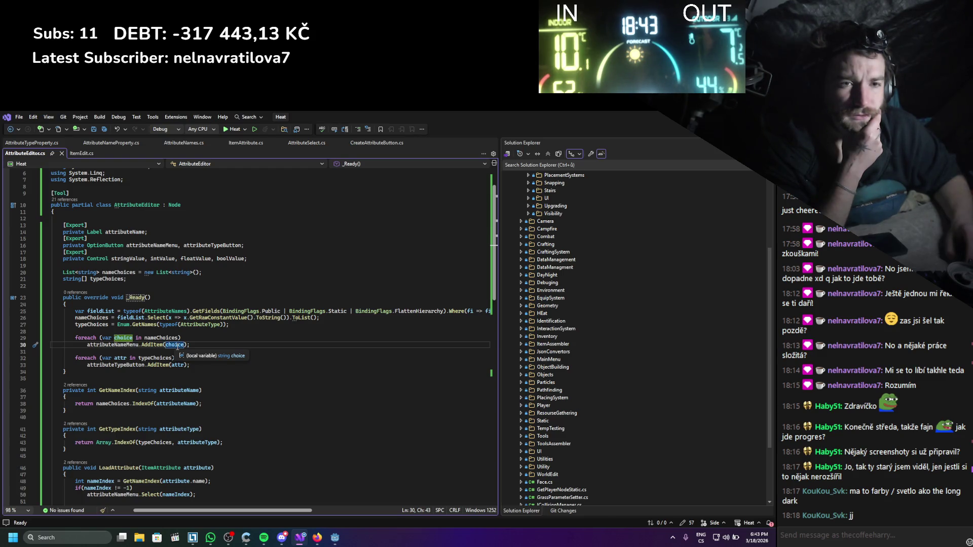
left_click(169, 338)
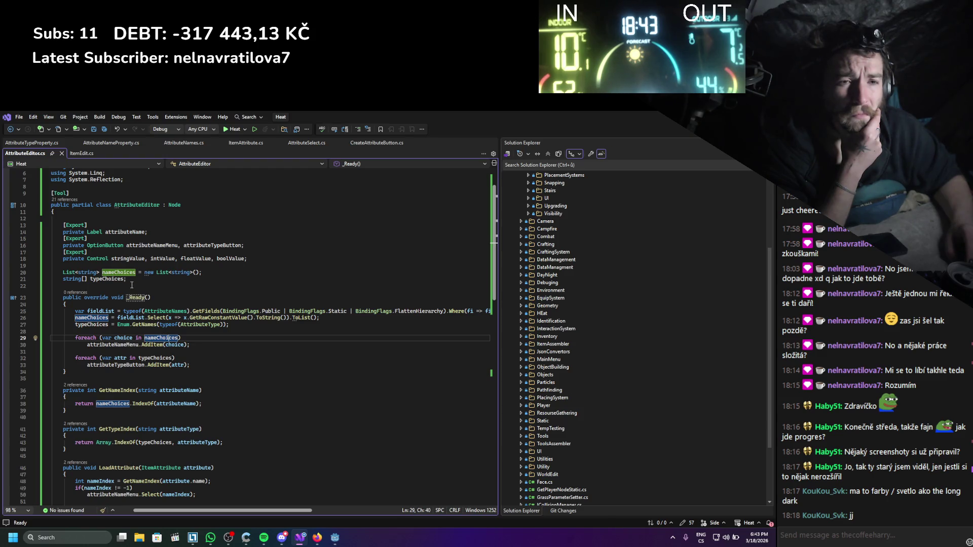
mouse_move(144, 329)
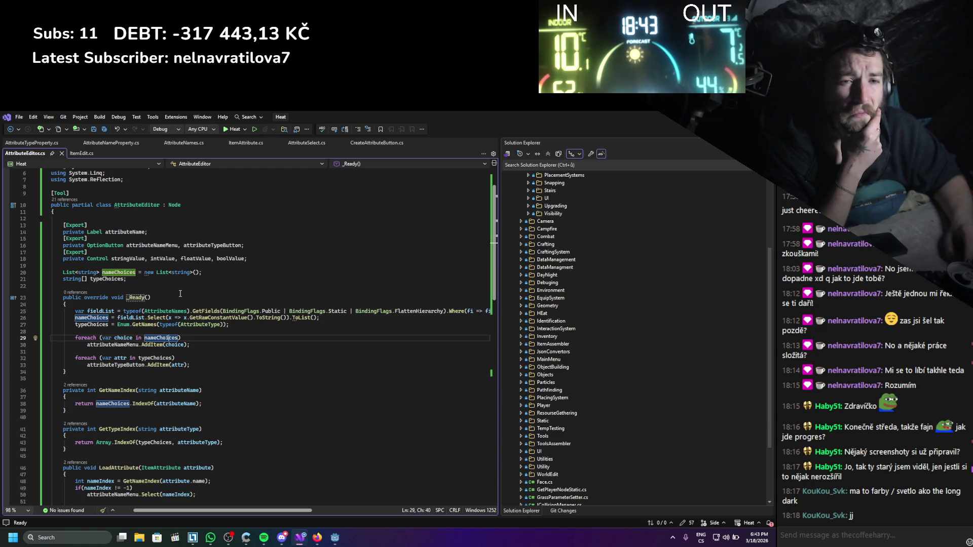
- Comment out the foreach and AddItem lines with //, save, and rebuild in Godot
left_click(76, 338)
type("//")
left_click(79, 344)
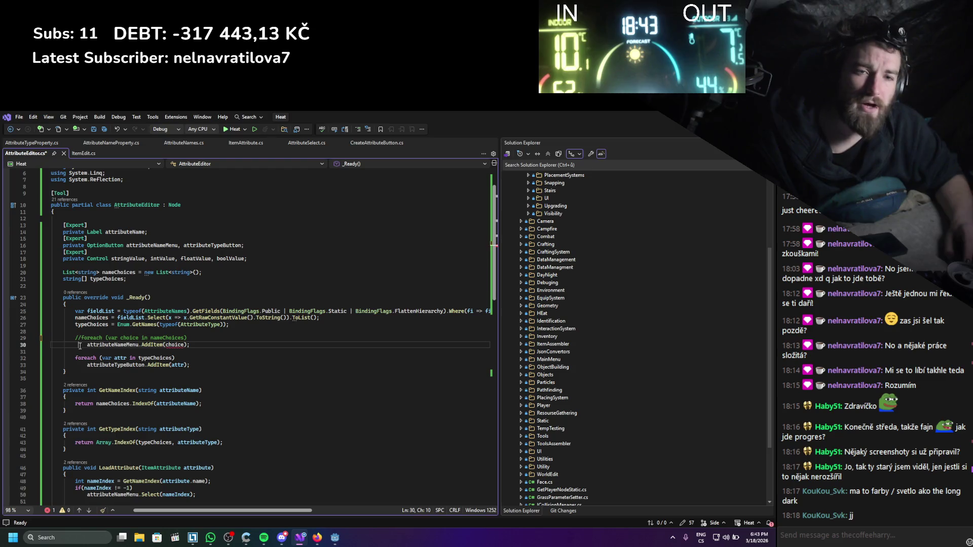
type("//")
key("ctrl+s")
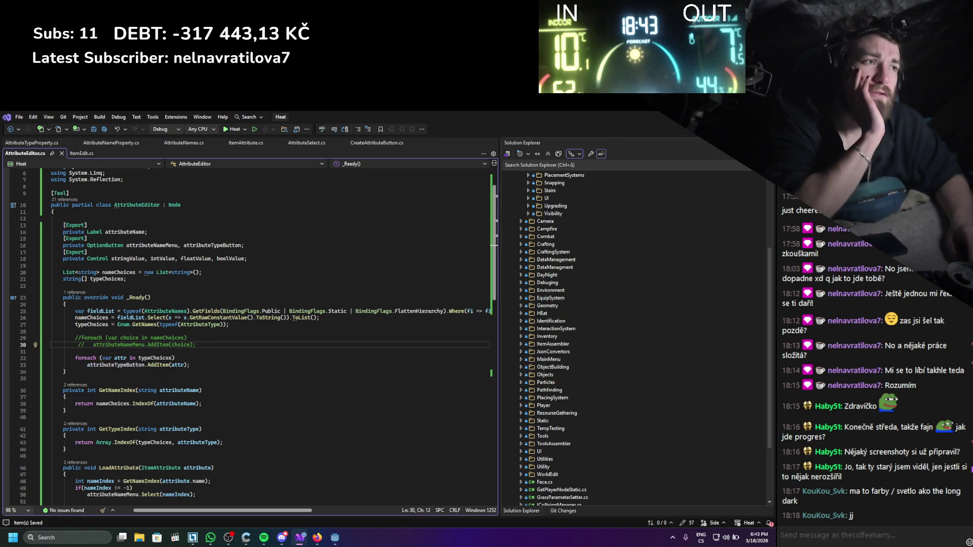
key("alt+Tab")
left_click(635, 131)
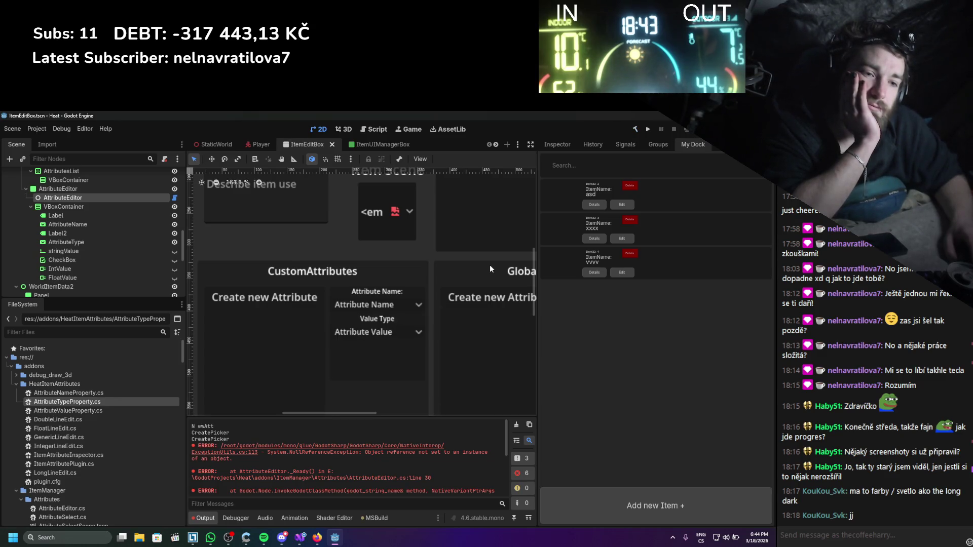
- Clear Output, reopen item asd to see its empty attribute name list, then return to AttributeEditor.cs
left_click(517, 425)
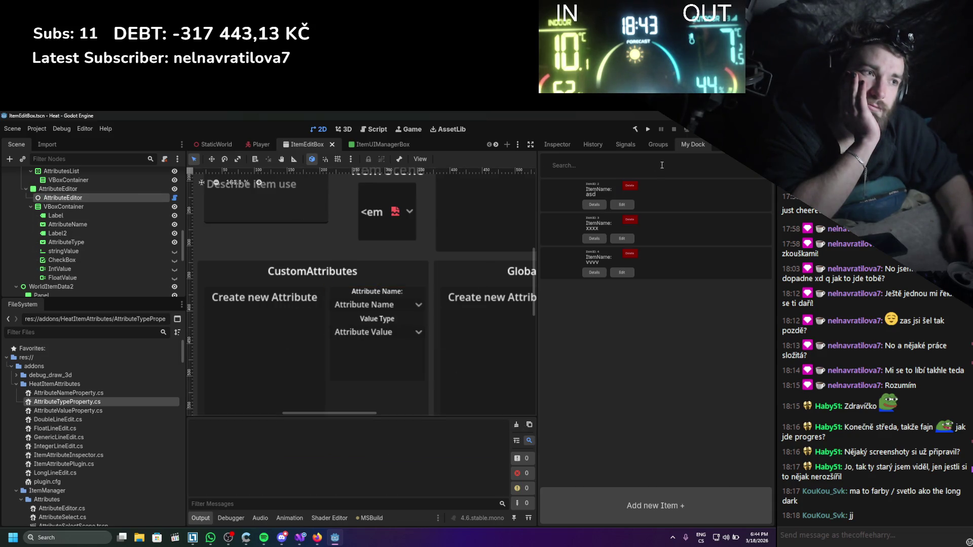
left_click(619, 205)
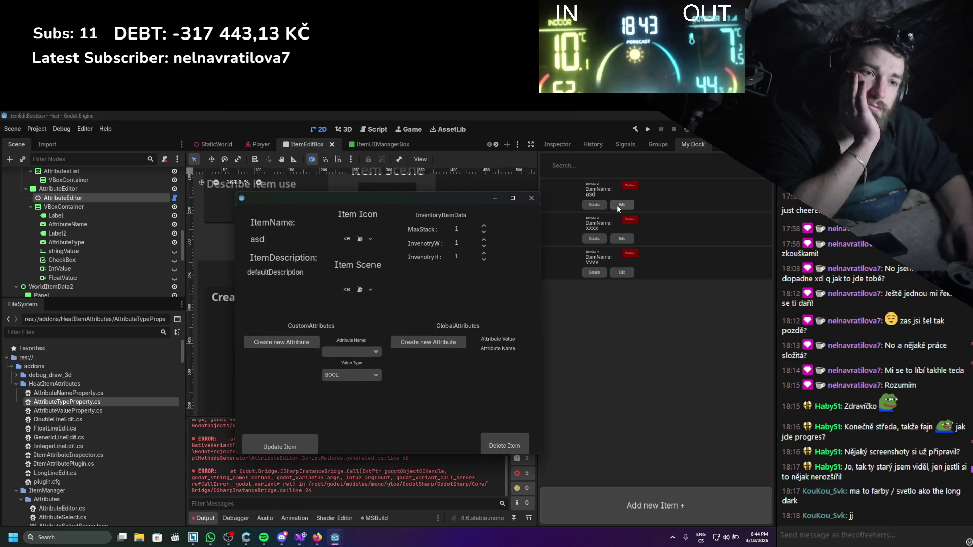
left_click(530, 198)
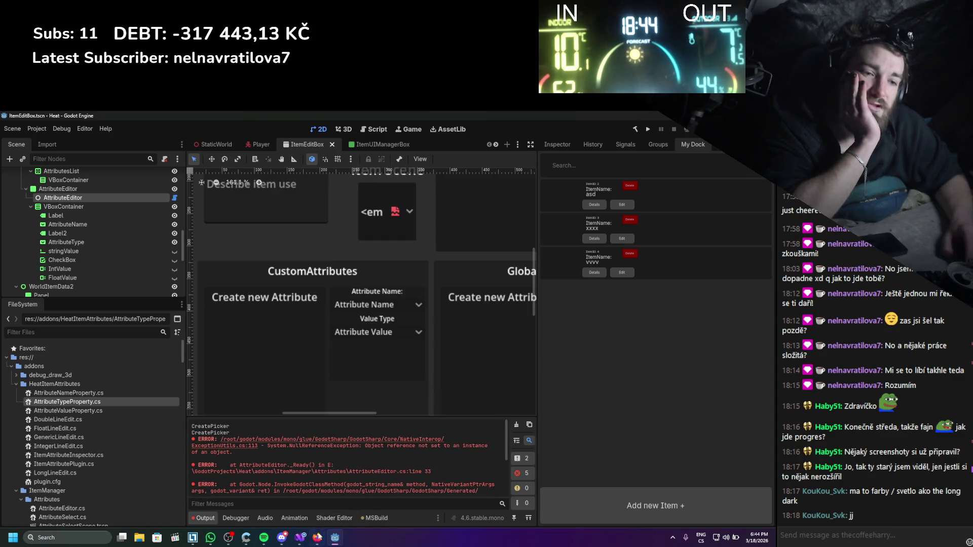
left_click(301, 539)
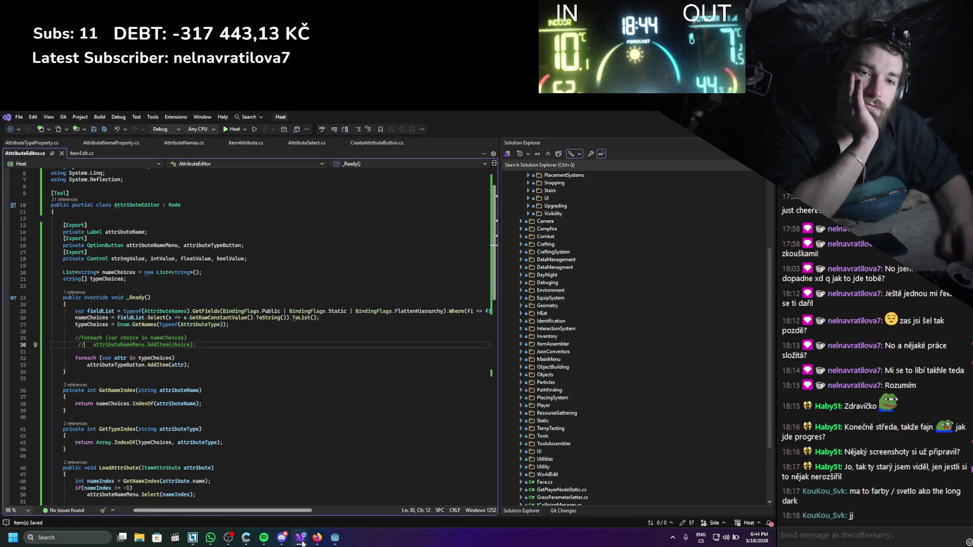
- Uncomment the AddItem line and keep the _Ready body intact after a trial deletion
left_click(134, 366)
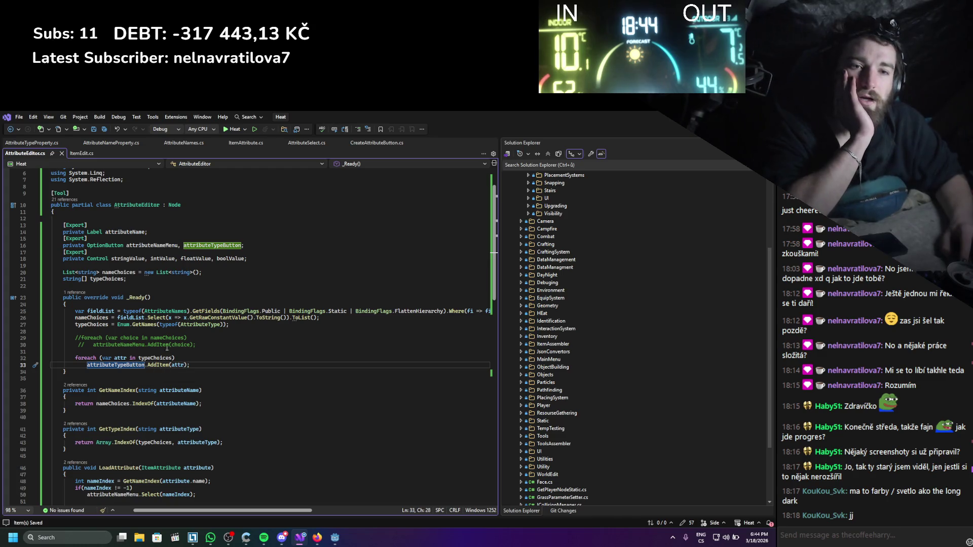
key("ctrl+z")
key("ctrl+z")
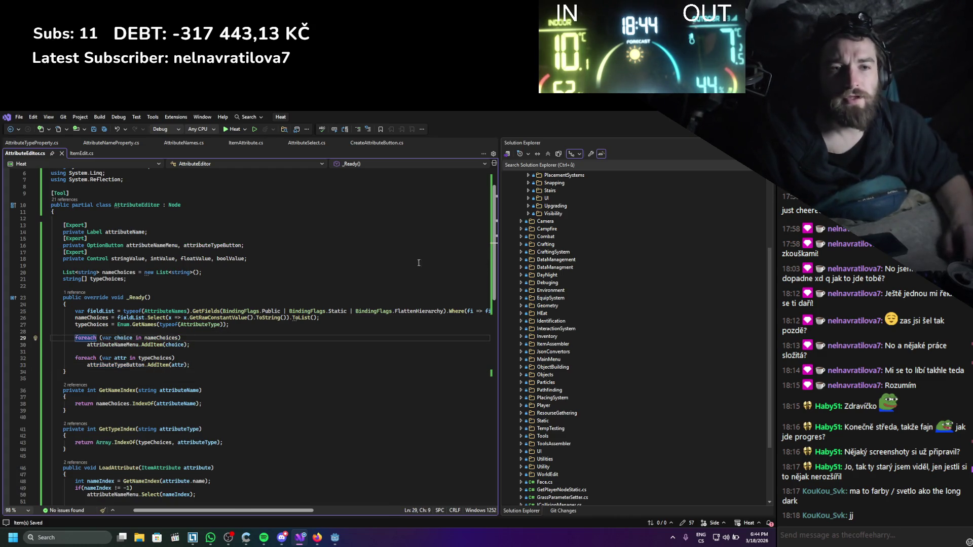
left_click_drag(191, 365, 75, 310)
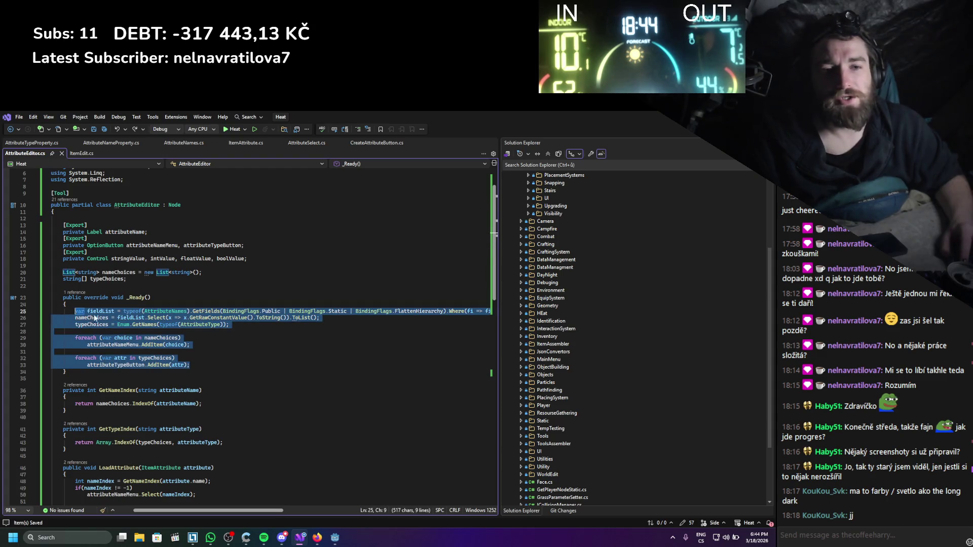
key("Delete")
scroll(127, 354, "down", 4)
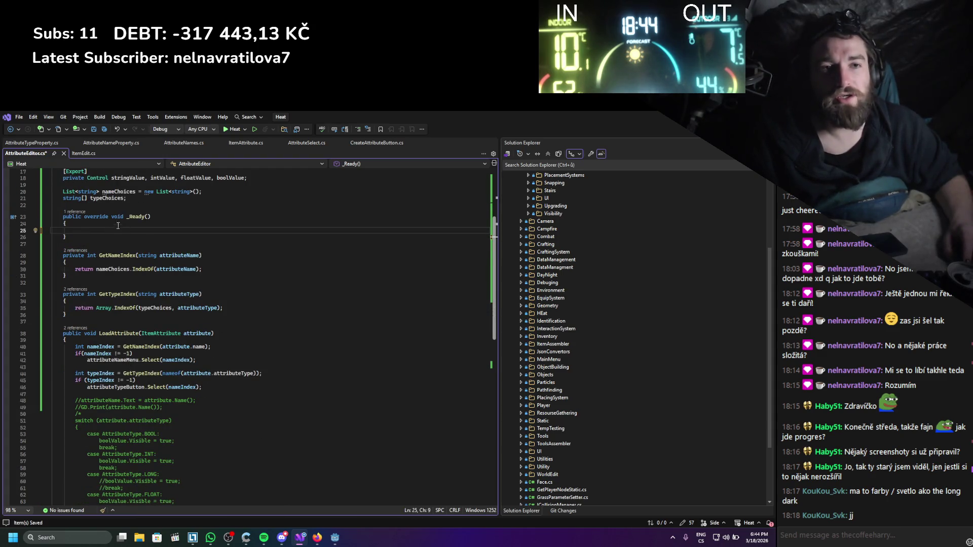
key("ctrl+z")
- Remove 'override' and rename _Ready to Init, then save
double_click(100, 218)
key("Delete")
double_click(109, 217)
type("Init")
key("ctrl+s")
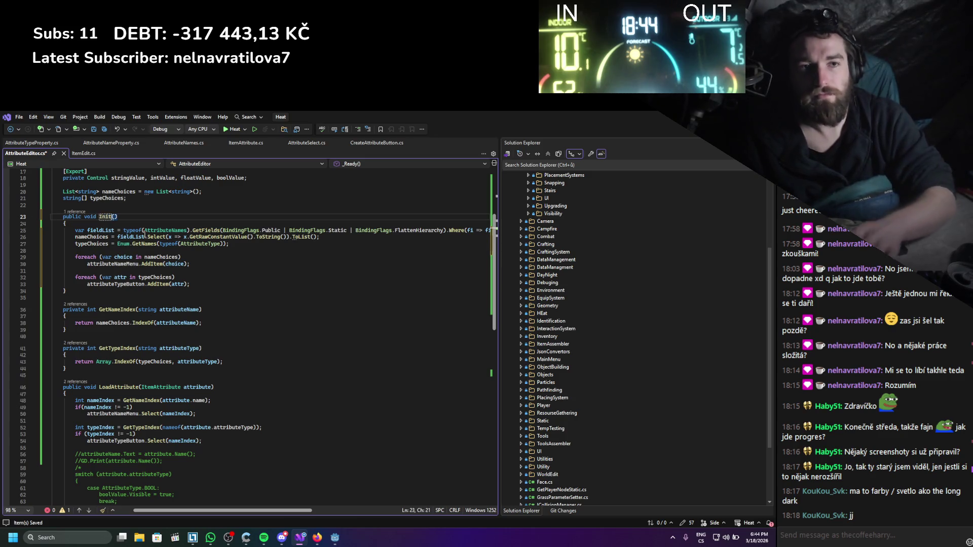
- Add an Init(); call as the first line of LoadAttribute and save
left_click(162, 395)
key("Return")
key("Return")
left_click(166, 397)
key("Down")
type("in")
type("();")
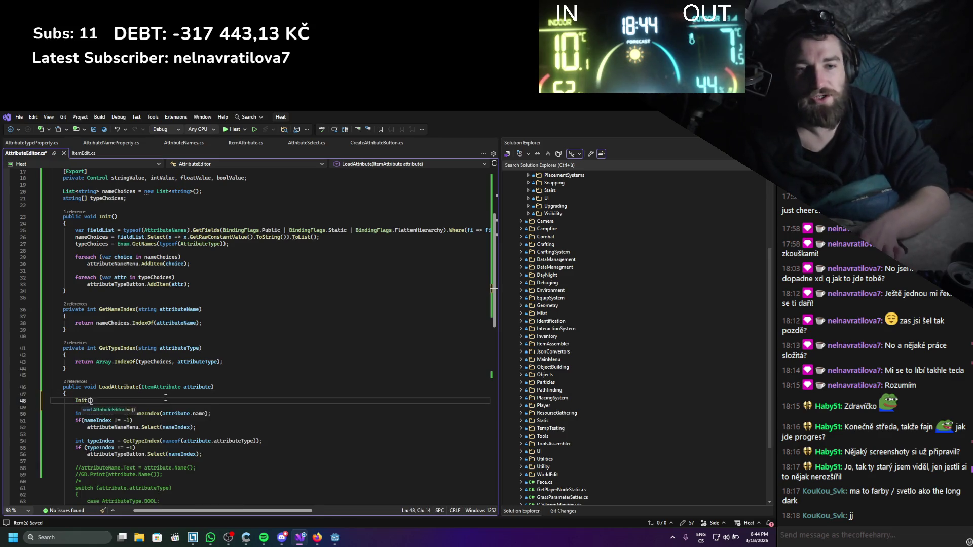
key("ctrl+s")
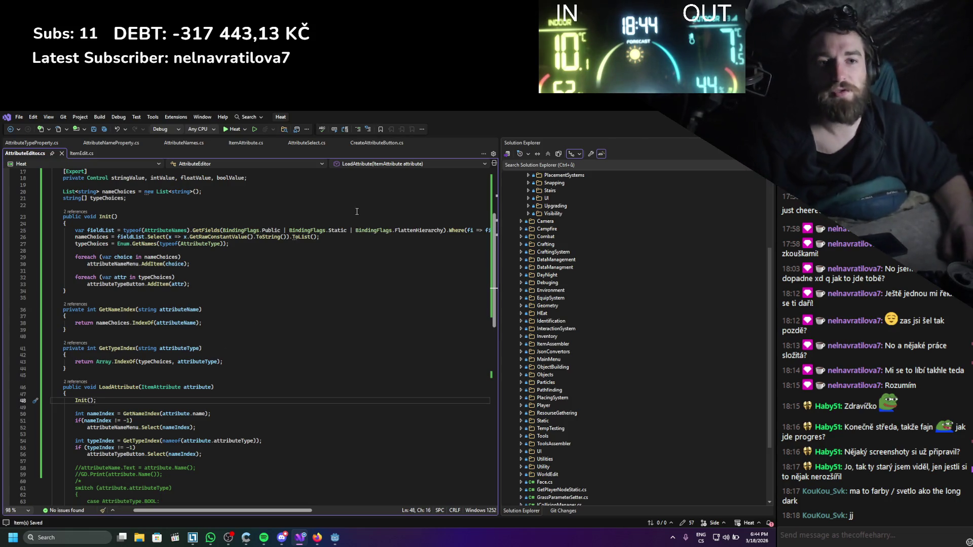
- Switch back to Godot and clear the Output log
scroll(267, 233, "up", 2)
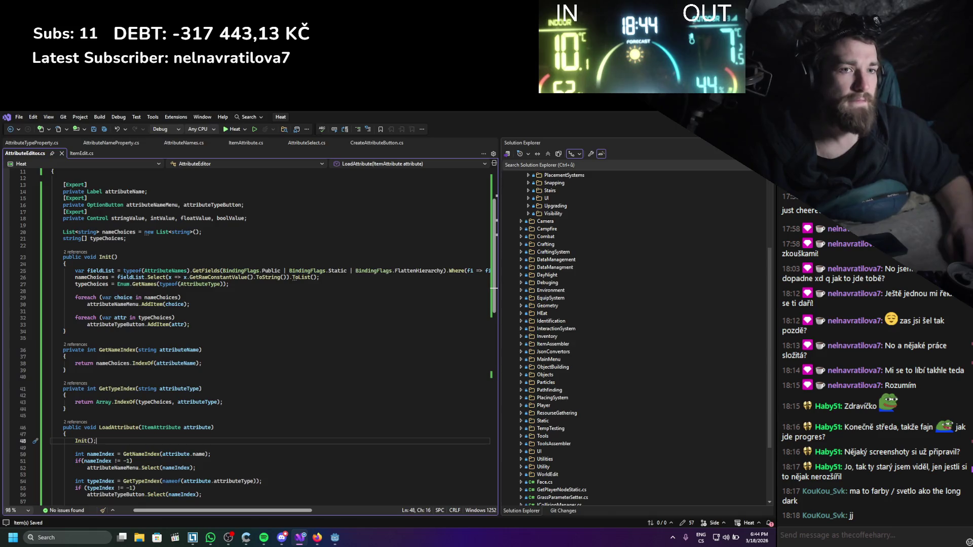
key("alt+Tab")
left_click(516, 425)
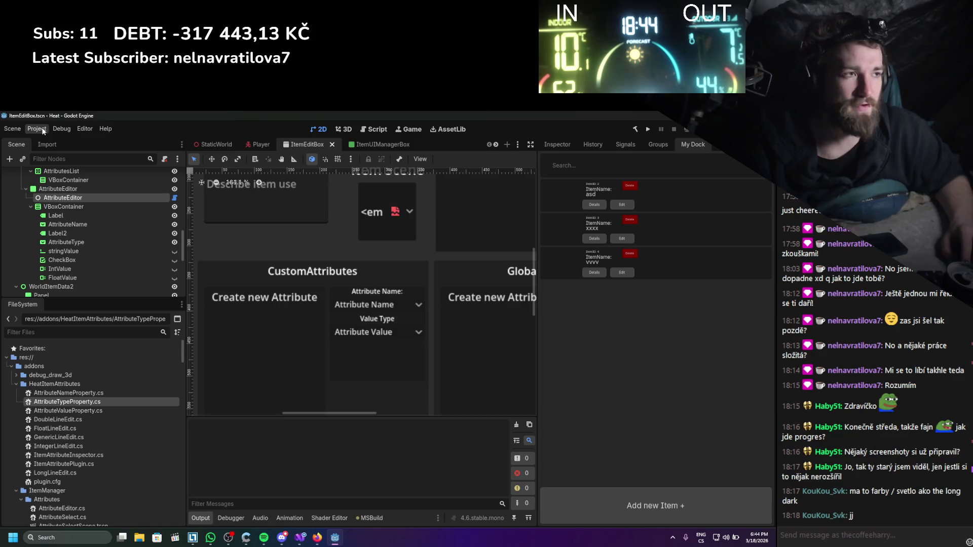
- Rebuild the .NET project with the Build (hammer) button so the Init() code takes effect
left_click(43, 131)
left_click(636, 131)
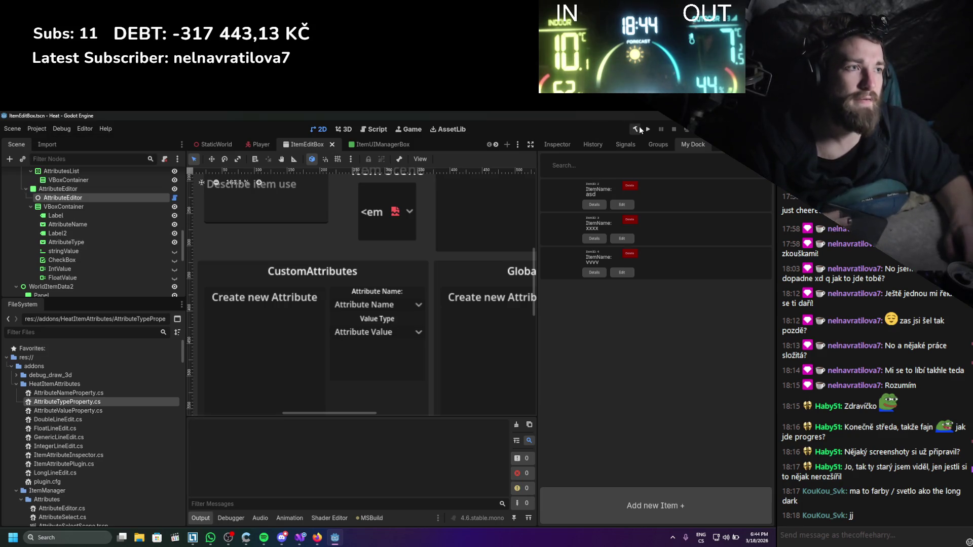
left_click(636, 131)
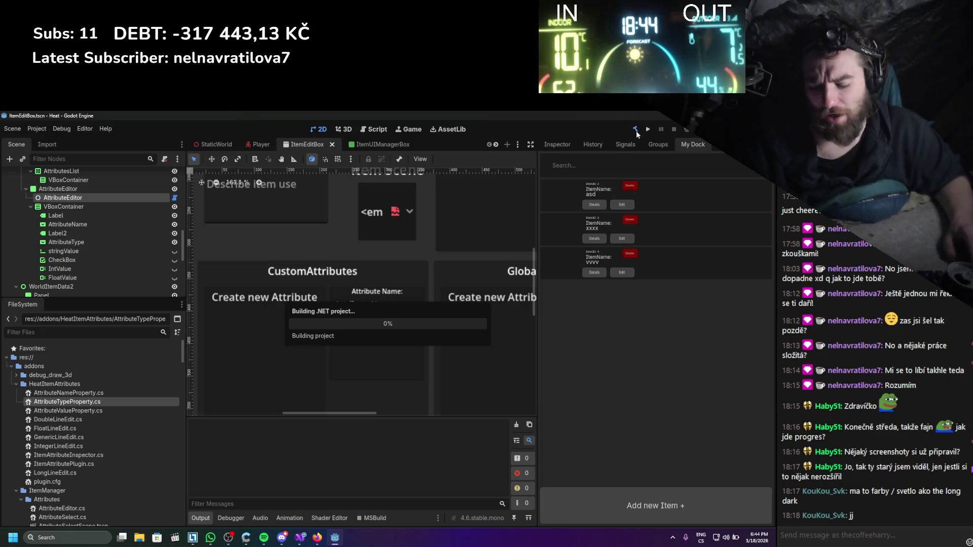